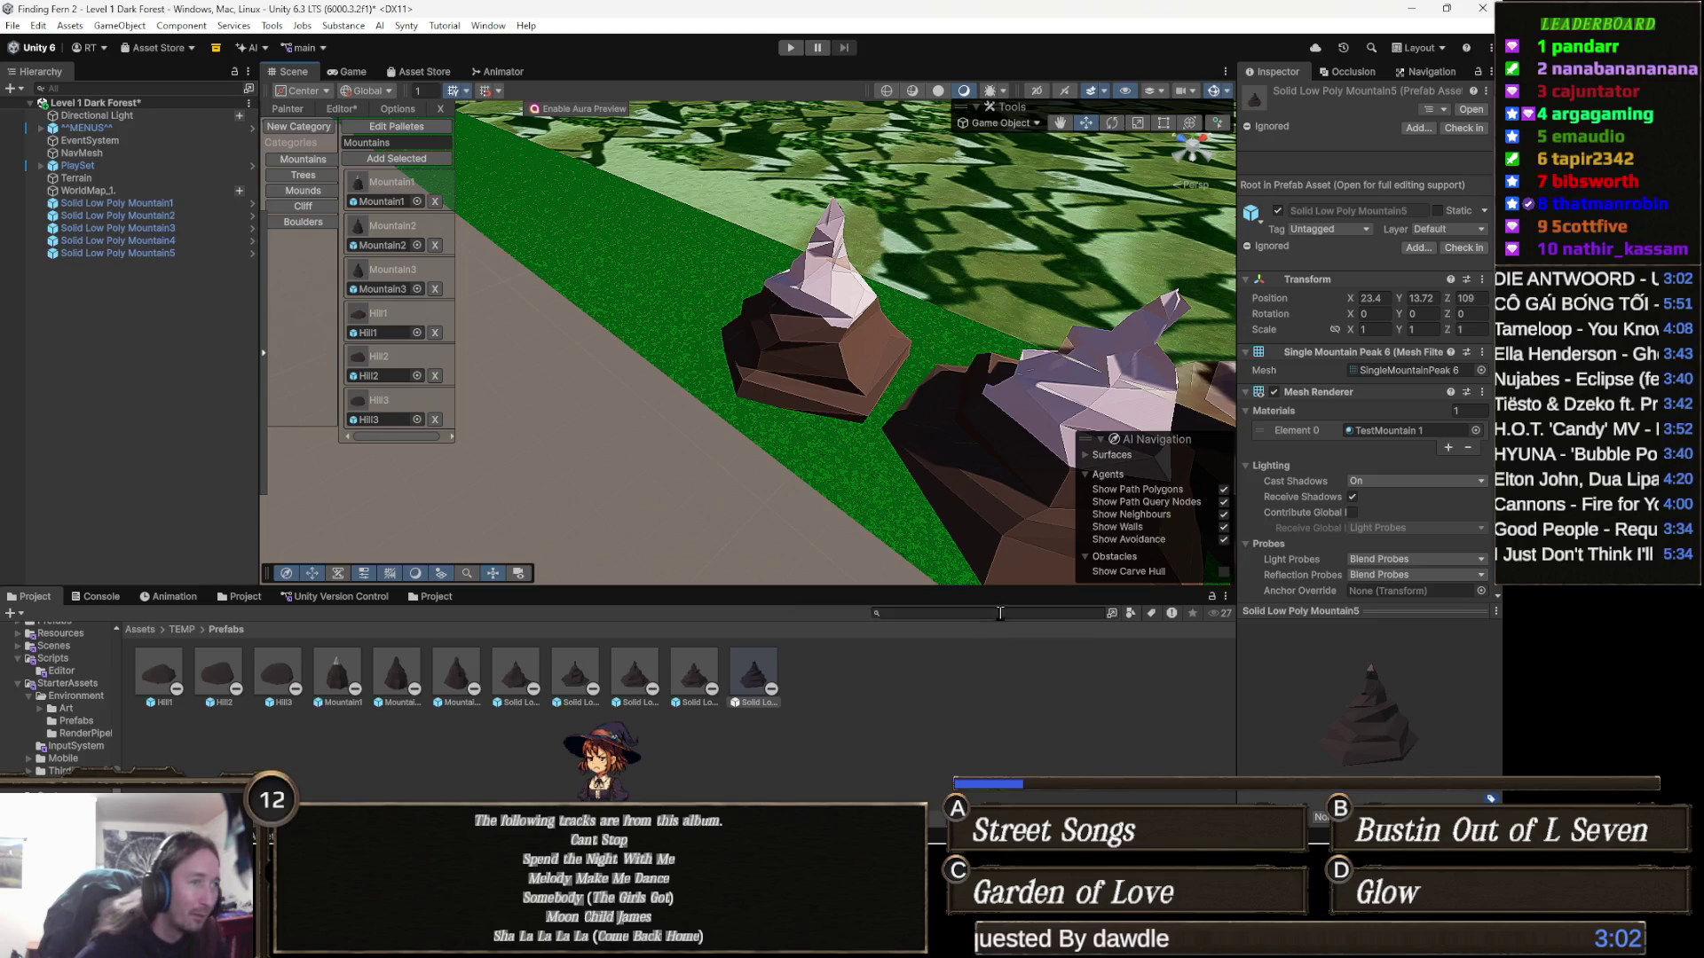
# Switch between the cliff-prefab search and Icons Project tabs, ending on Assets > Icons
pyautogui.click(226, 603)
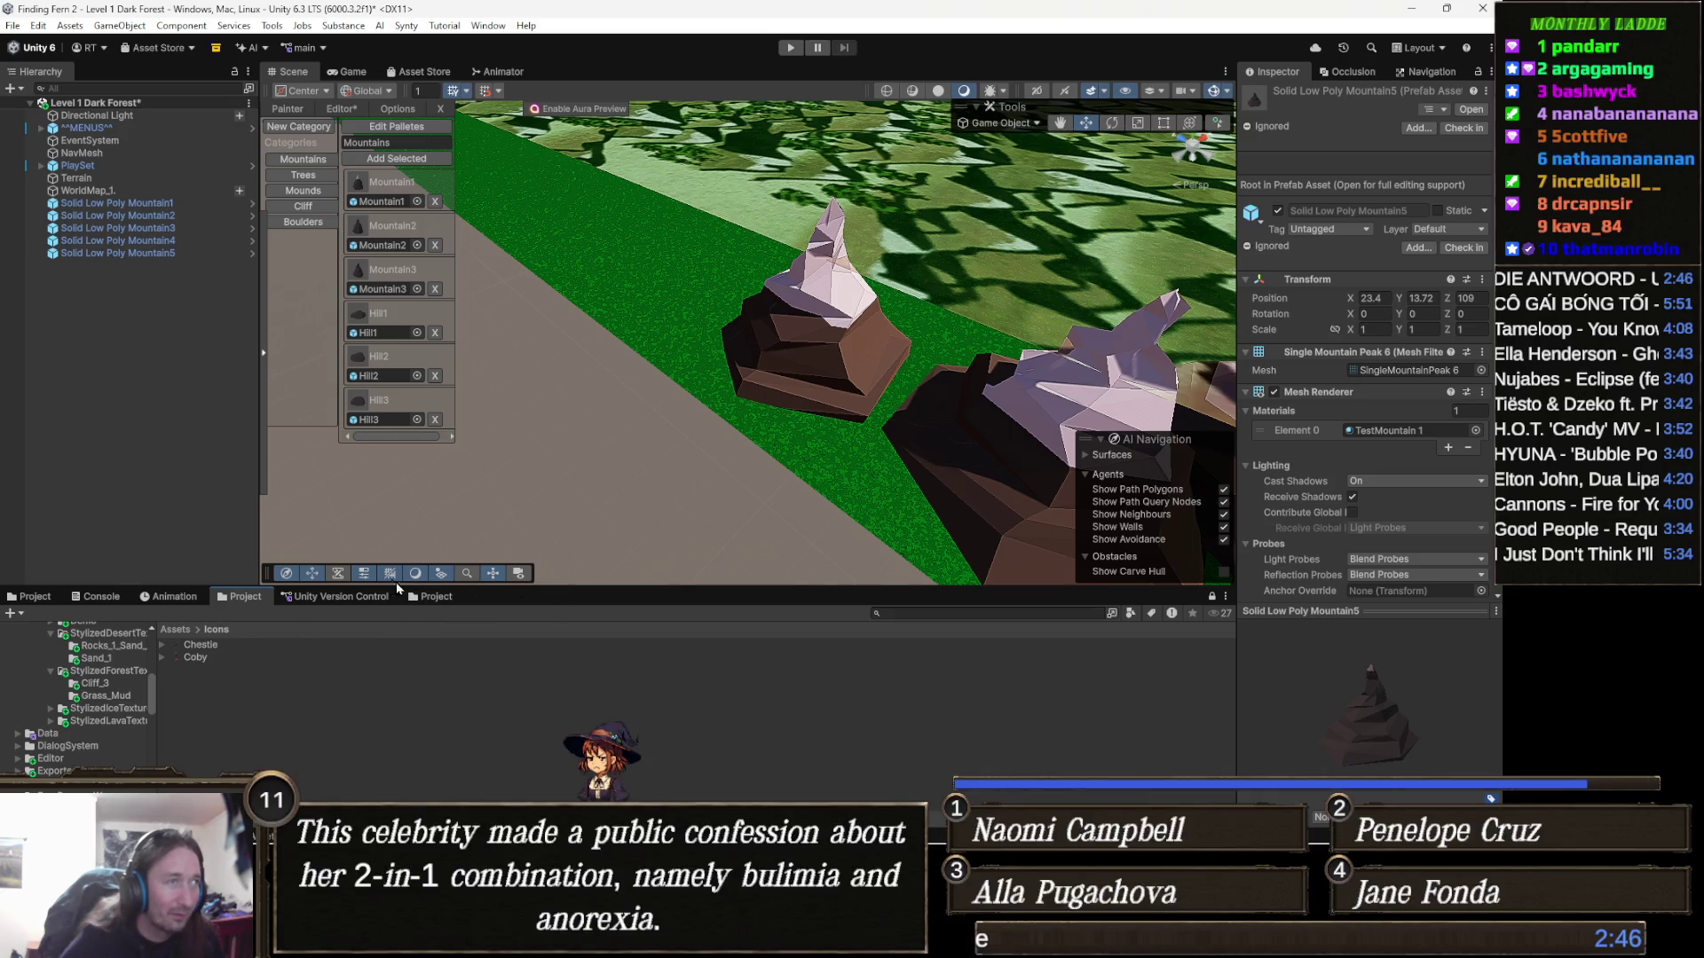
pyautogui.moveTo(710, 491); pyautogui.dragTo(781, 437)
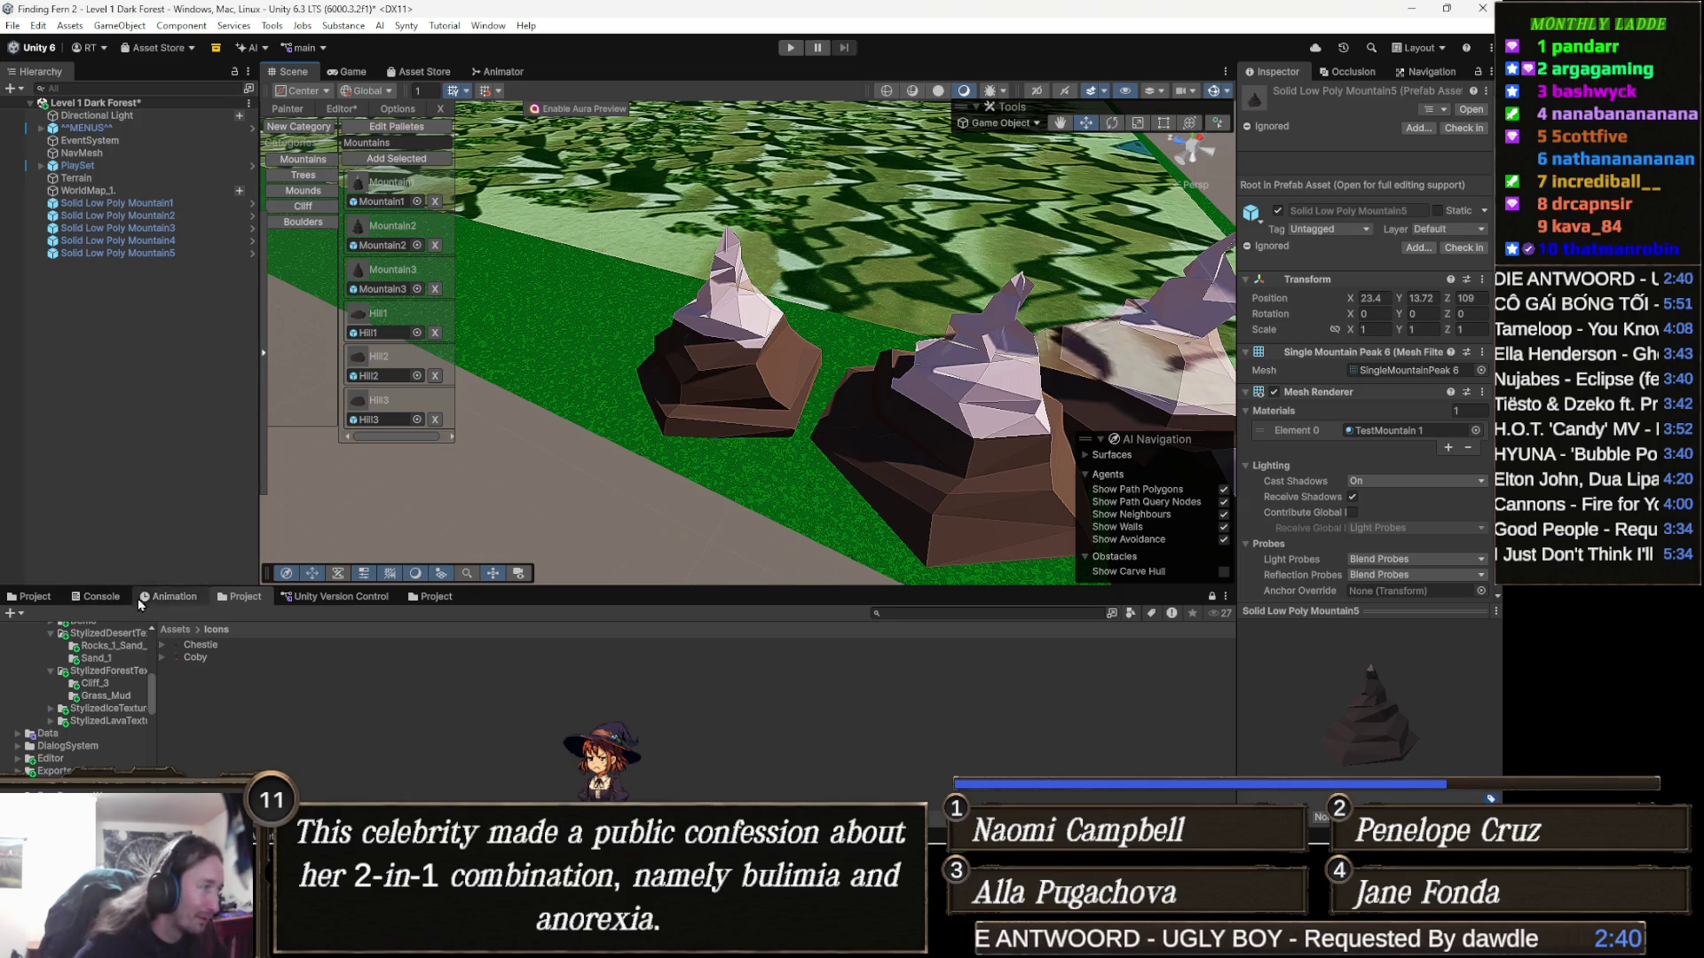
pyautogui.click(436, 598)
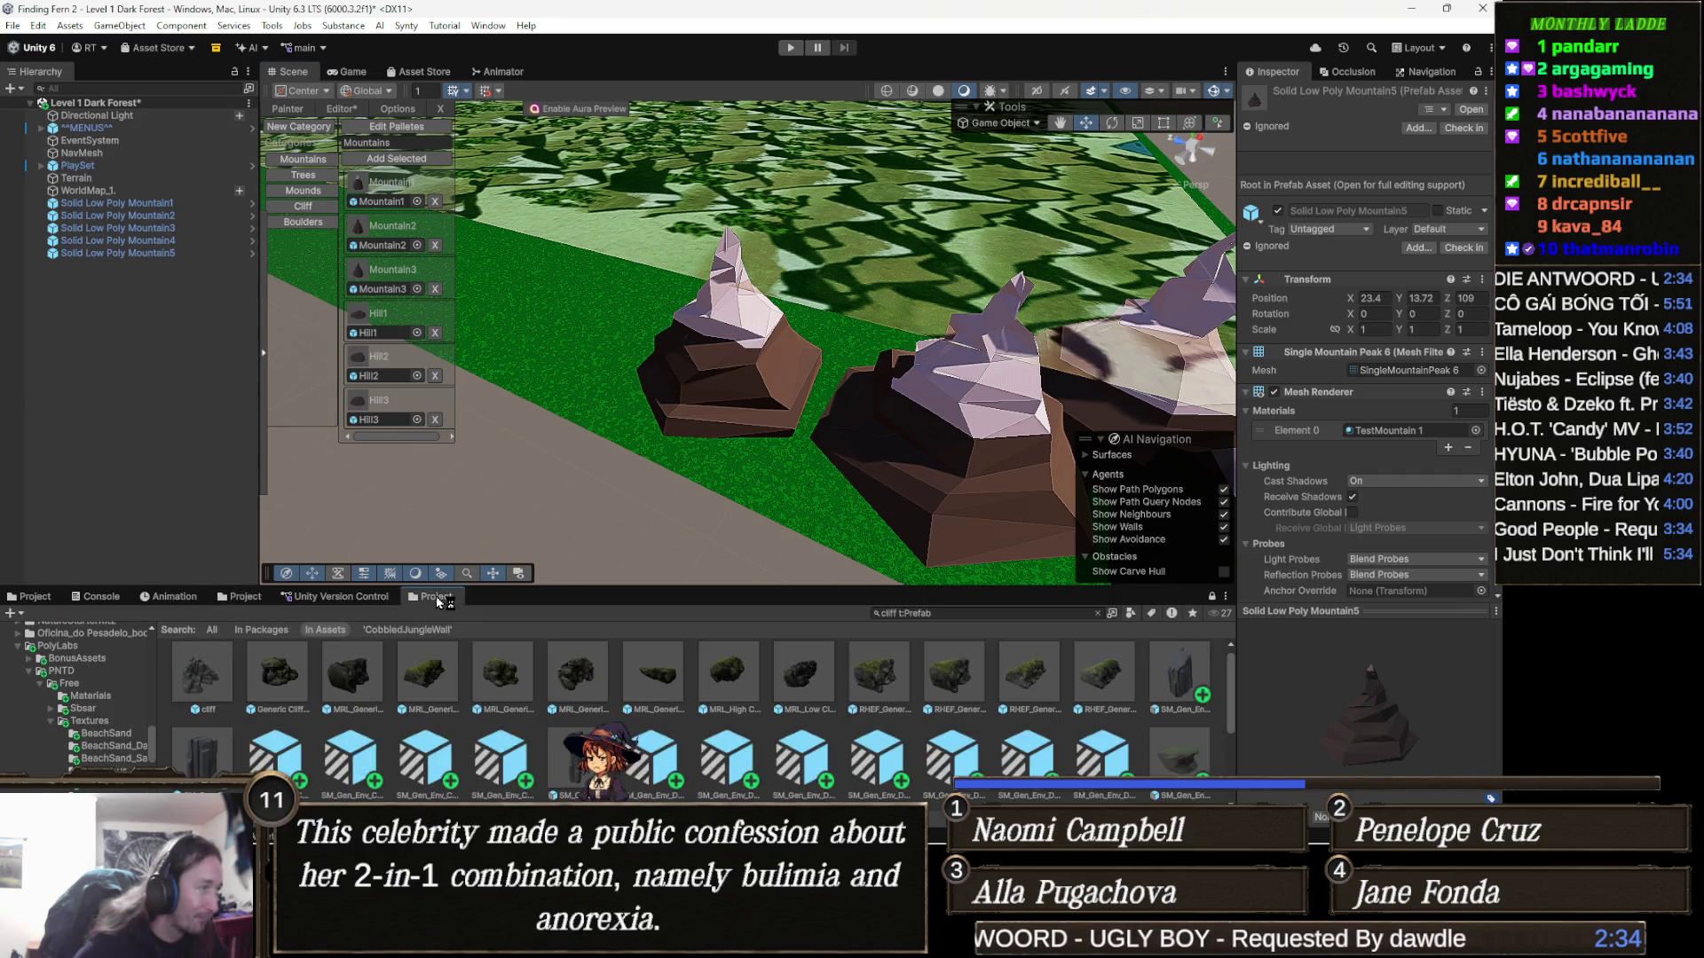
pyautogui.click(249, 600)
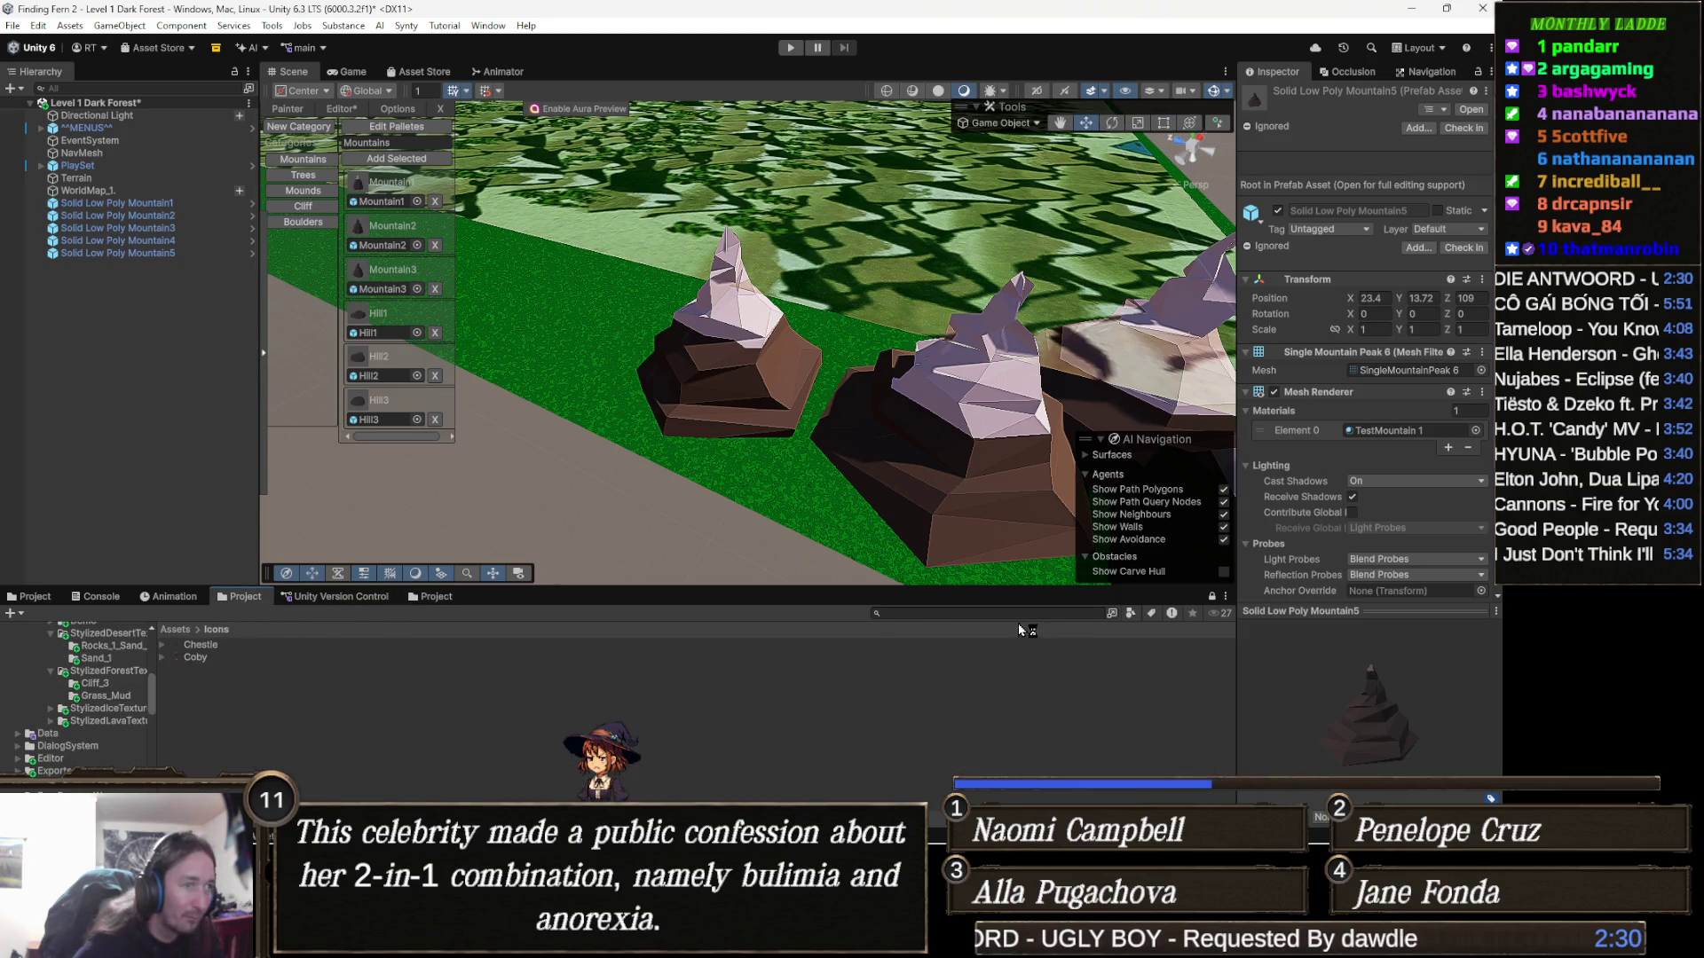
# Search 'brushes', inspect the Object Brushes asset, show TEMP Prefabs and collapse Trees
pyautogui.write('brushes')
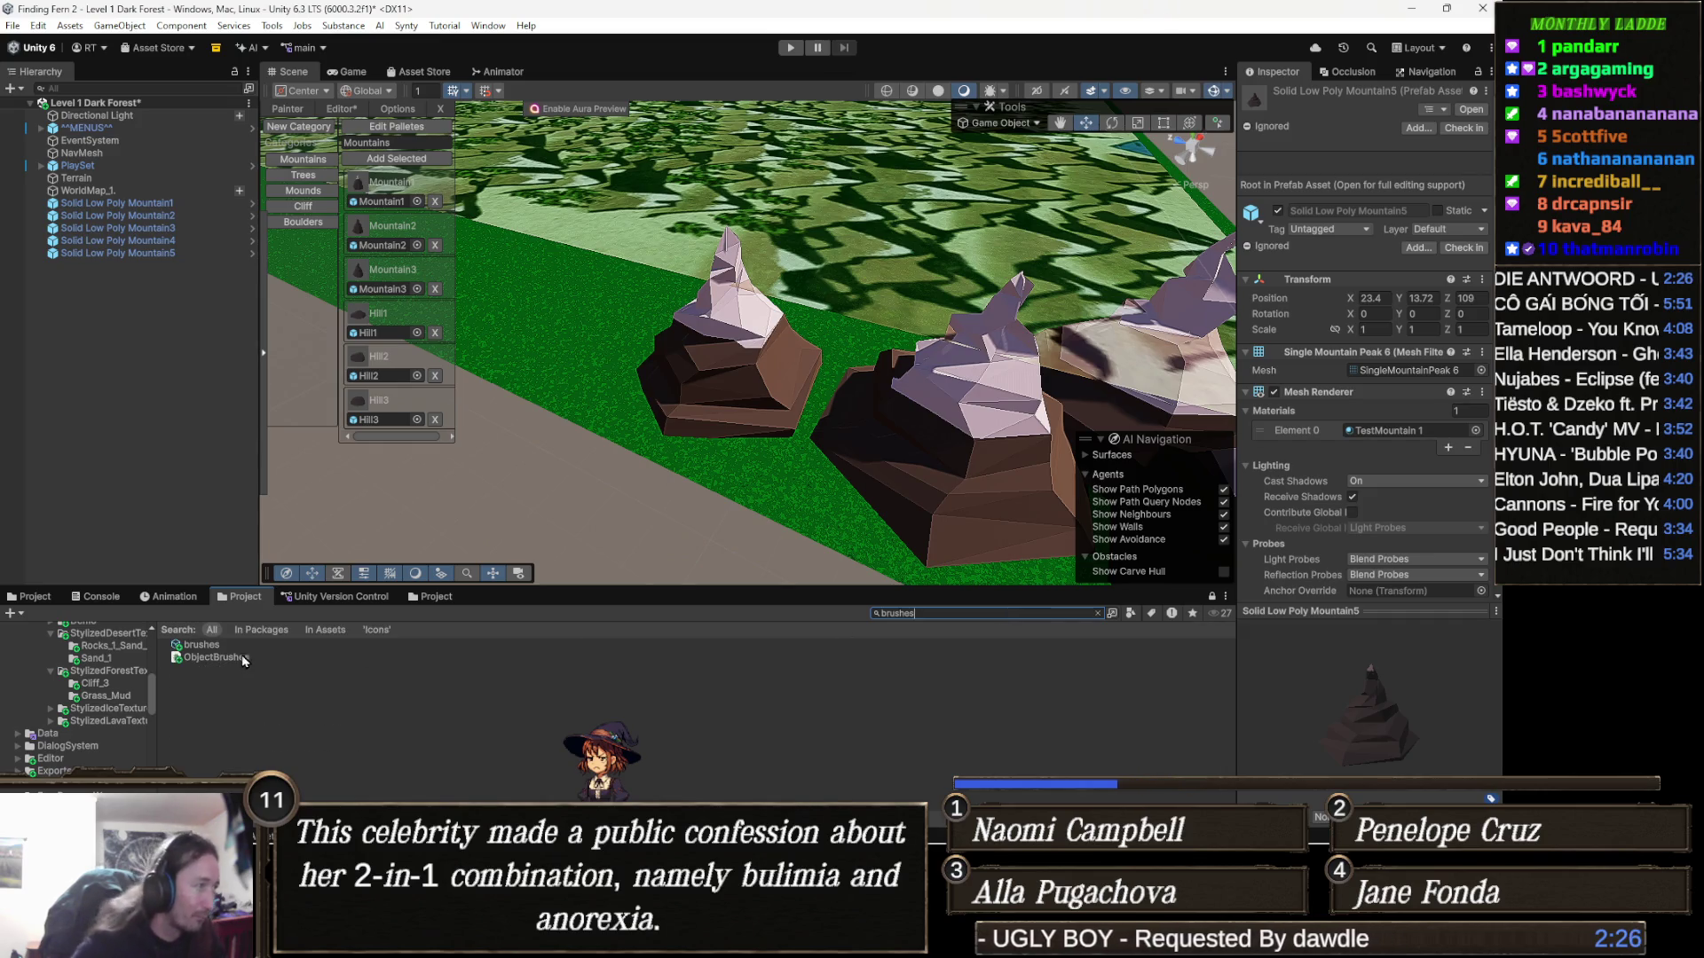
pyautogui.click(202, 645)
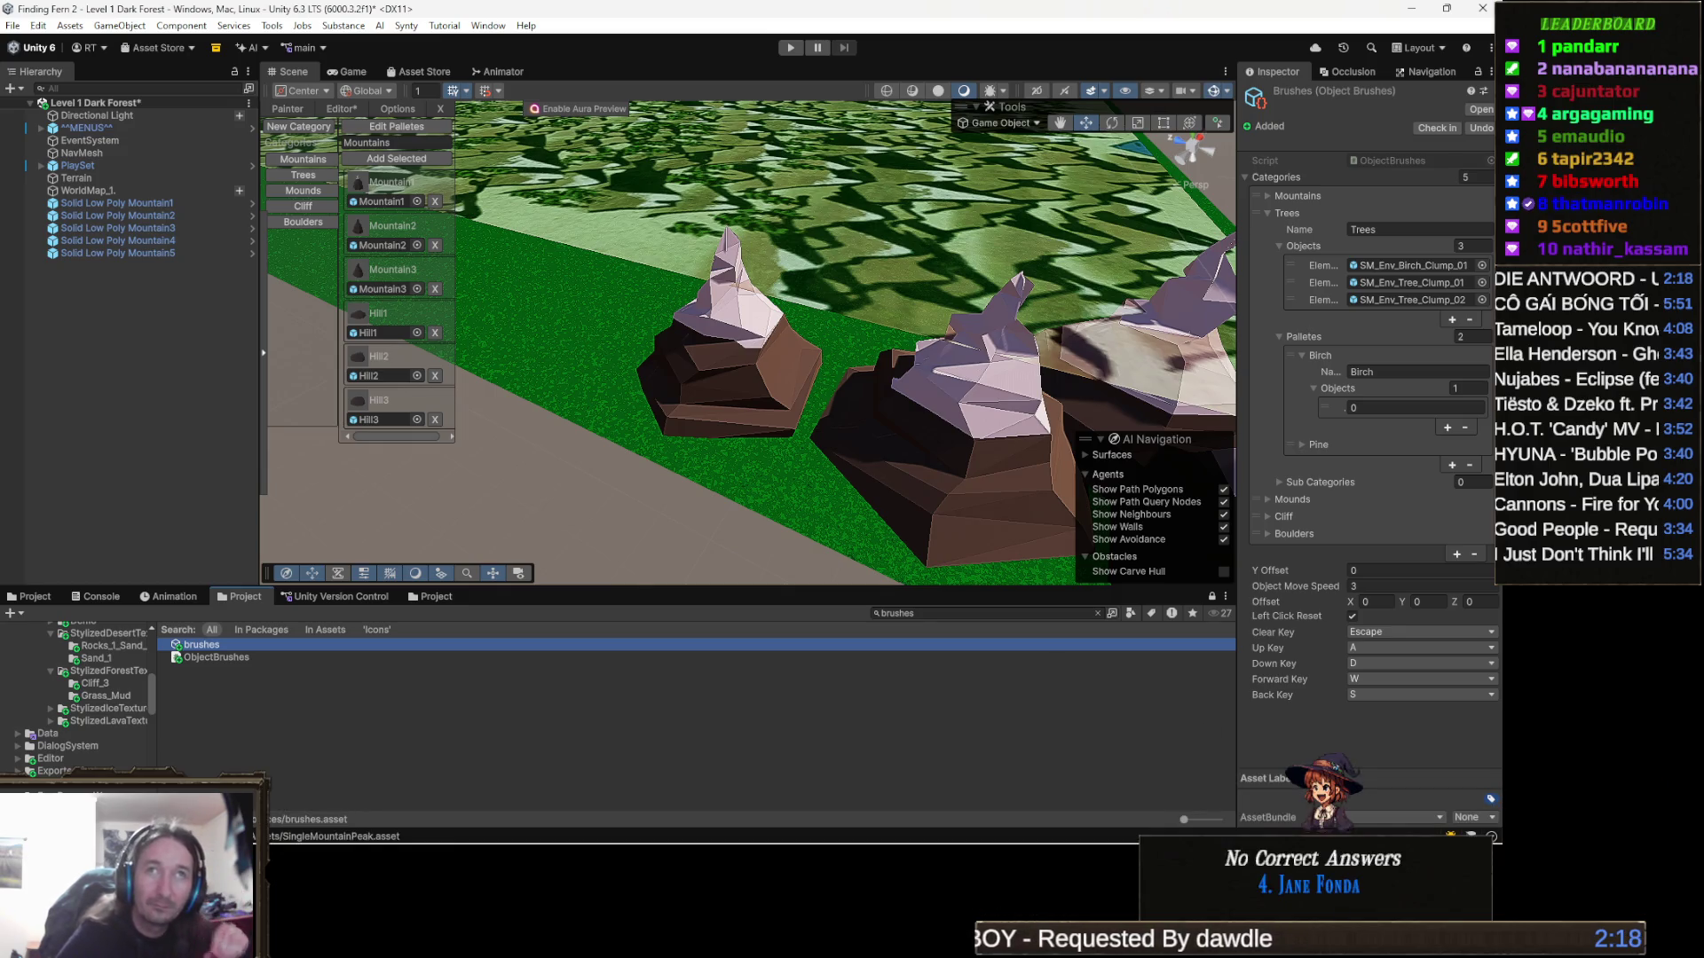
pyautogui.hotkey('alt', 'Tab')
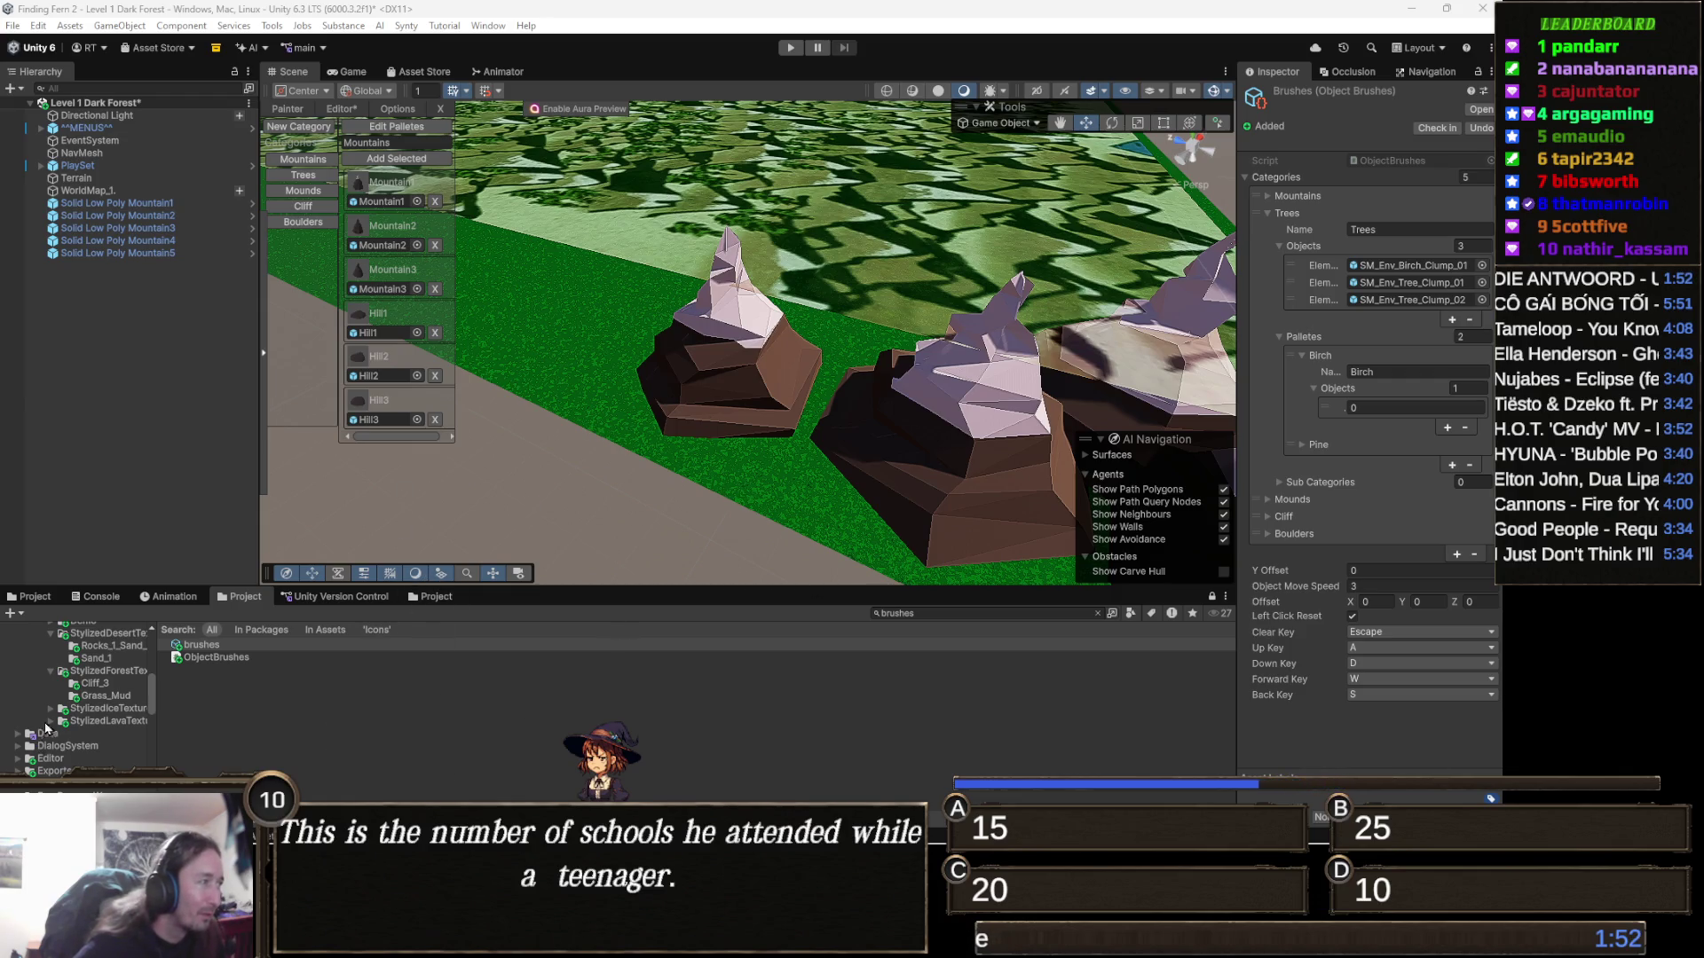
pyautogui.click(30, 597)
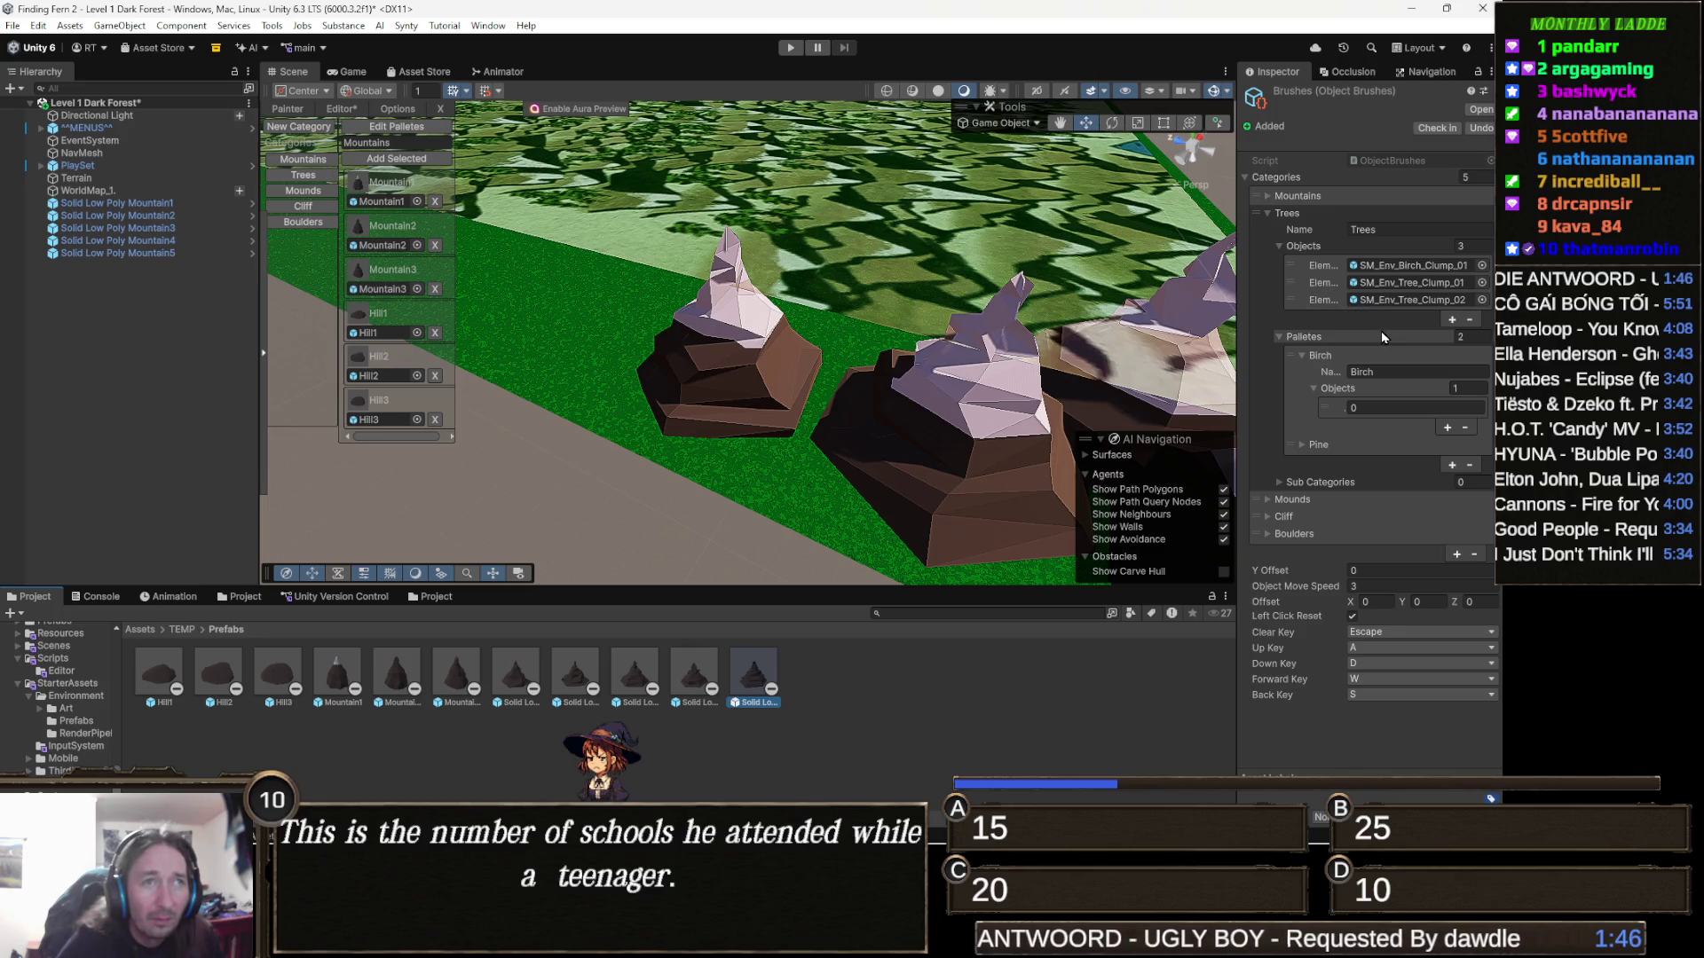
pyautogui.click(1309, 216)
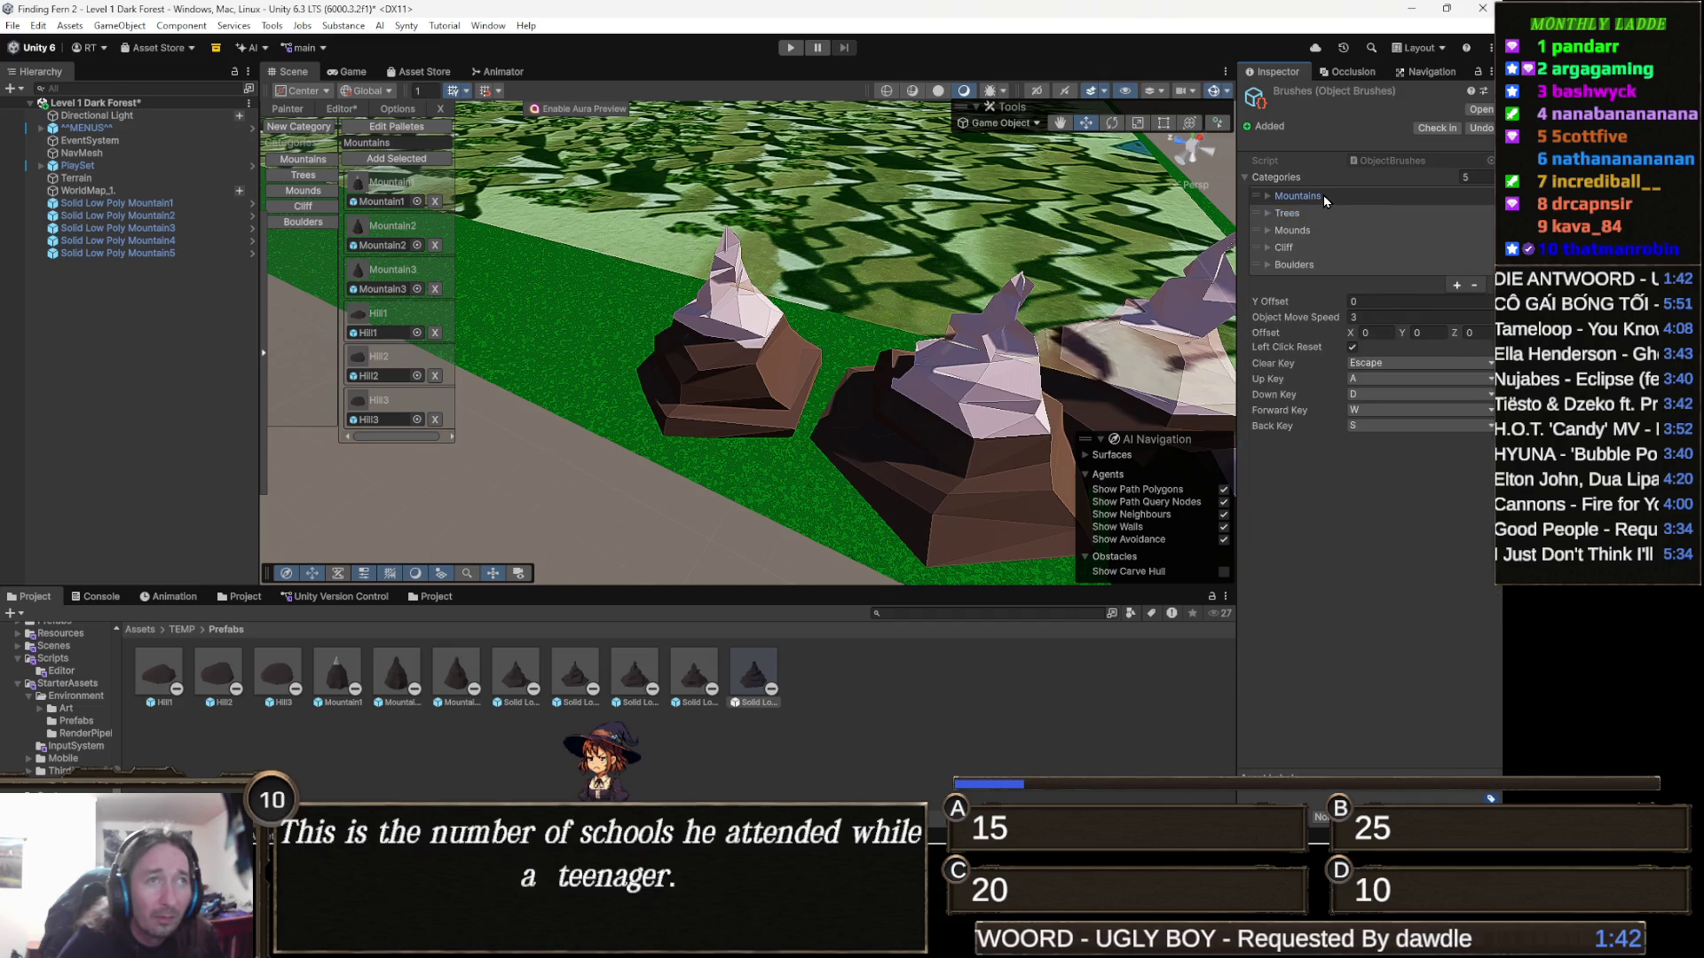
# Replace Mountain1–3 in the Mountains brush category with Solid Low Poly Mountain1–3
pyautogui.click(1323, 197)
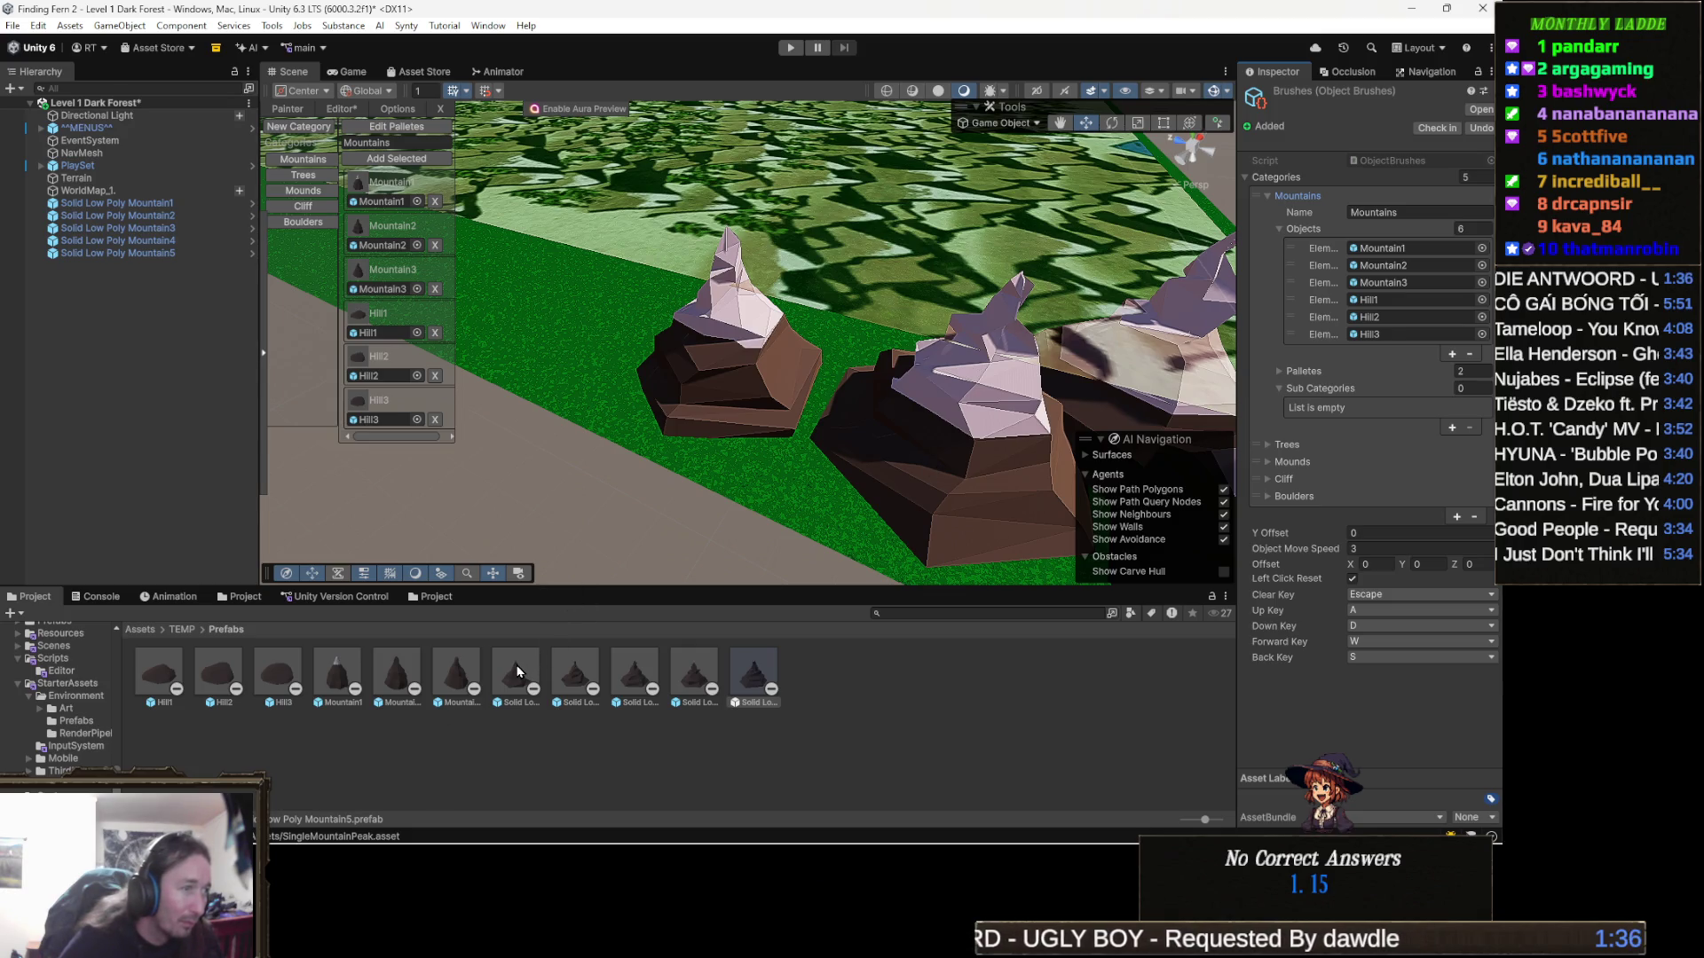
pyautogui.moveTo(518, 672)
pyautogui.mouseDown()
pyautogui.moveTo(585, 621)
pyautogui.moveTo(1384, 289)
pyautogui.moveTo(1381, 252)
pyautogui.mouseUp()
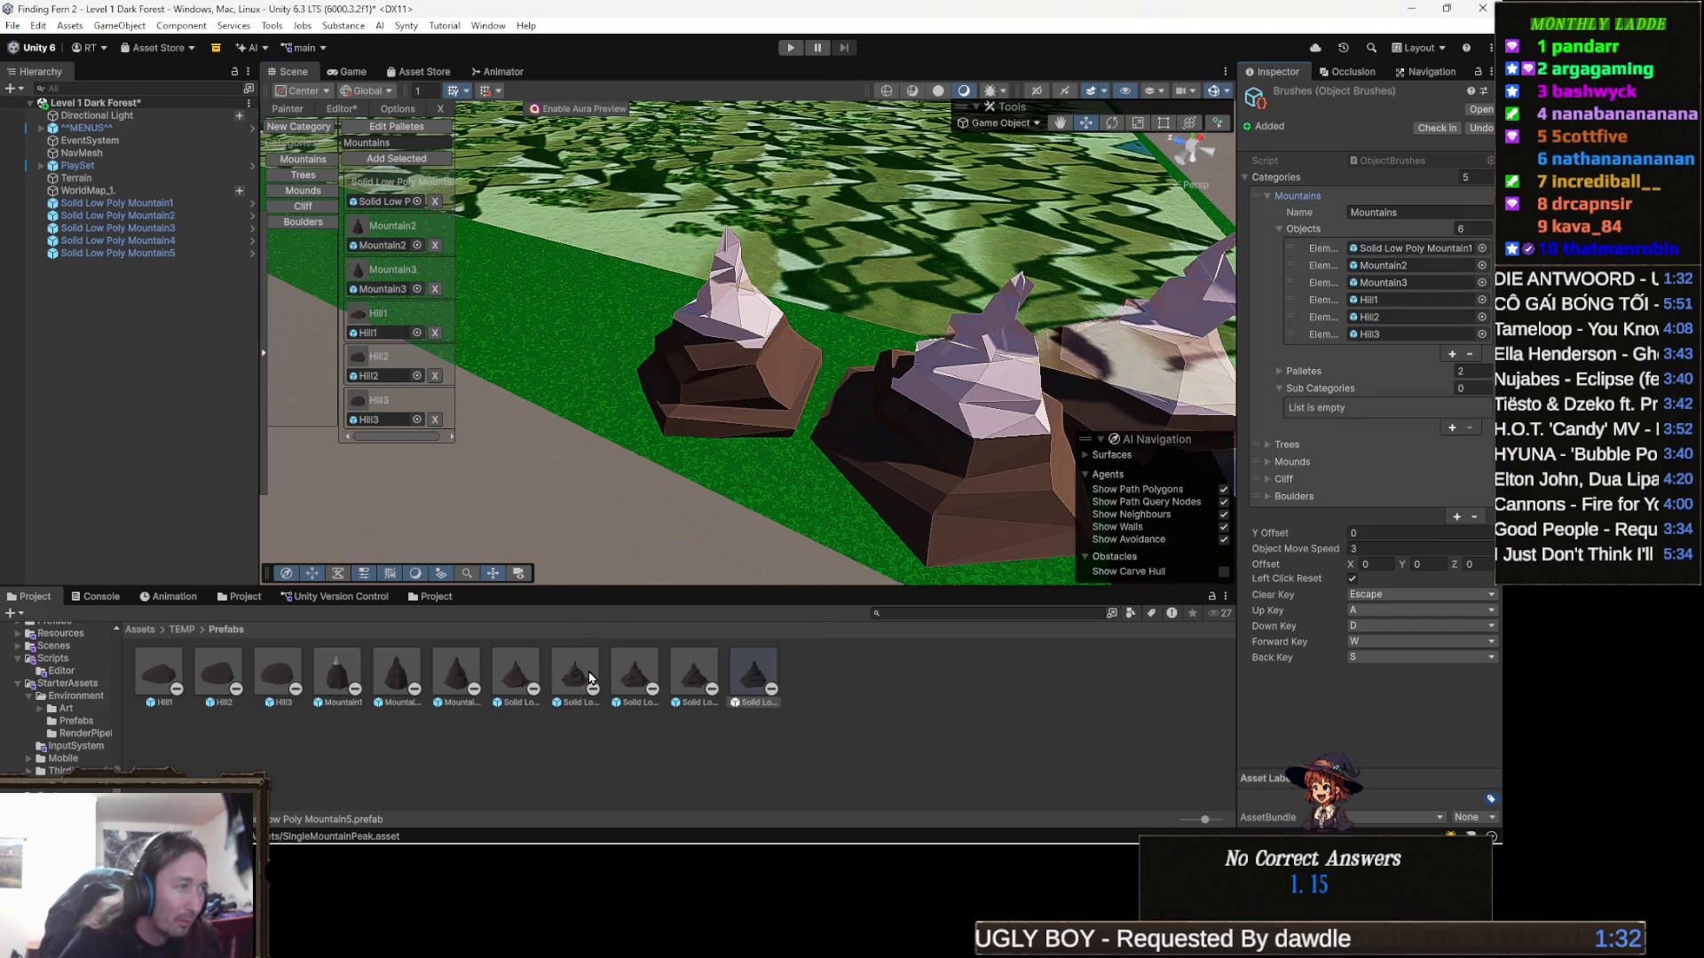
pyautogui.moveTo(575, 672); pyautogui.dragTo(1382, 265)
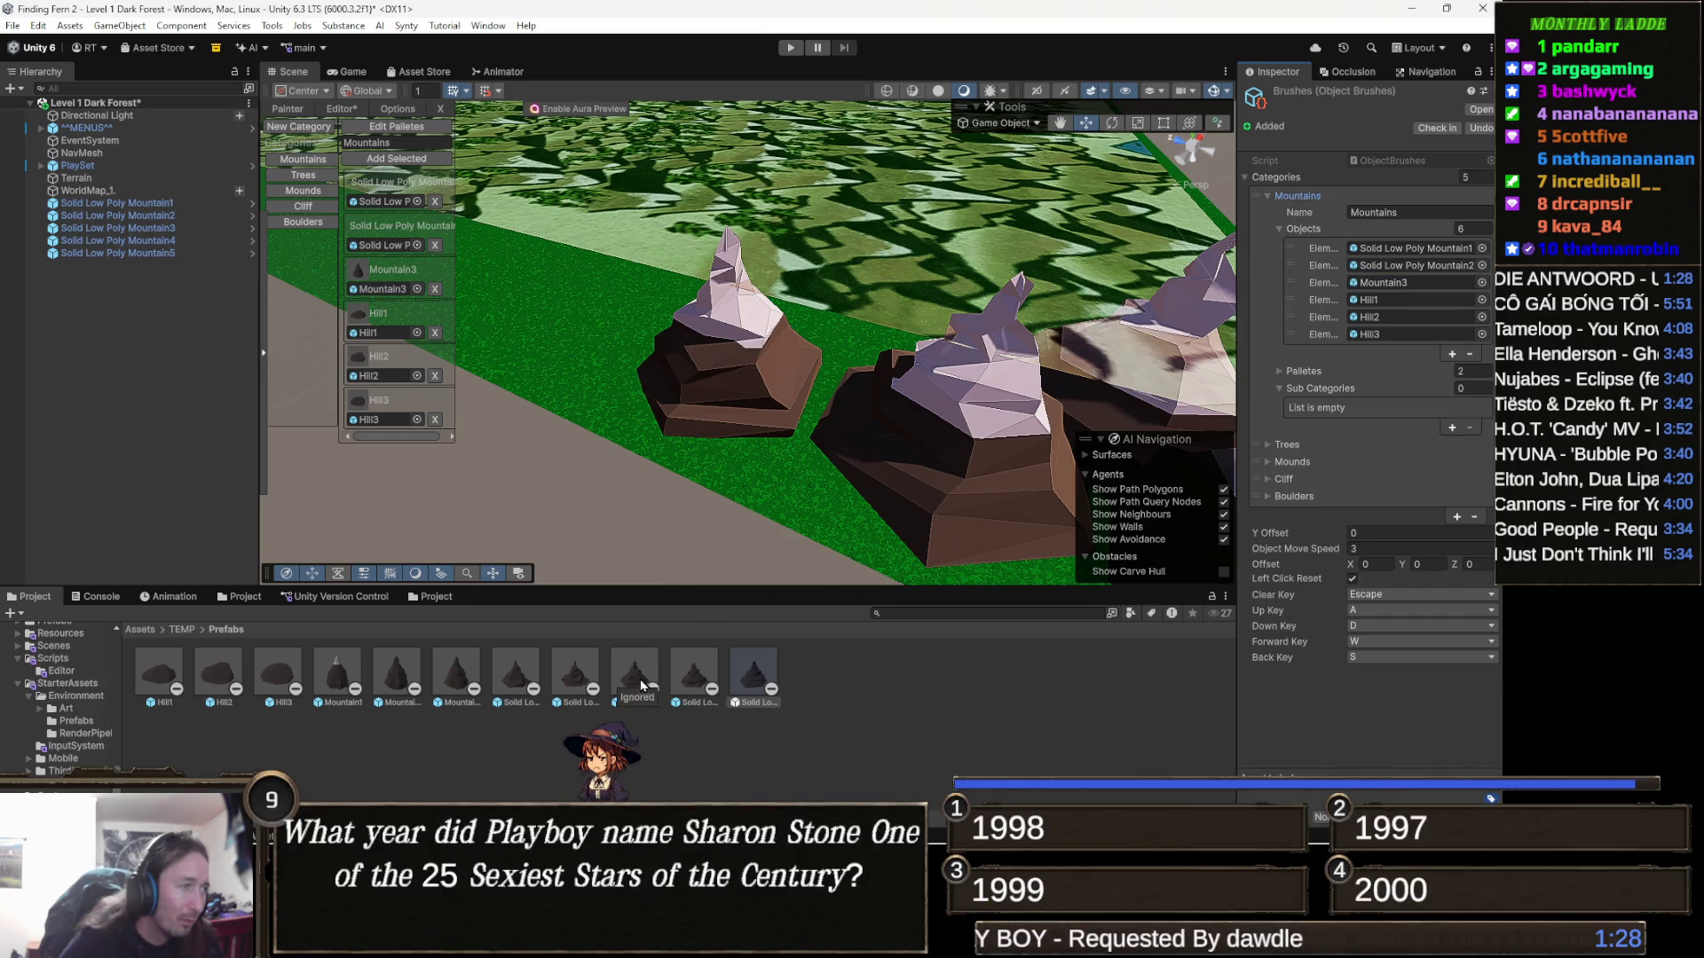
pyautogui.moveTo(643, 676)
pyautogui.mouseDown()
pyautogui.moveTo(1389, 297)
pyautogui.moveTo(1385, 282)
pyautogui.mouseUp()
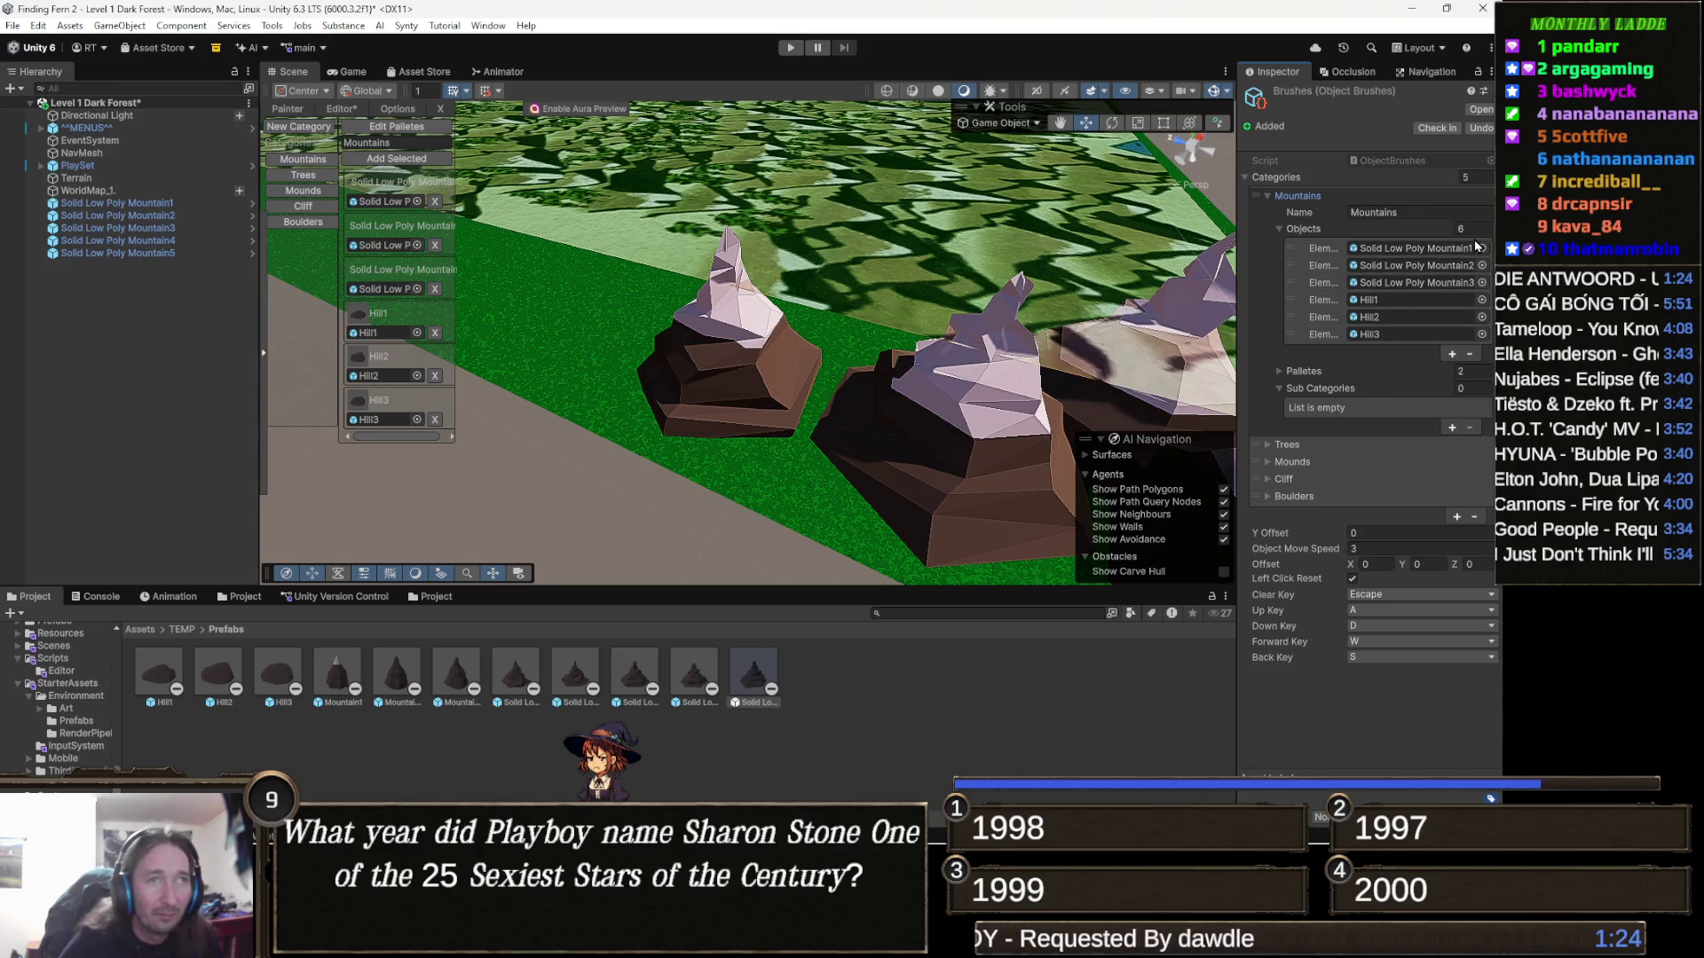
# Add two slots and assign Solid Low Poly Mountain4 and Mountain5 to them
pyautogui.click(1452, 355)
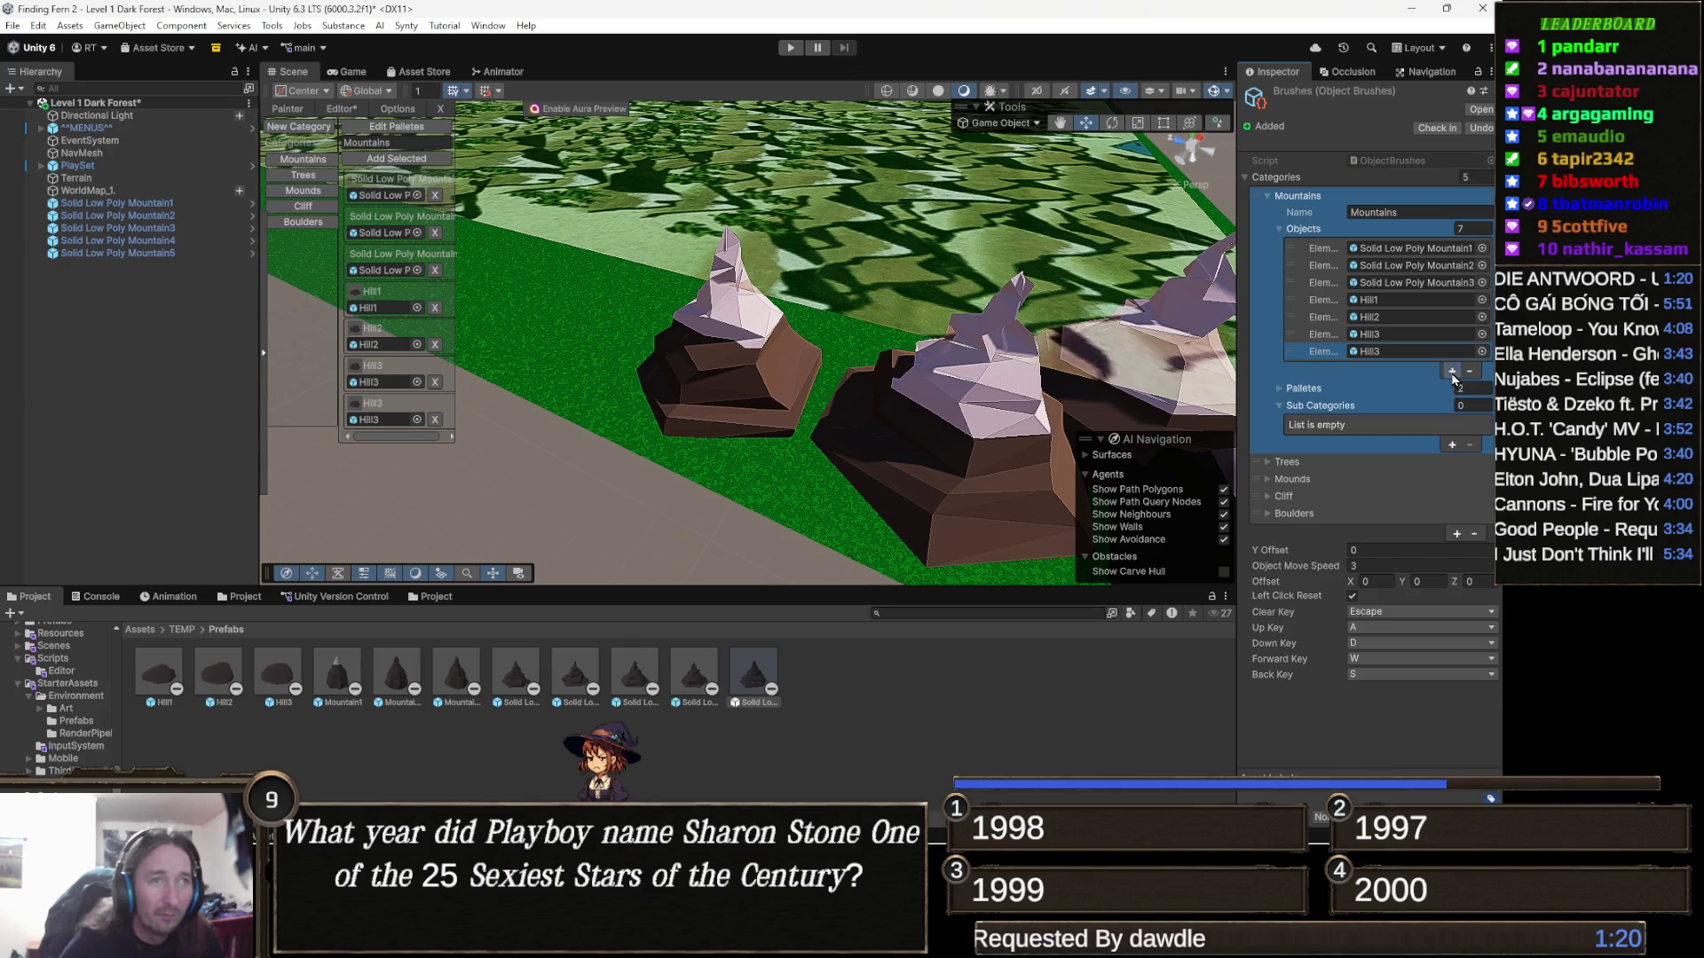
pyautogui.click(1452, 371)
pyautogui.moveTo(717, 686); pyautogui.dragTo(1410, 356)
pyautogui.moveTo(745, 679)
pyautogui.mouseDown()
pyautogui.moveTo(1079, 471)
pyautogui.moveTo(1286, 383)
pyautogui.moveTo(1392, 366)
pyautogui.mouseUp()
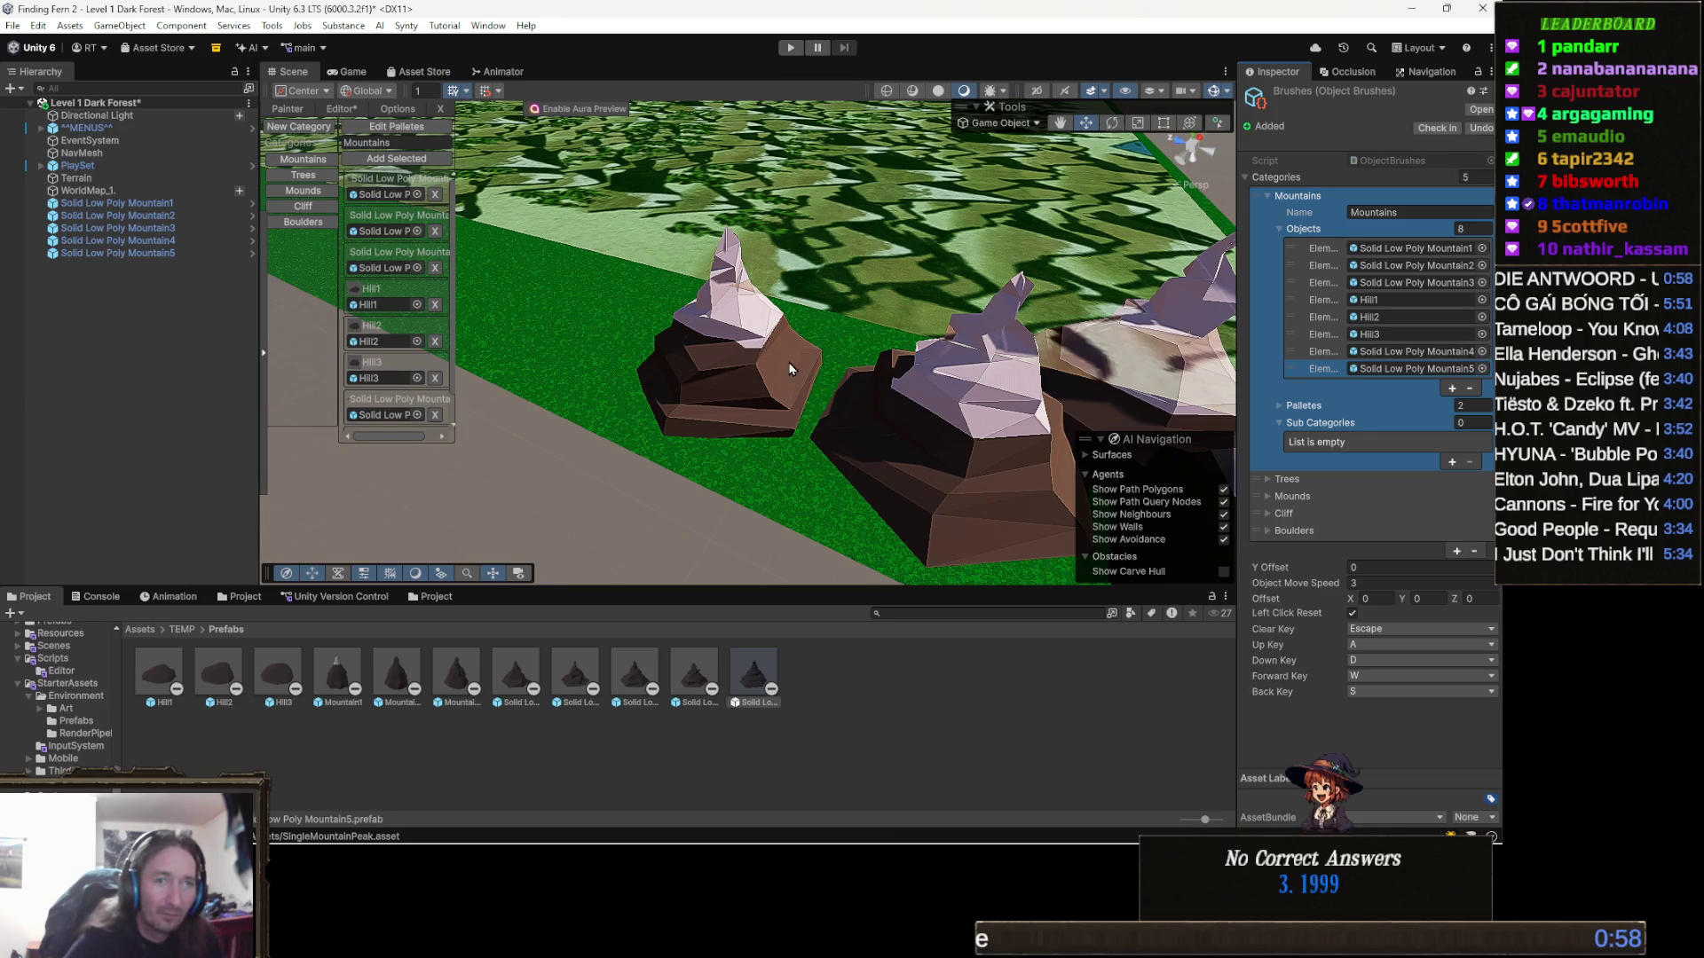
pyautogui.moveTo(925, 368)
pyautogui.mouseDown()
pyautogui.moveTo(747, 424)
pyautogui.moveTo(568, 248)
pyautogui.mouseUp()
# Add the last two Solid Low Poly mountain objects to the Main palette via Edit Palettes
pyautogui.scroll(-5, 747, 424)
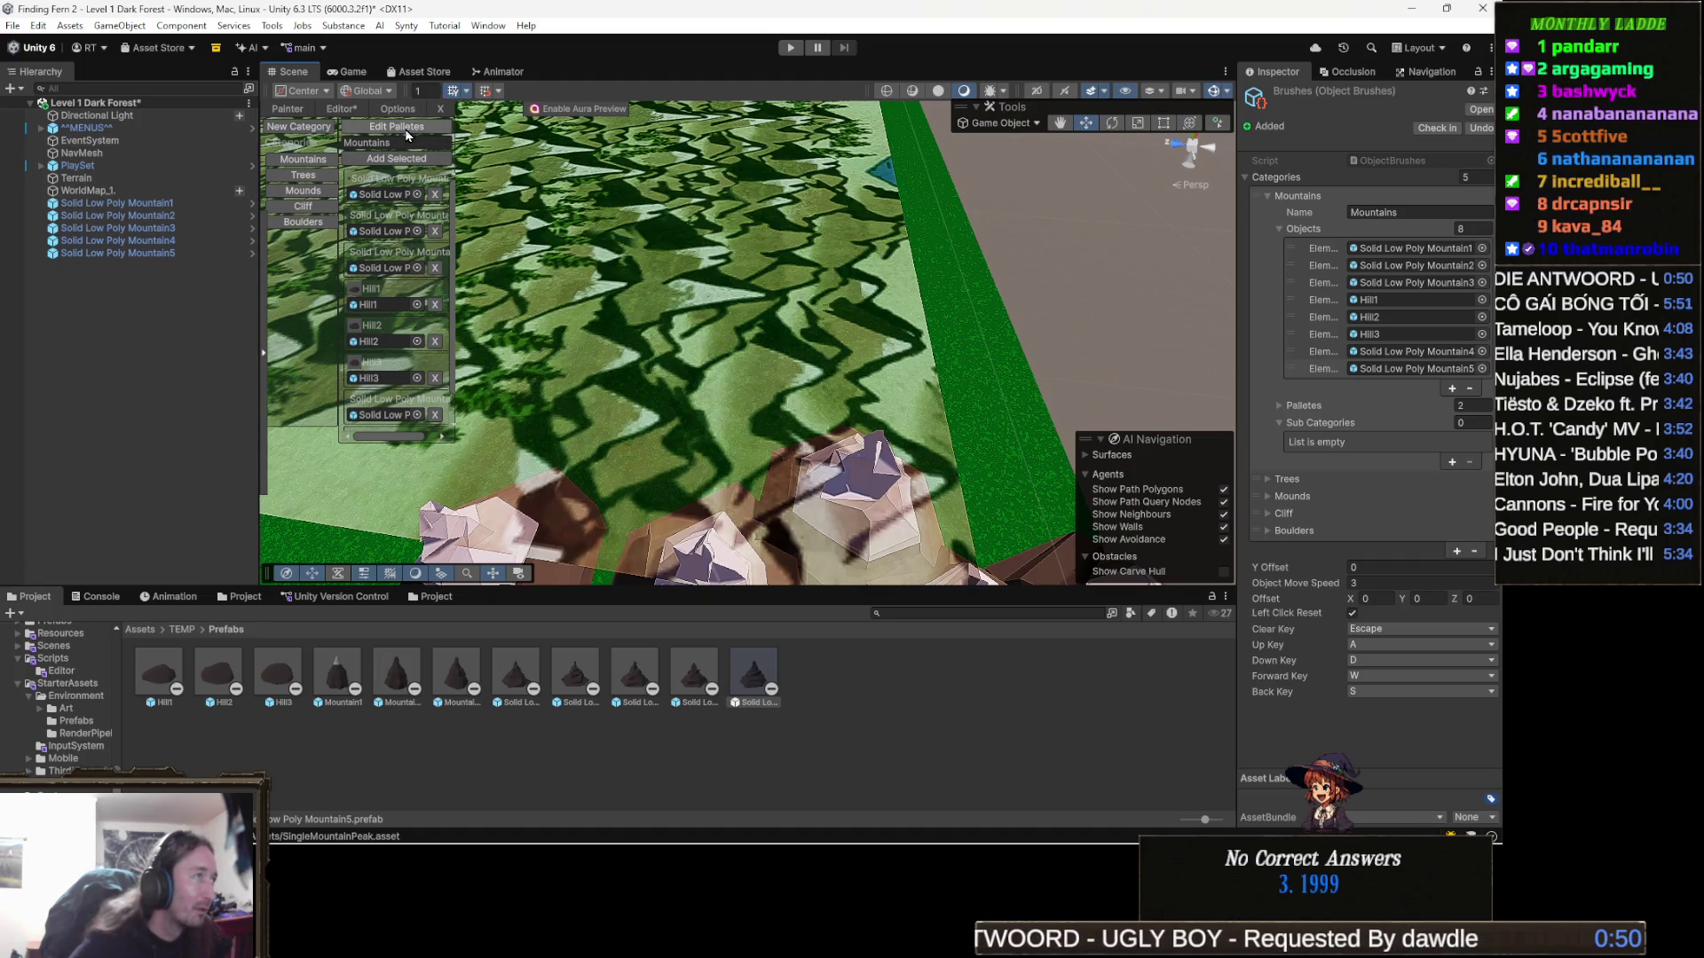
pyautogui.click(408, 131)
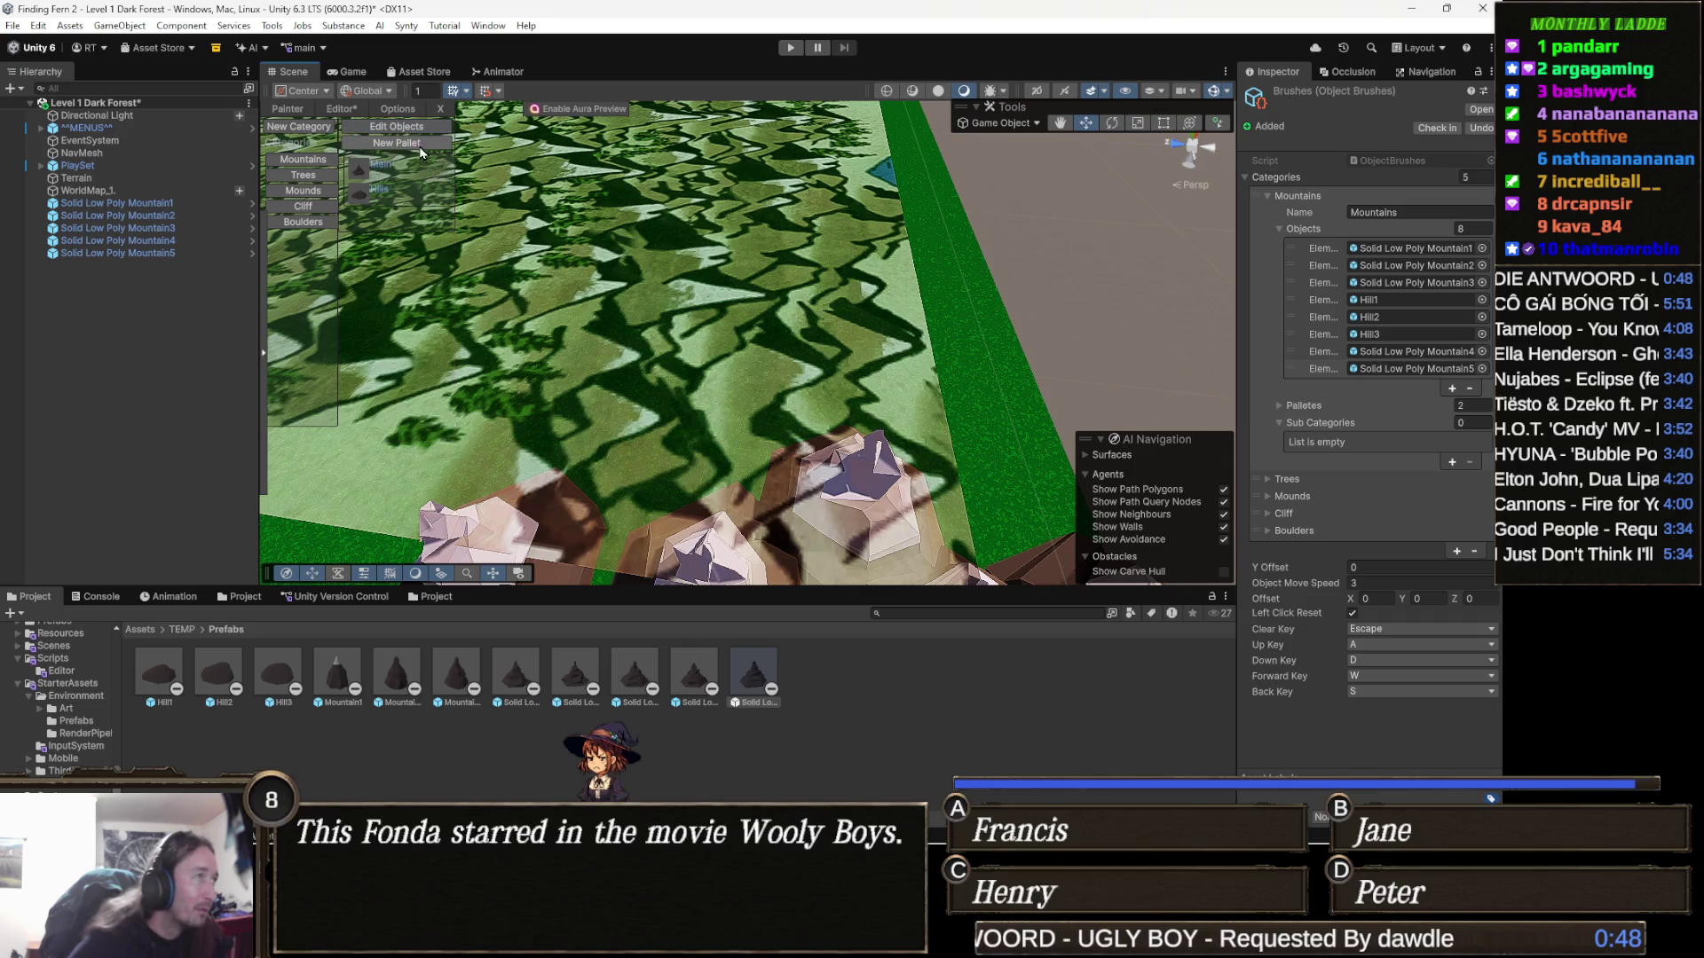
pyautogui.moveTo(456, 198); pyautogui.dragTo(1047, 238)
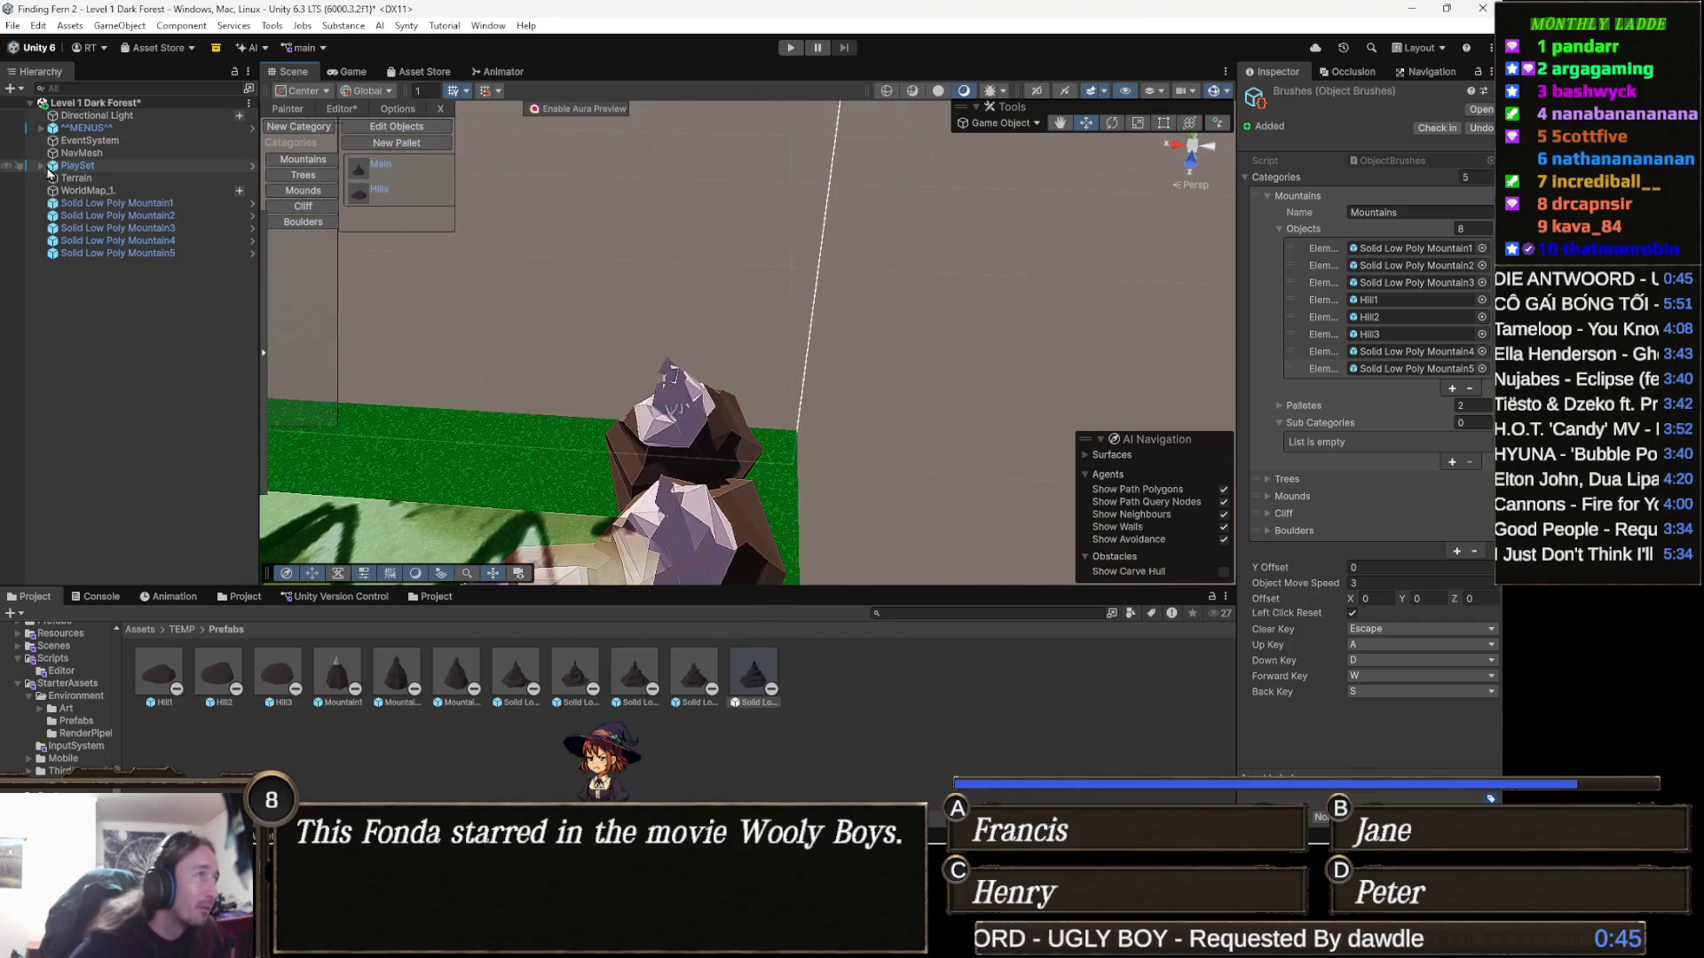
pyautogui.click(385, 175)
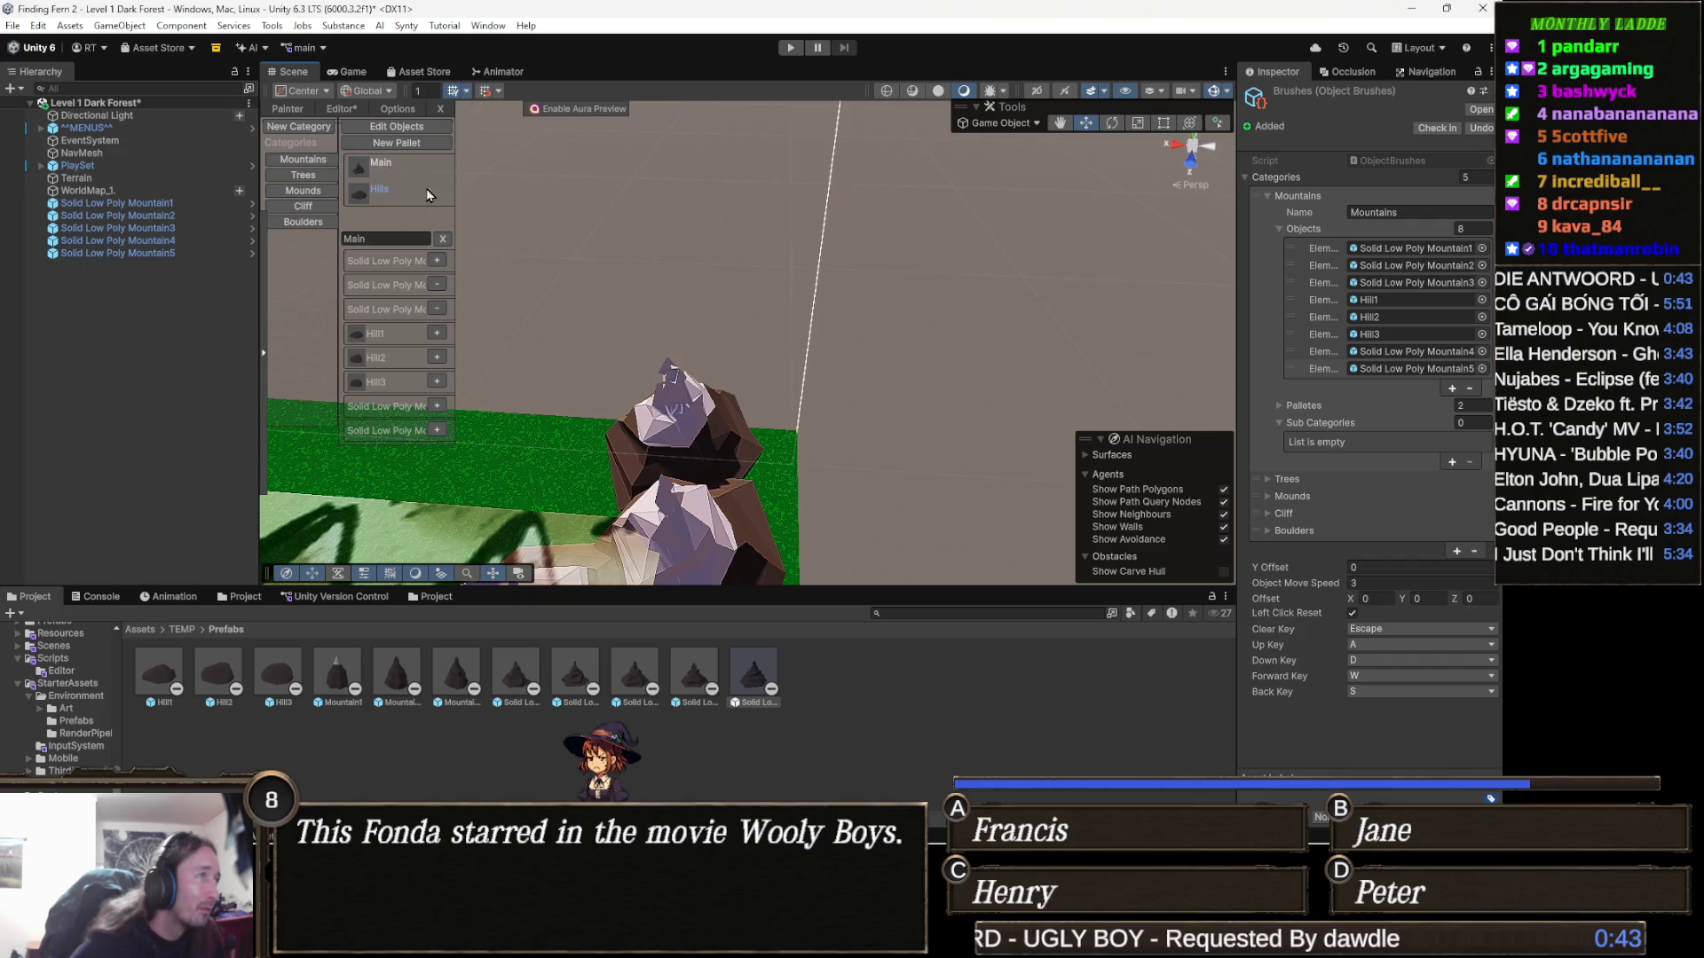
pyautogui.click(437, 431)
pyautogui.click(438, 408)
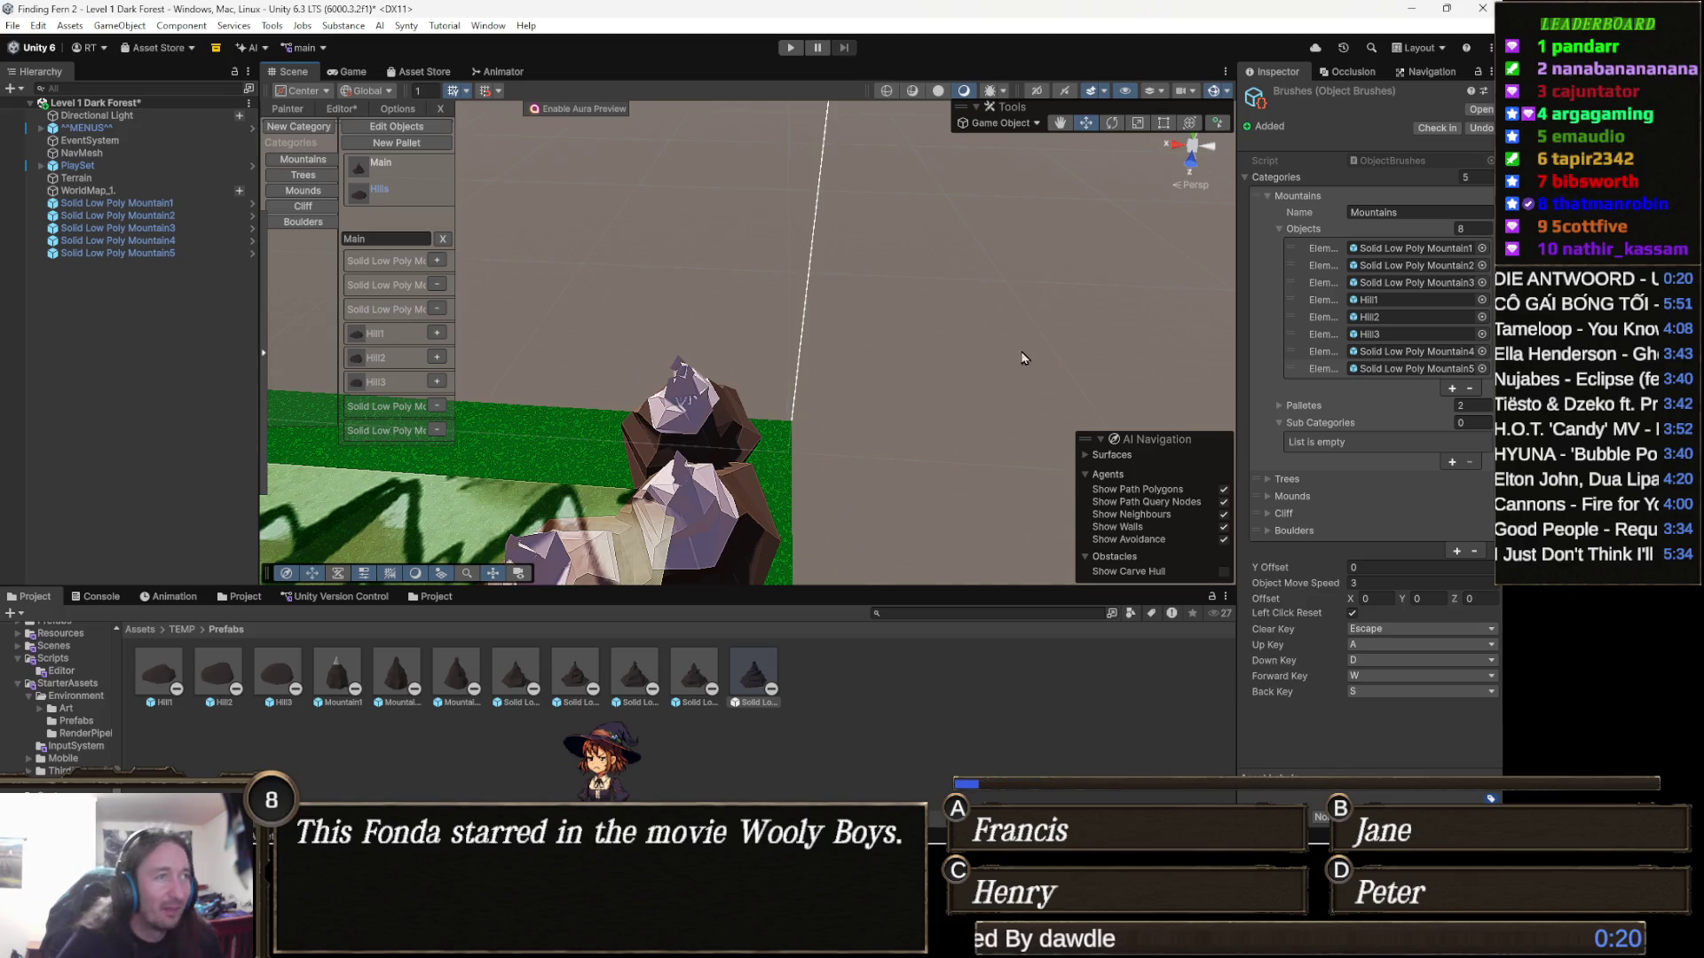
pyautogui.scroll(-5, 683, 404)
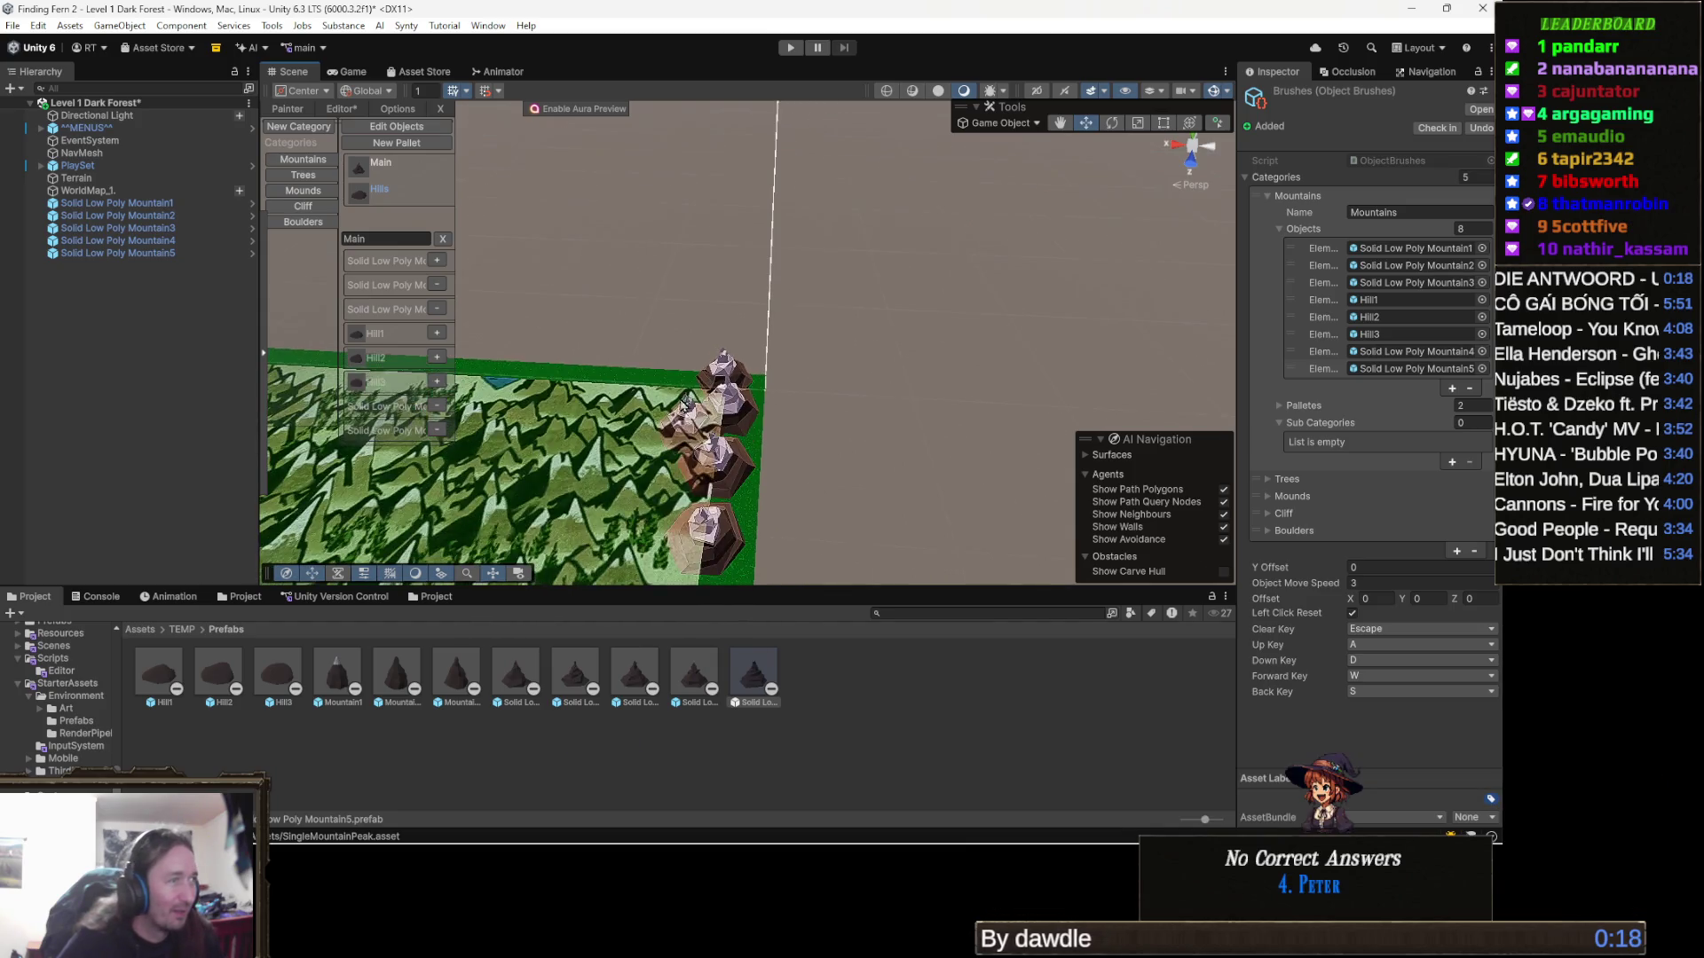
pyautogui.scroll(-10, 683, 403)
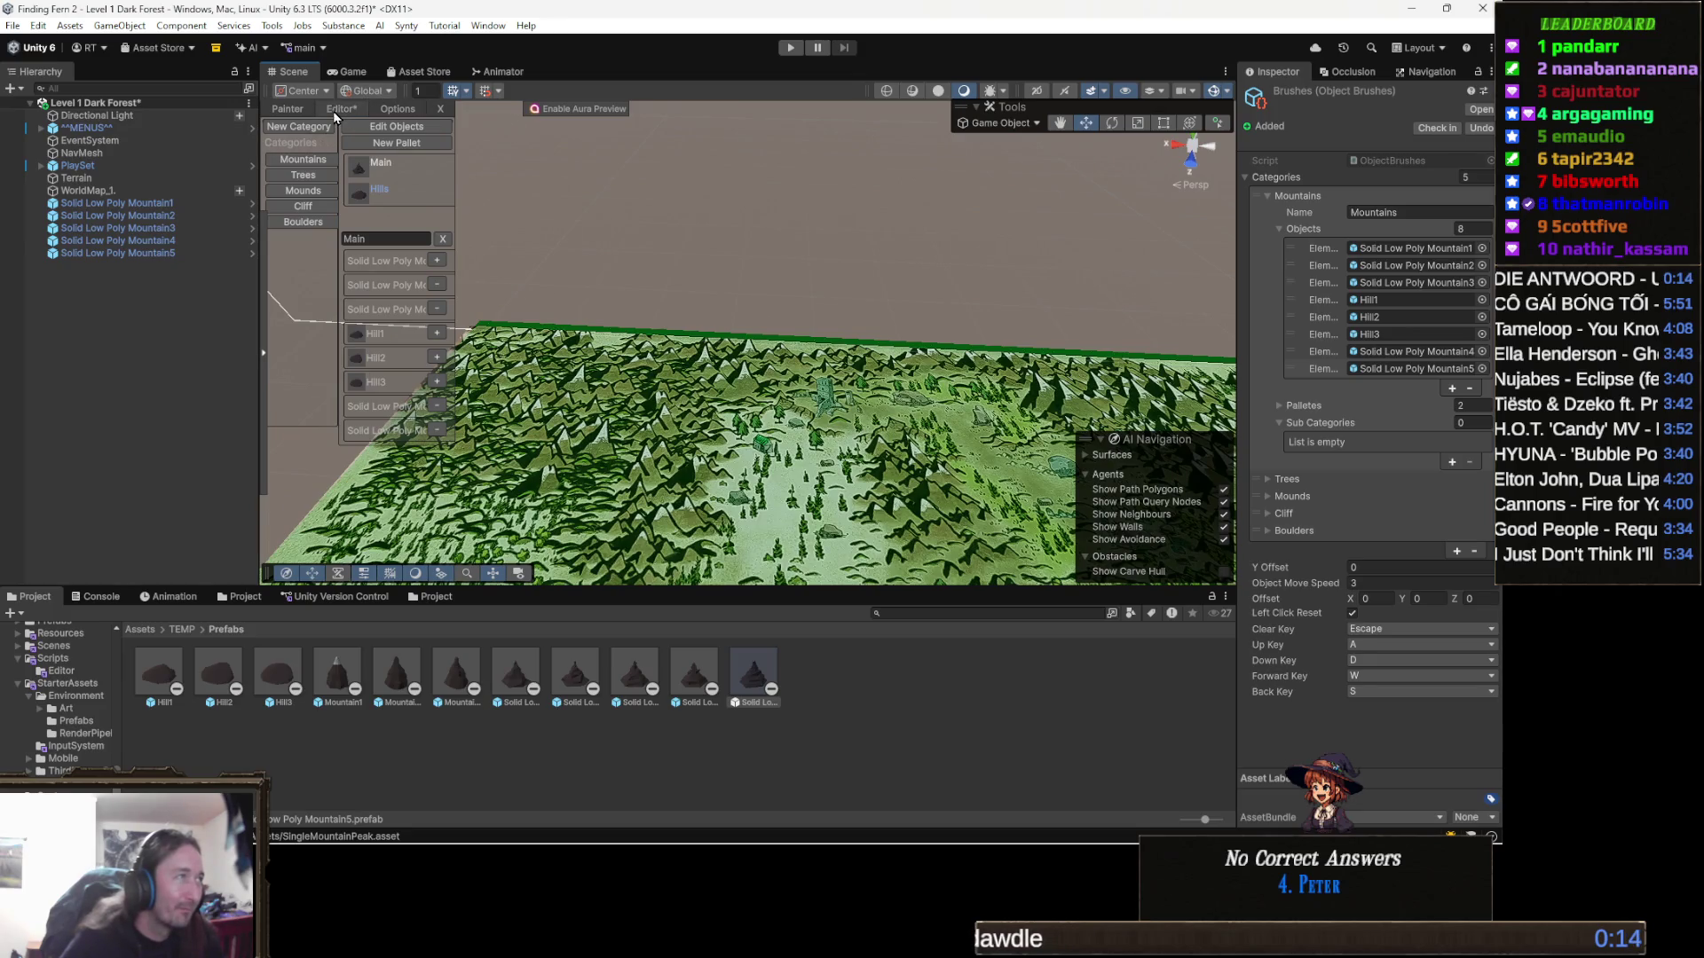
pyautogui.click(295, 110)
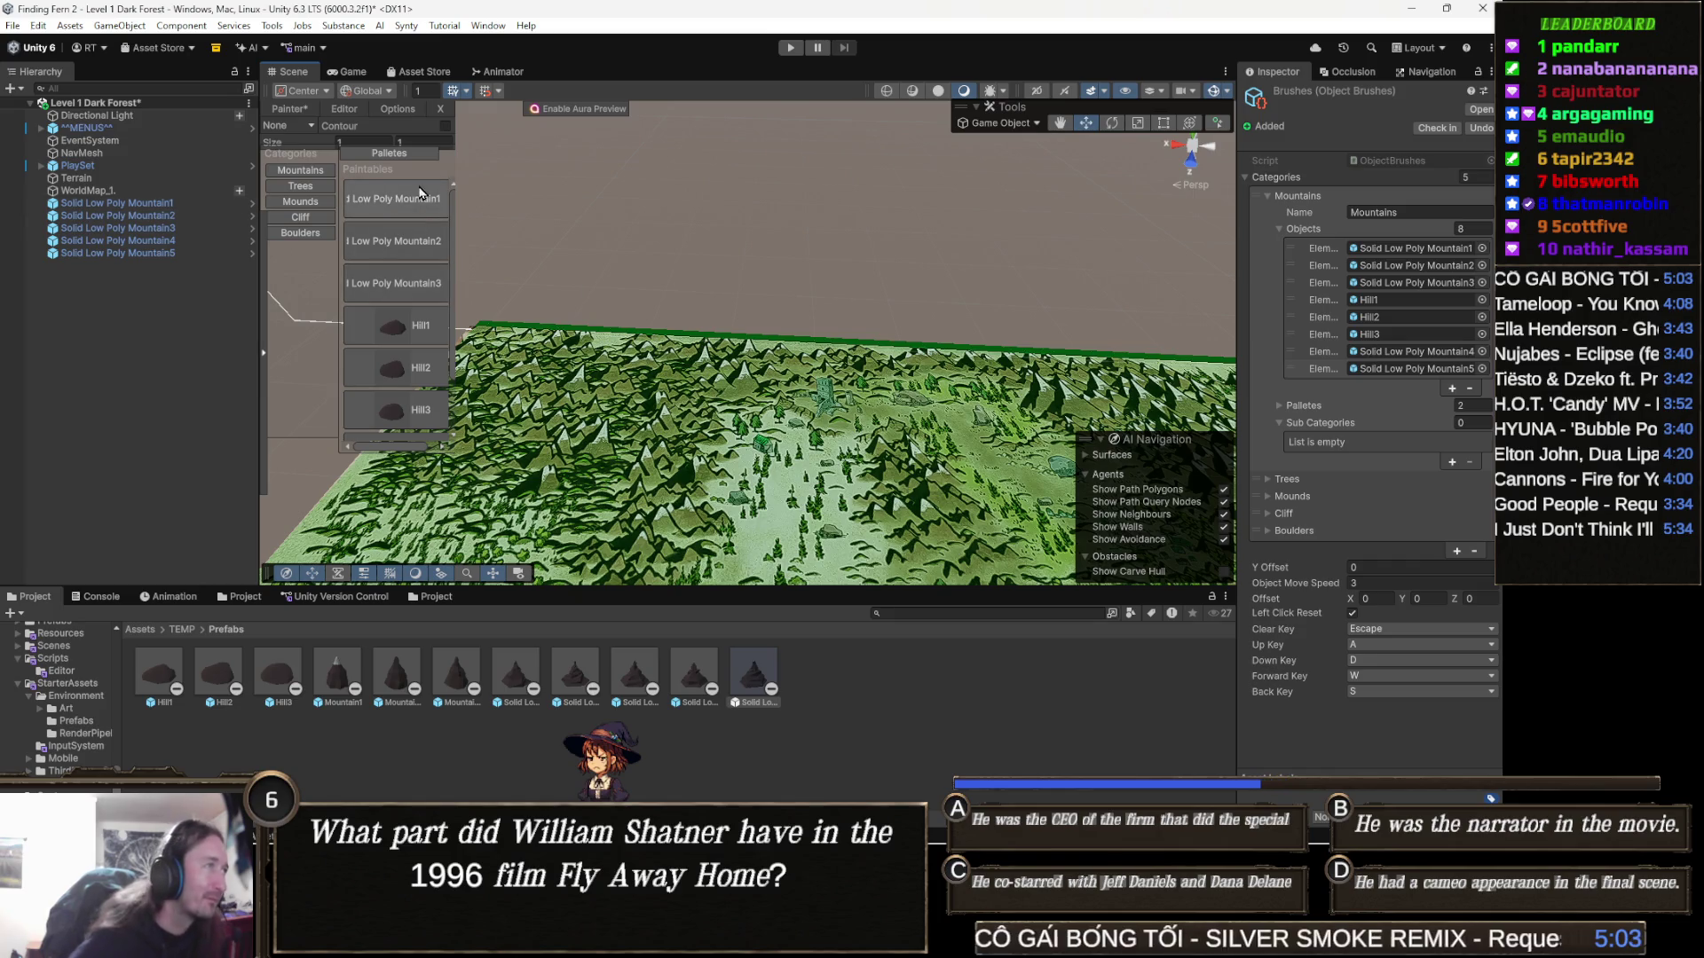
# Select the Main palette for painting and zoom out to frame the terrain
pyautogui.click(427, 161)
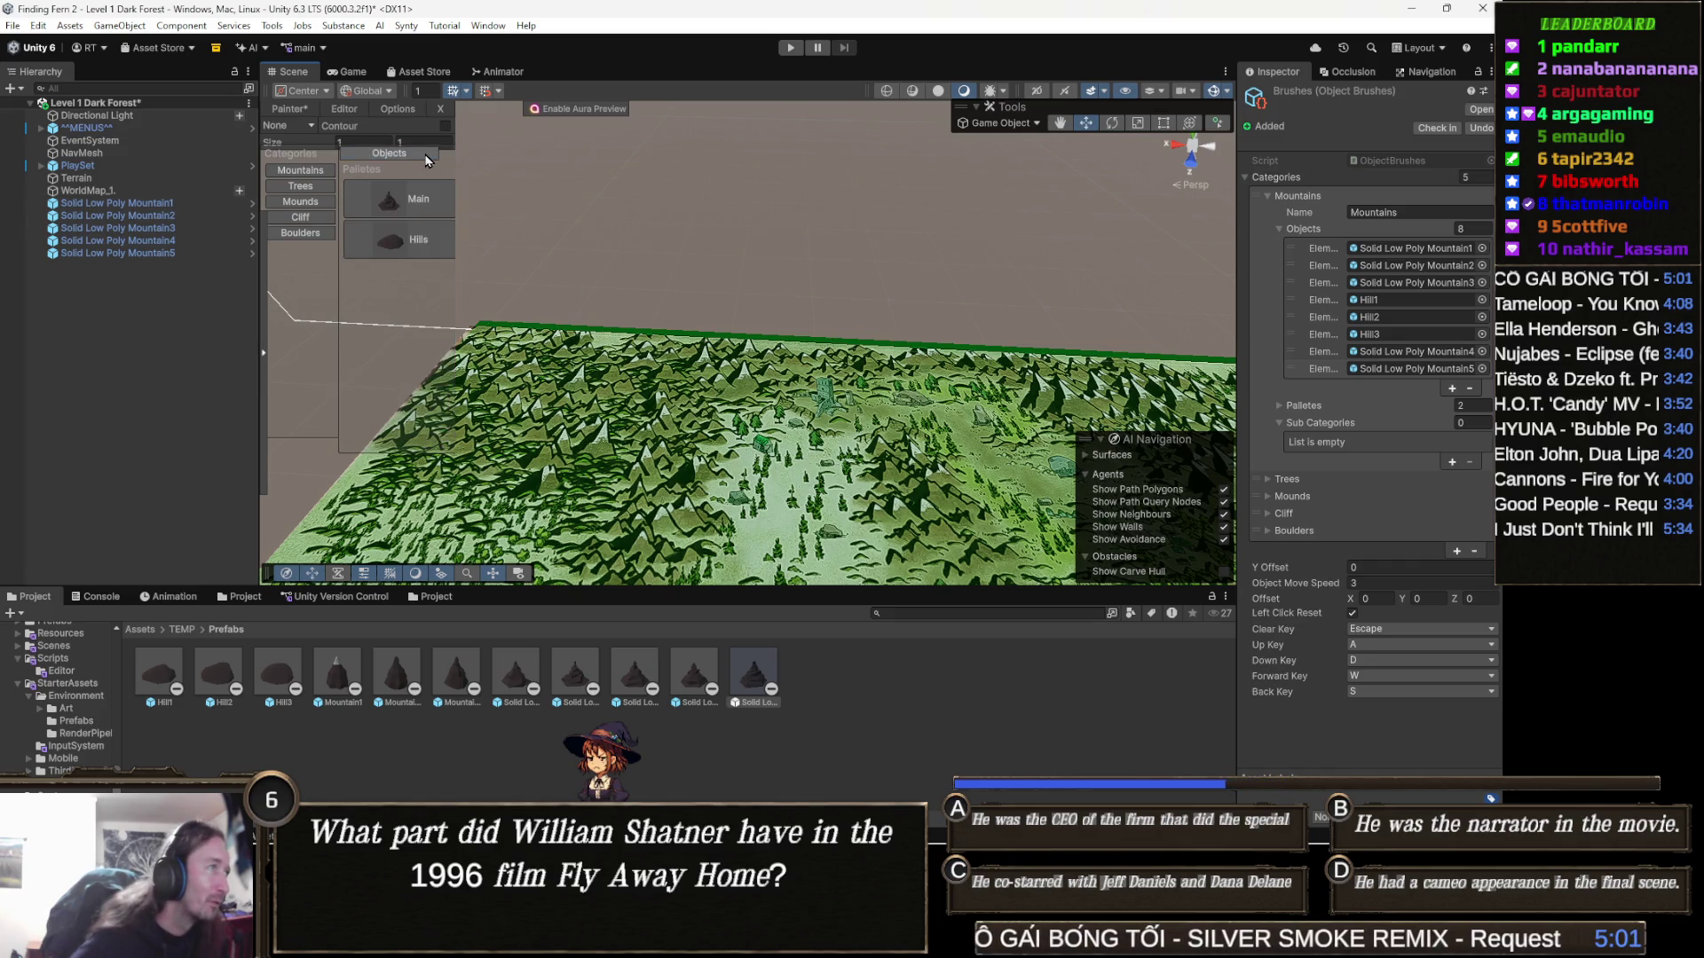
pyautogui.click(432, 212)
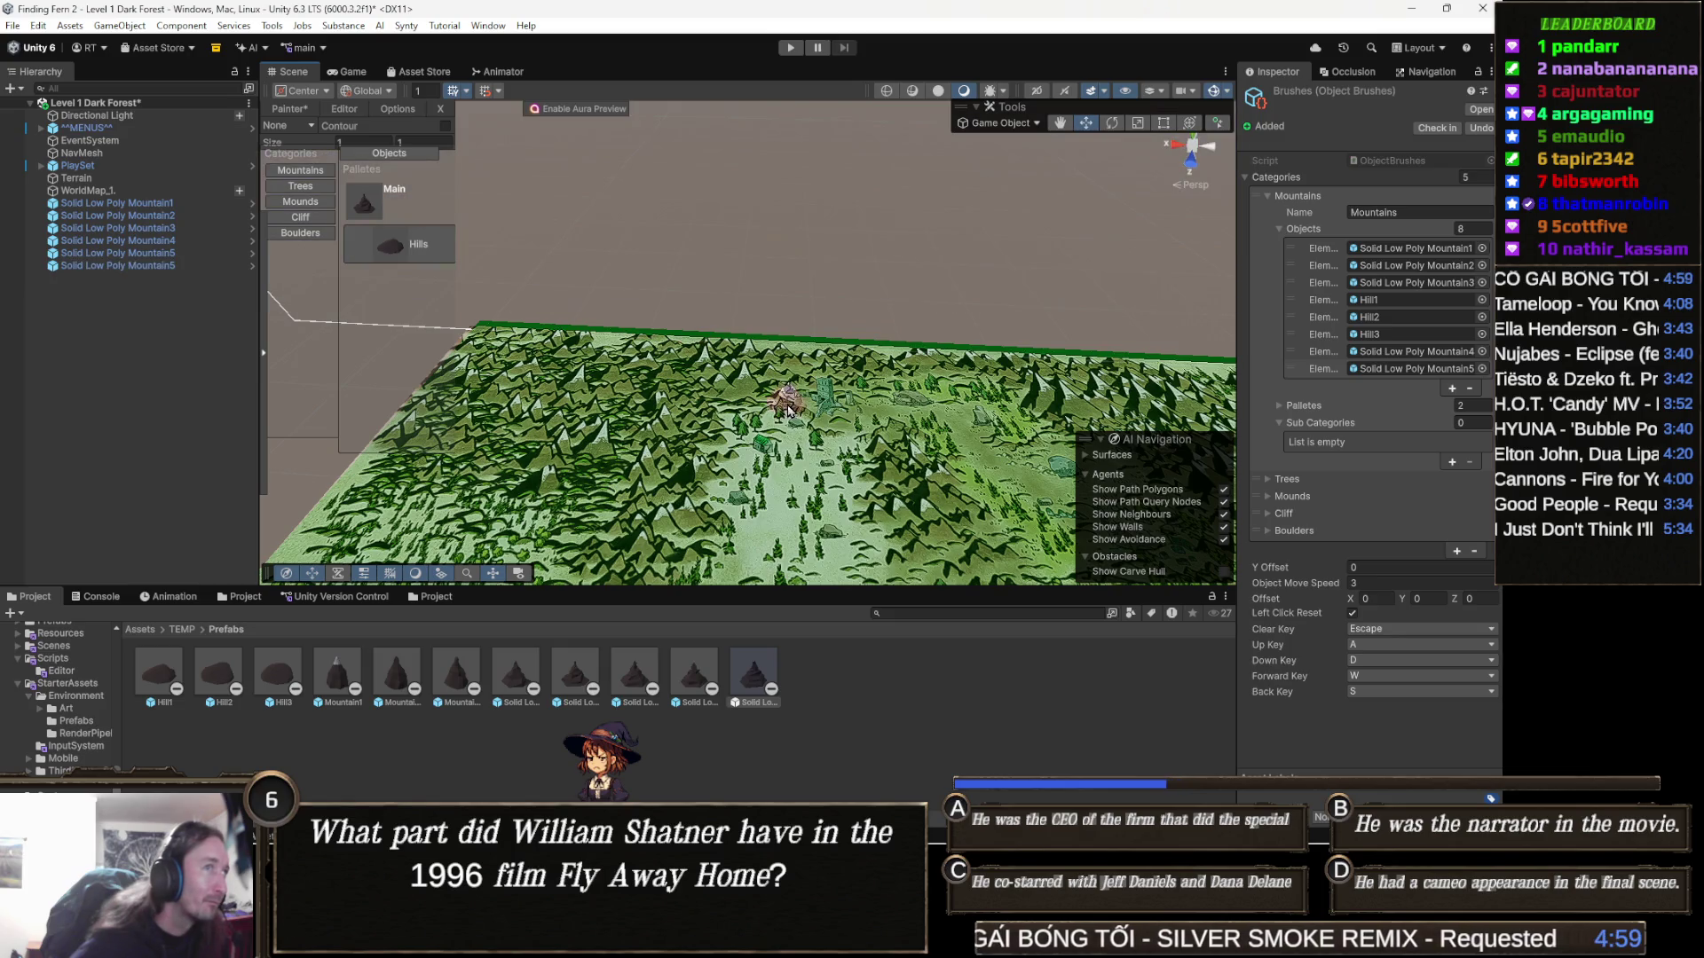
pyautogui.scroll(2, 737, 390)
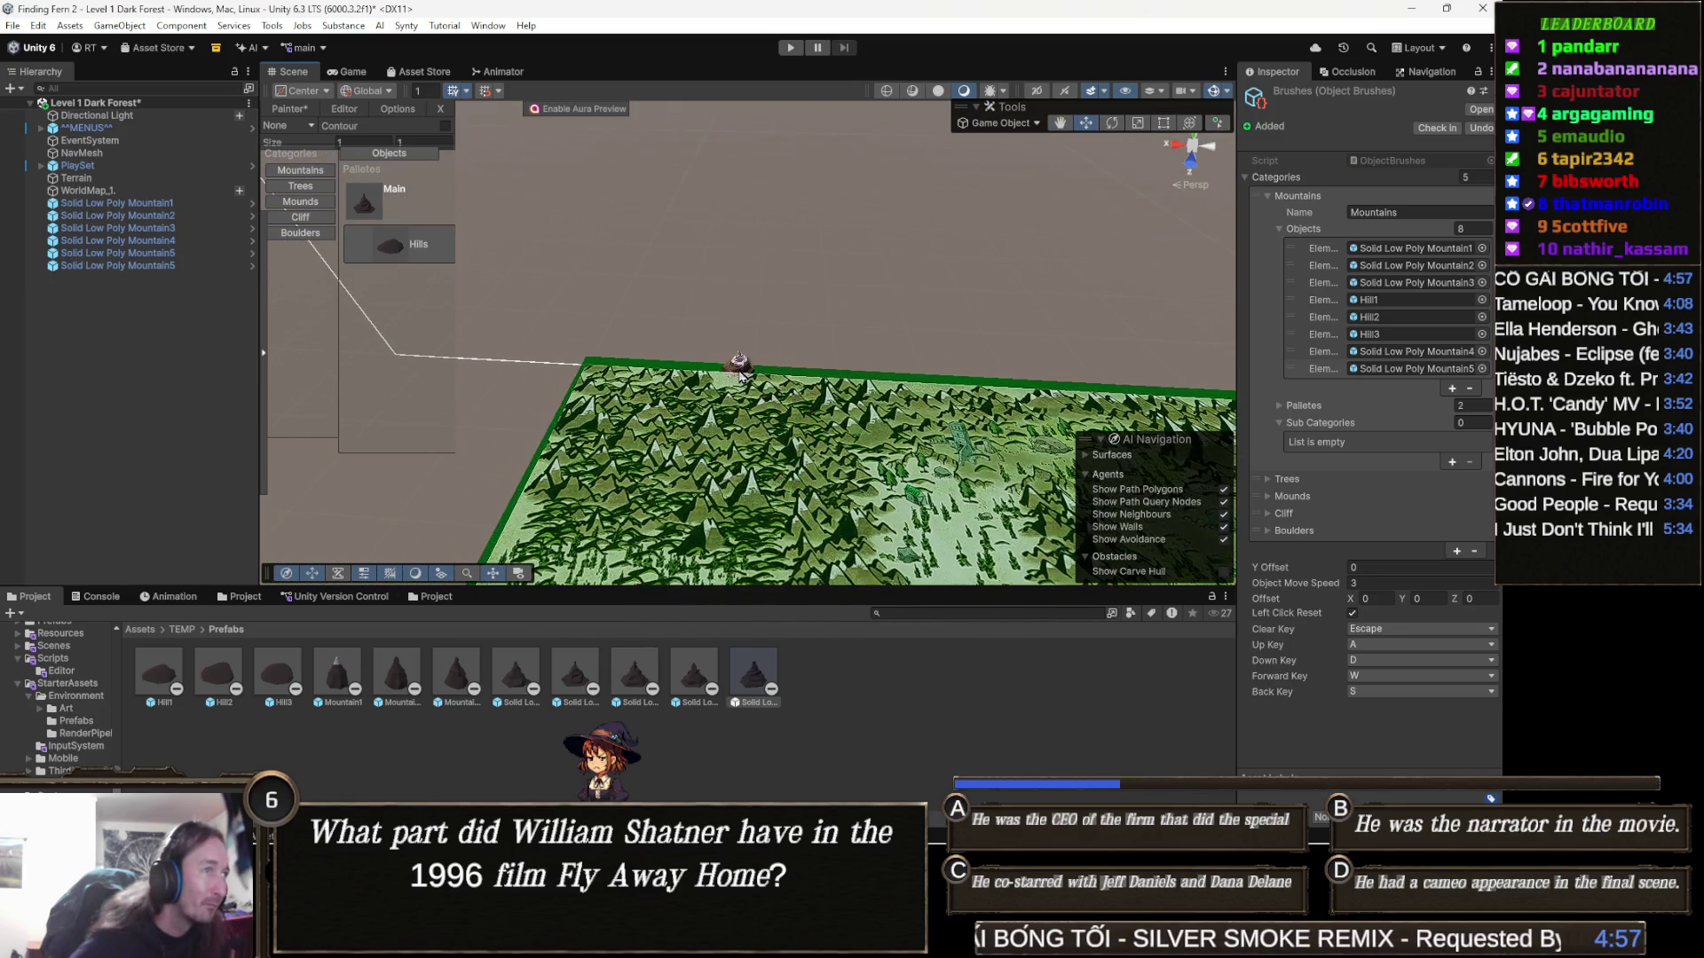
pyautogui.scroll(3, 692, 391)
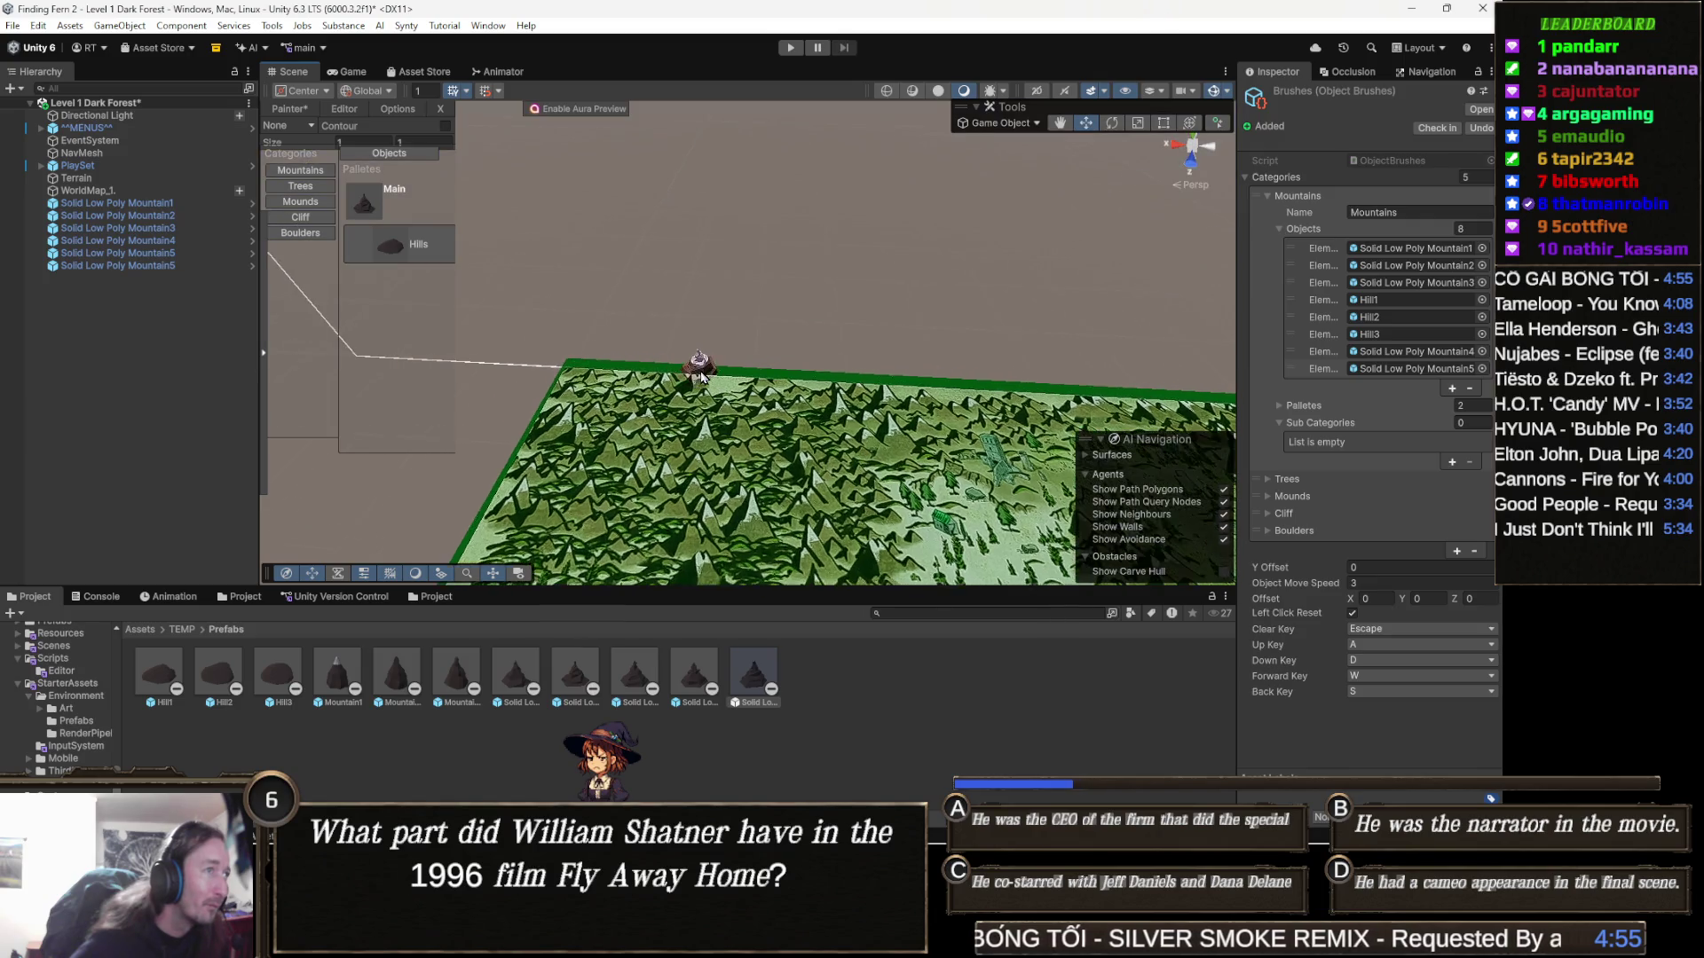
pyautogui.scroll(4, 682, 415)
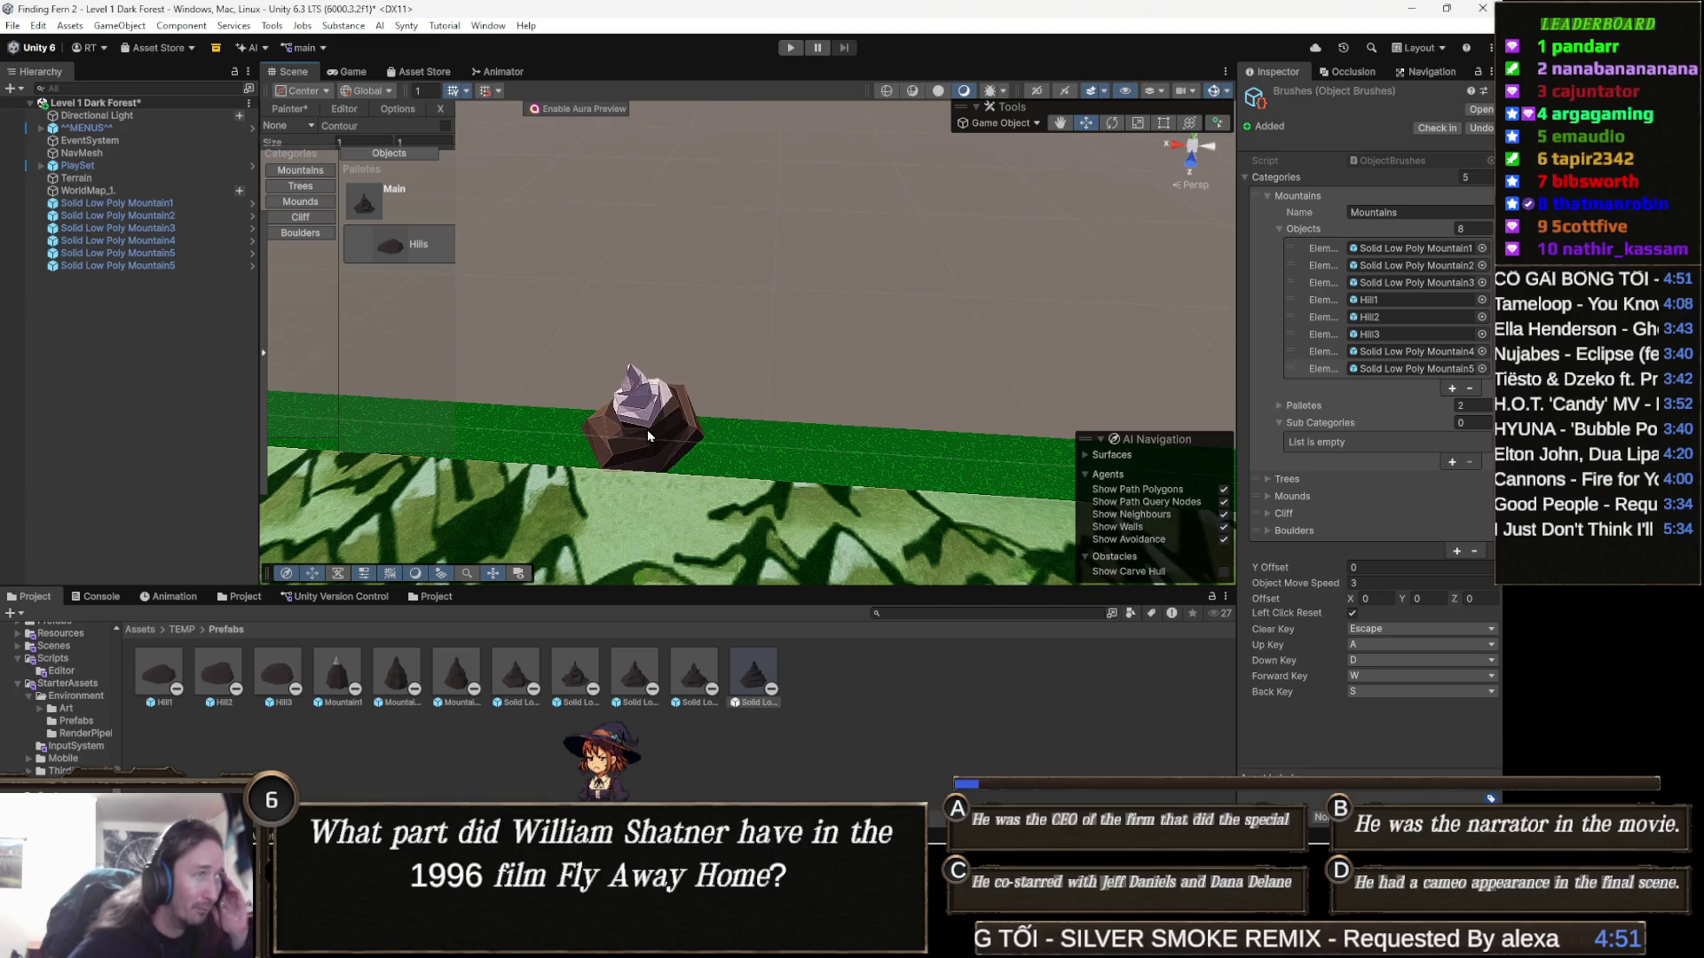
pyautogui.scroll(1, 634, 431)
pyautogui.scroll(2, 633, 431)
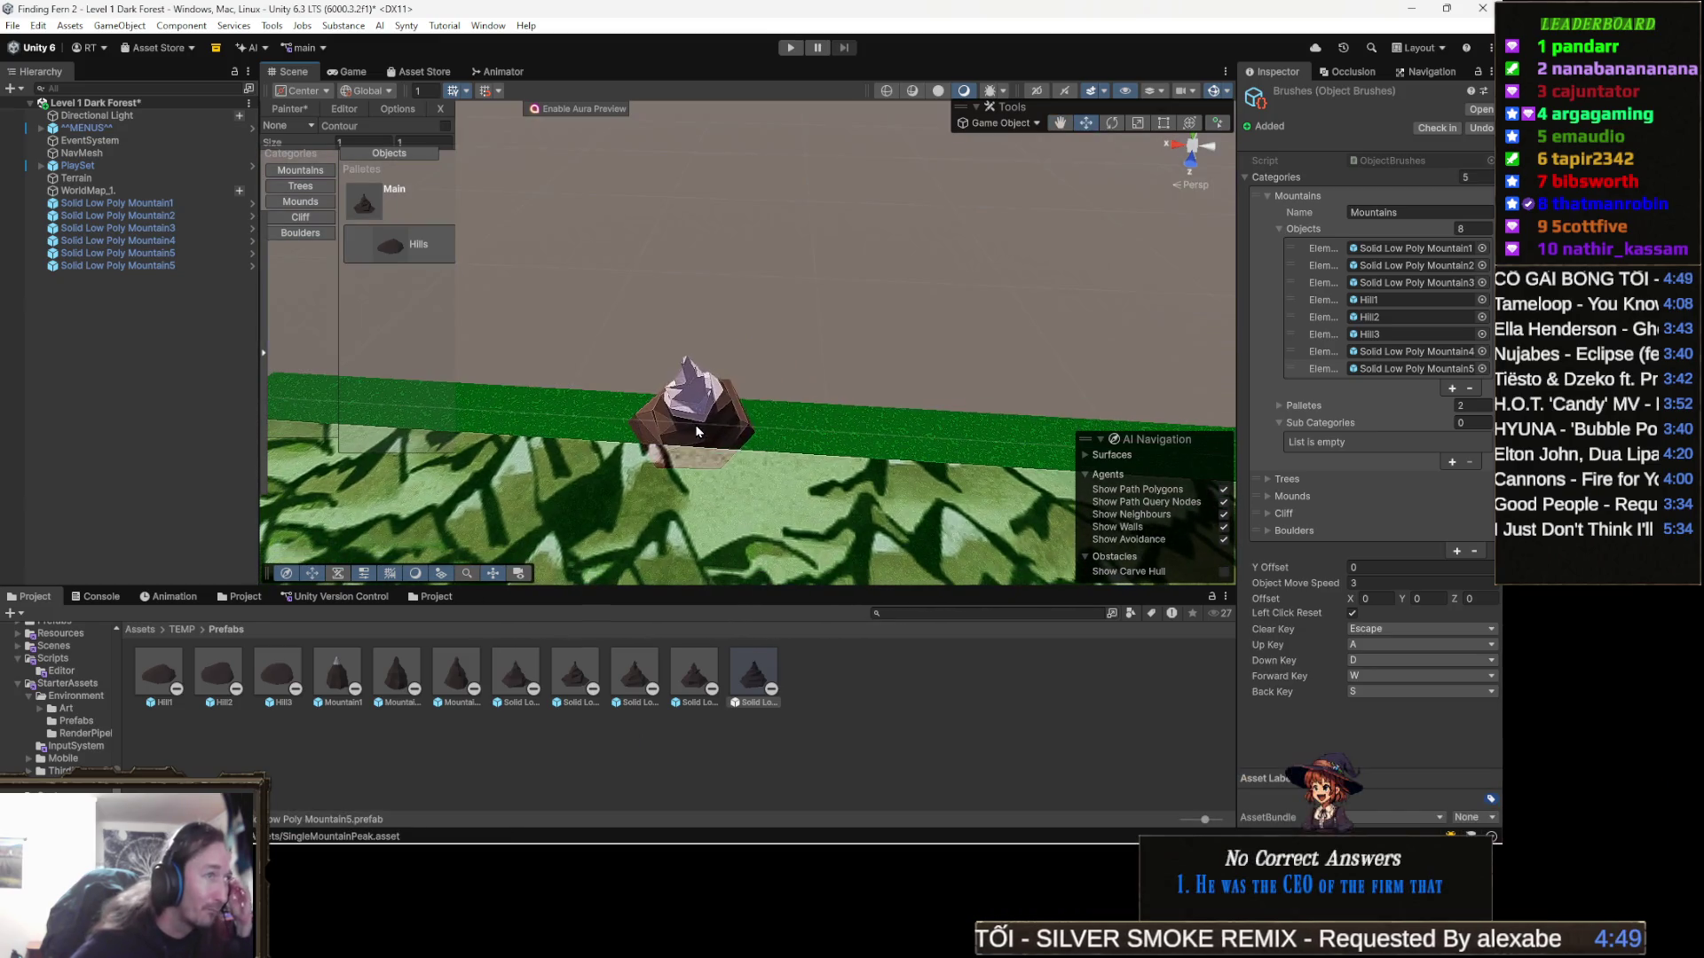
pyautogui.scroll(-5, 532, 421)
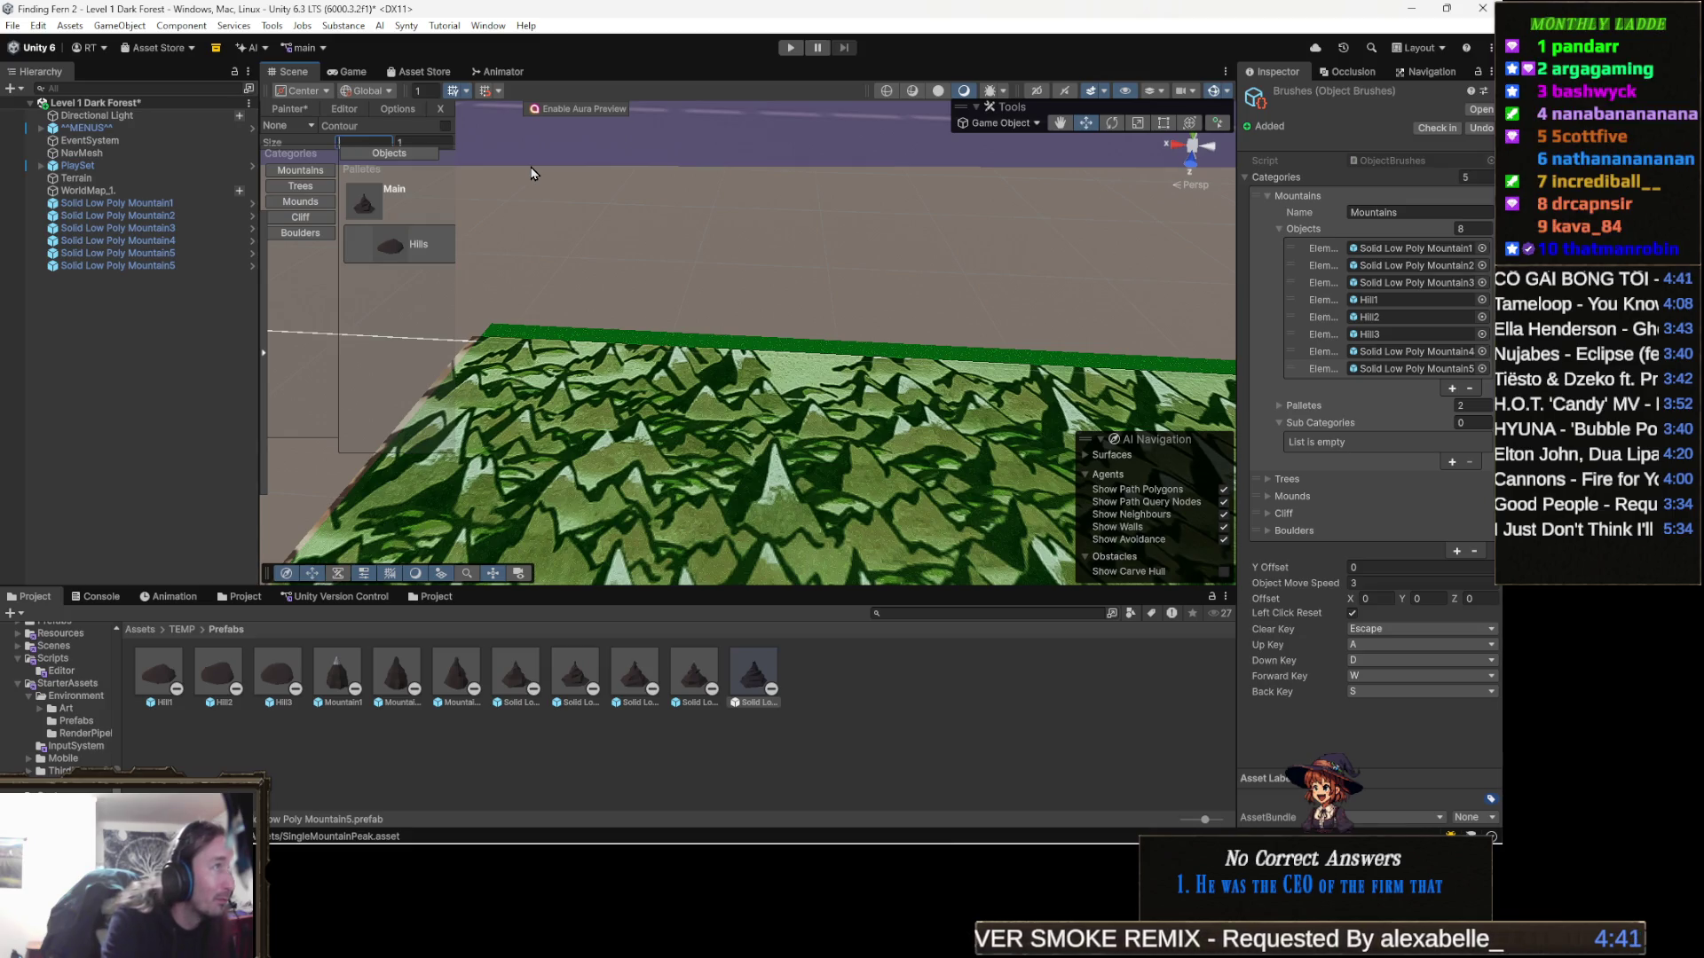
# Set the object brush size to 0.6
pyautogui.write('.6')
pyautogui.press('Tab')
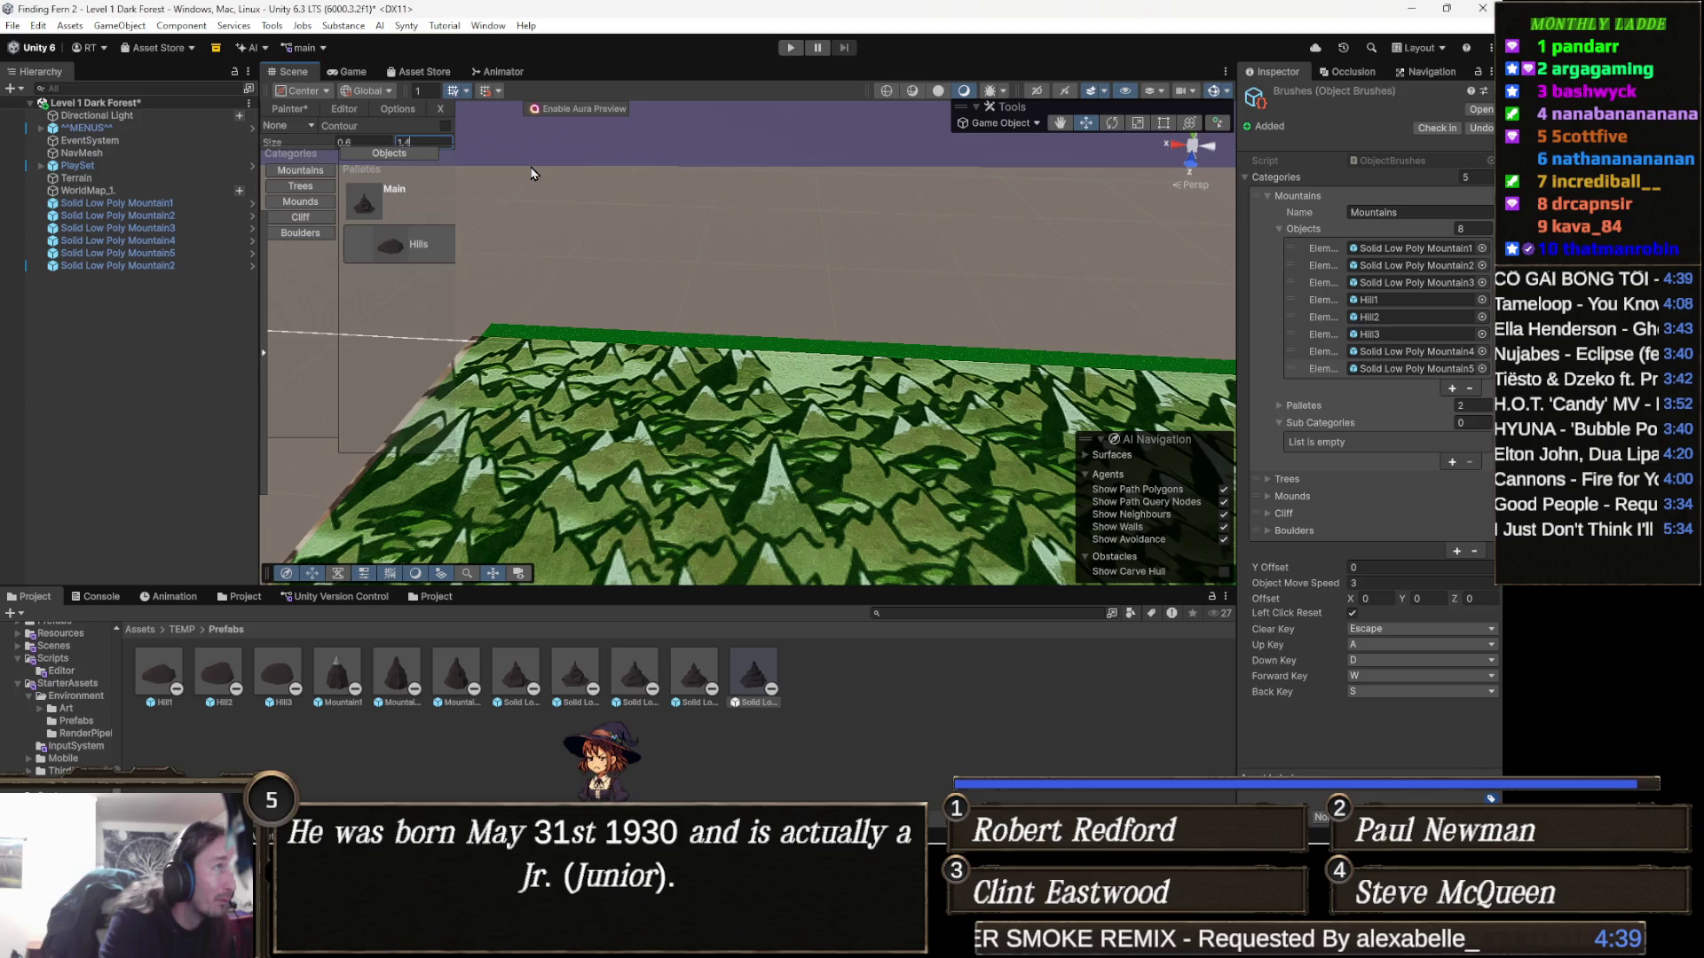
pyautogui.scroll(-5, 710, 325)
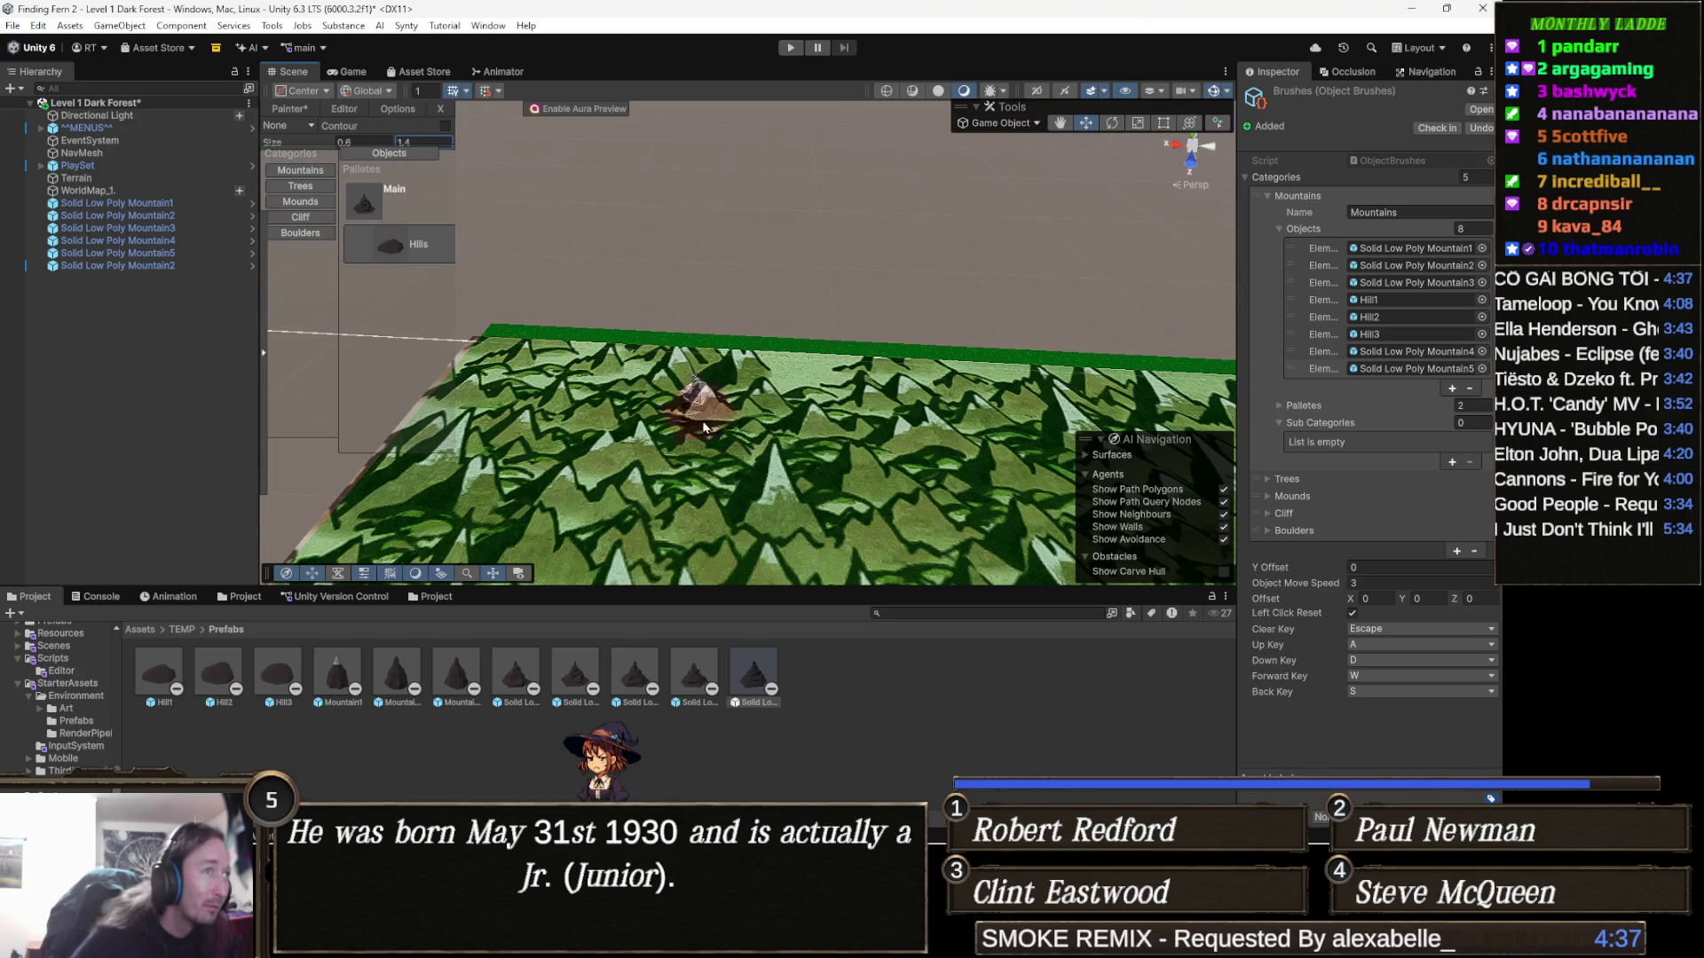
pyautogui.scroll(-3, 697, 371)
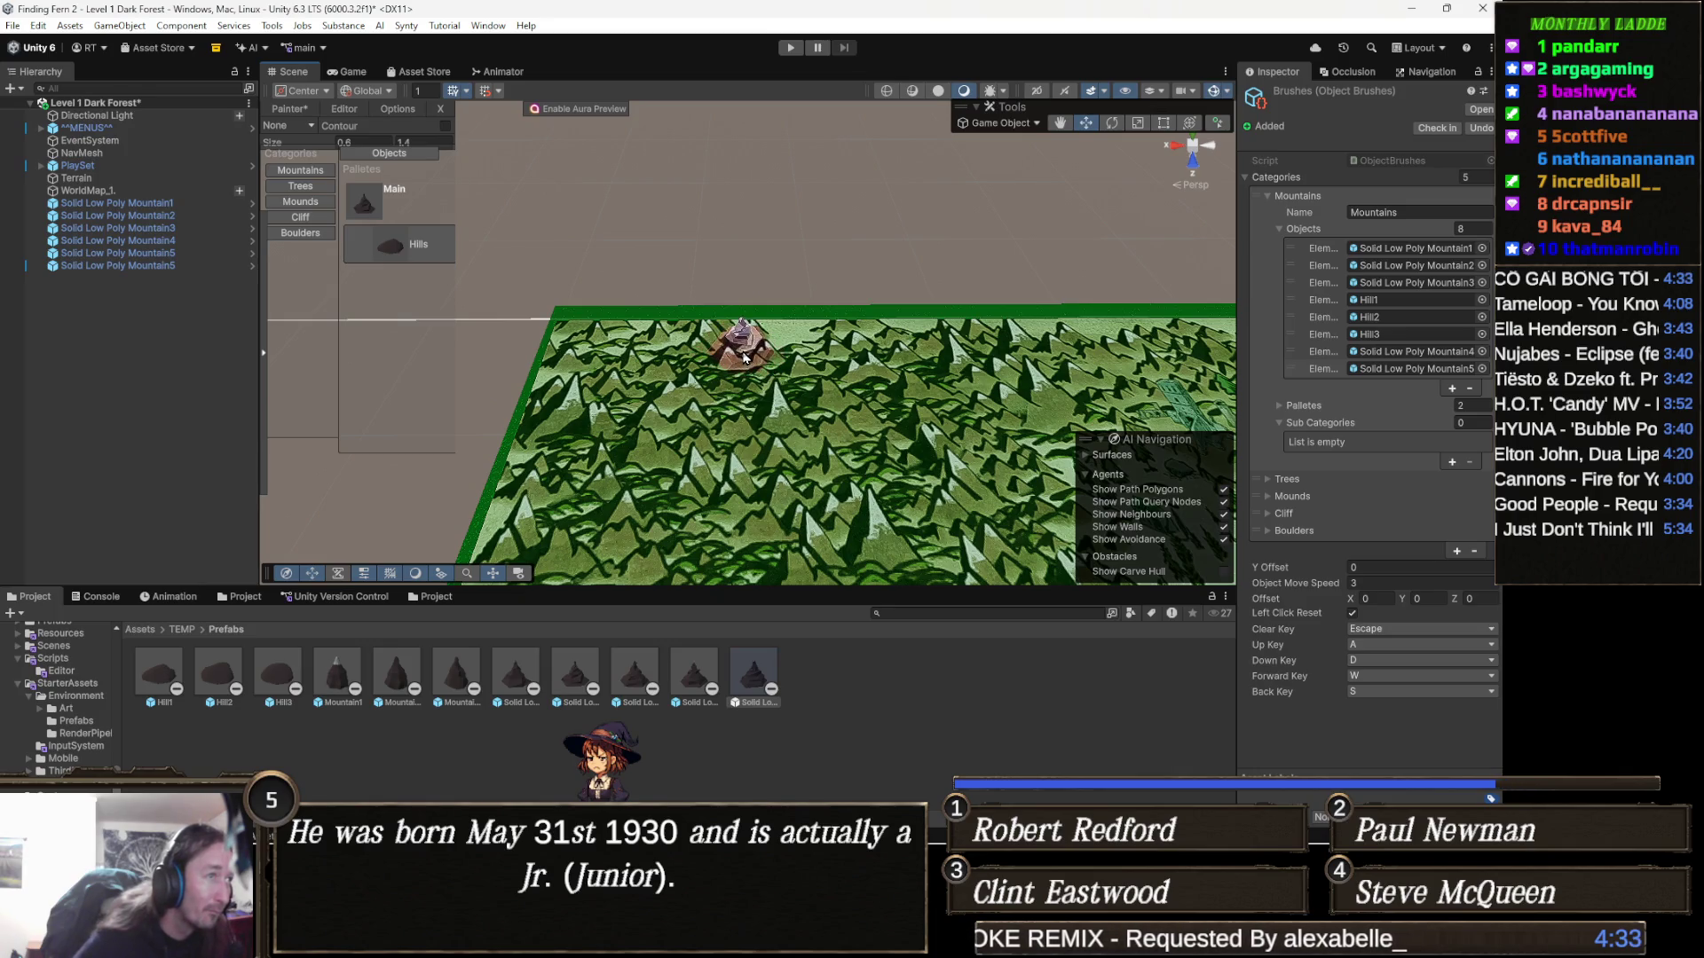
pyautogui.press('space')
pyautogui.rightClick(755, 364)
# Paint a broad trail of low-poly mountains across the terrain
pyautogui.click(755, 364)
pyautogui.moveTo(755, 357)
pyautogui.mouseDown()
pyautogui.moveTo(785, 373)
pyautogui.moveTo(834, 355)
pyautogui.moveTo(865, 377)
pyautogui.moveTo(963, 328)
pyautogui.moveTo(1065, 377)
pyautogui.moveTo(956, 384)
pyautogui.moveTo(945, 426)
pyautogui.moveTo(905, 444)
pyautogui.moveTo(852, 399)
pyautogui.moveTo(868, 440)
pyautogui.moveTo(856, 532)
pyautogui.moveTo(755, 506)
pyautogui.moveTo(799, 426)
pyautogui.moveTo(759, 402)
pyautogui.moveTo(661, 471)
pyautogui.moveTo(701, 382)
pyautogui.moveTo(639, 351)
pyautogui.moveTo(655, 415)
pyautogui.moveTo(688, 341)
pyautogui.moveTo(577, 333)
pyautogui.moveTo(564, 426)
pyautogui.moveTo(634, 541)
pyautogui.mouseUp()
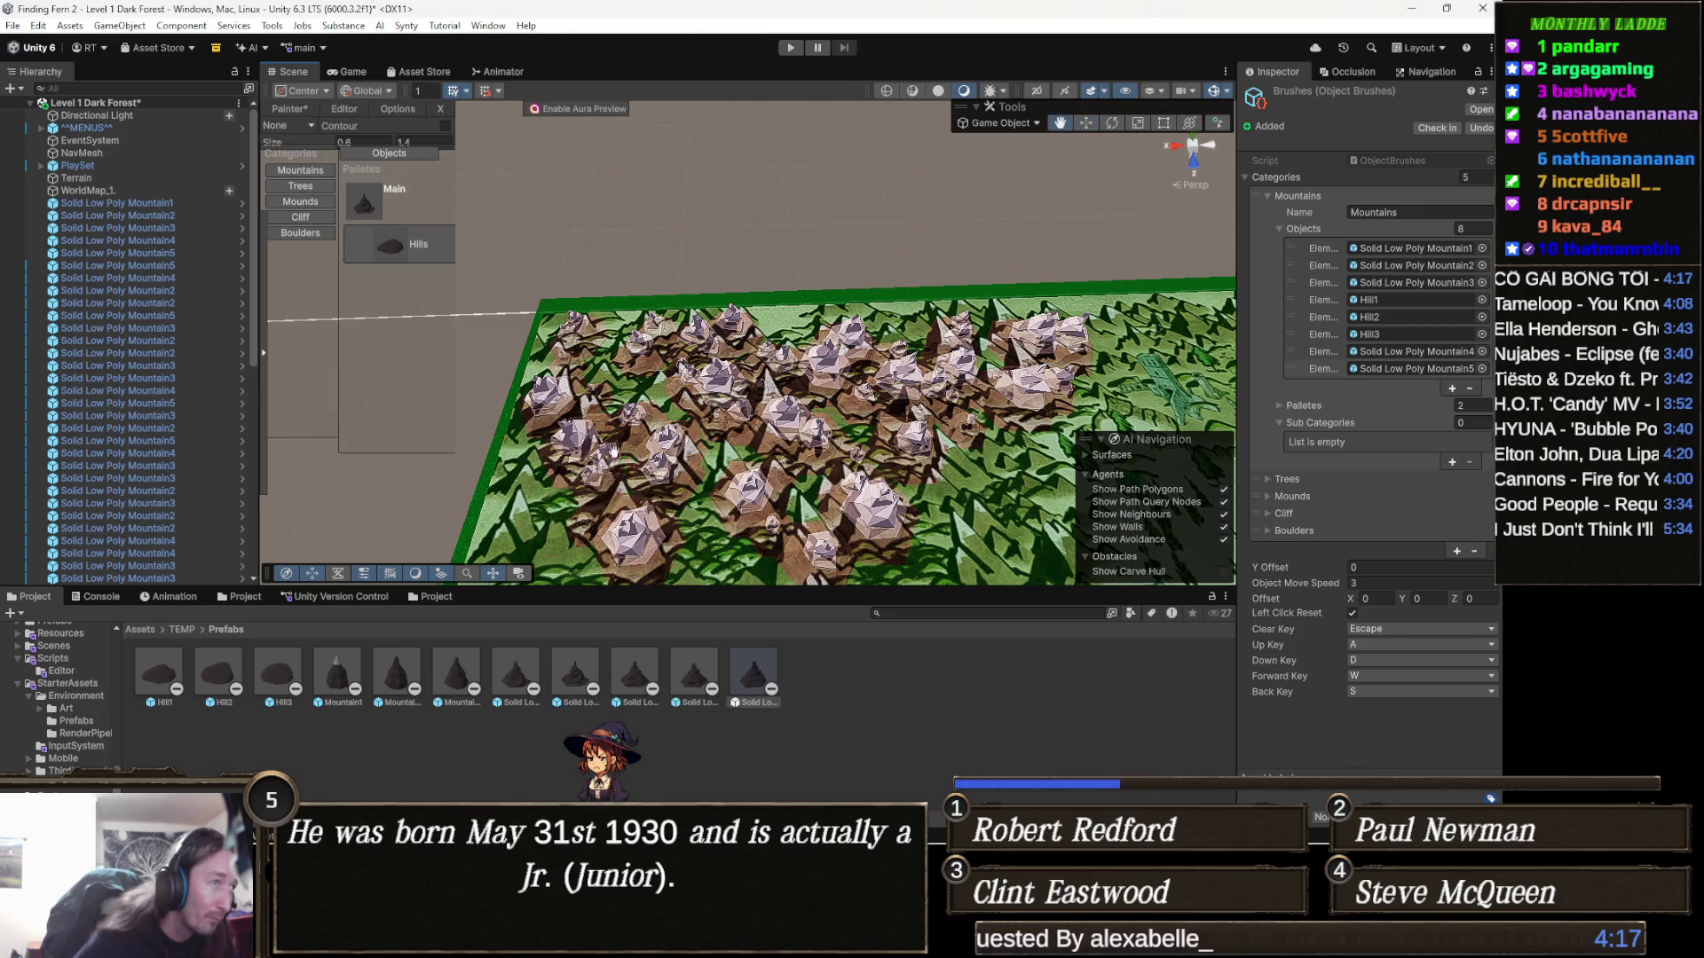
pyautogui.scroll(-3, 634, 542)
pyautogui.moveTo(613, 414)
pyautogui.mouseDown()
pyautogui.moveTo(727, 381)
pyautogui.moveTo(701, 413)
pyautogui.moveTo(834, 346)
pyautogui.moveTo(719, 315)
pyautogui.moveTo(874, 382)
pyautogui.moveTo(985, 307)
pyautogui.moveTo(1026, 365)
pyautogui.moveTo(990, 267)
pyautogui.moveTo(937, 213)
pyautogui.mouseUp()
pyautogui.scroll(3, 557, 342)
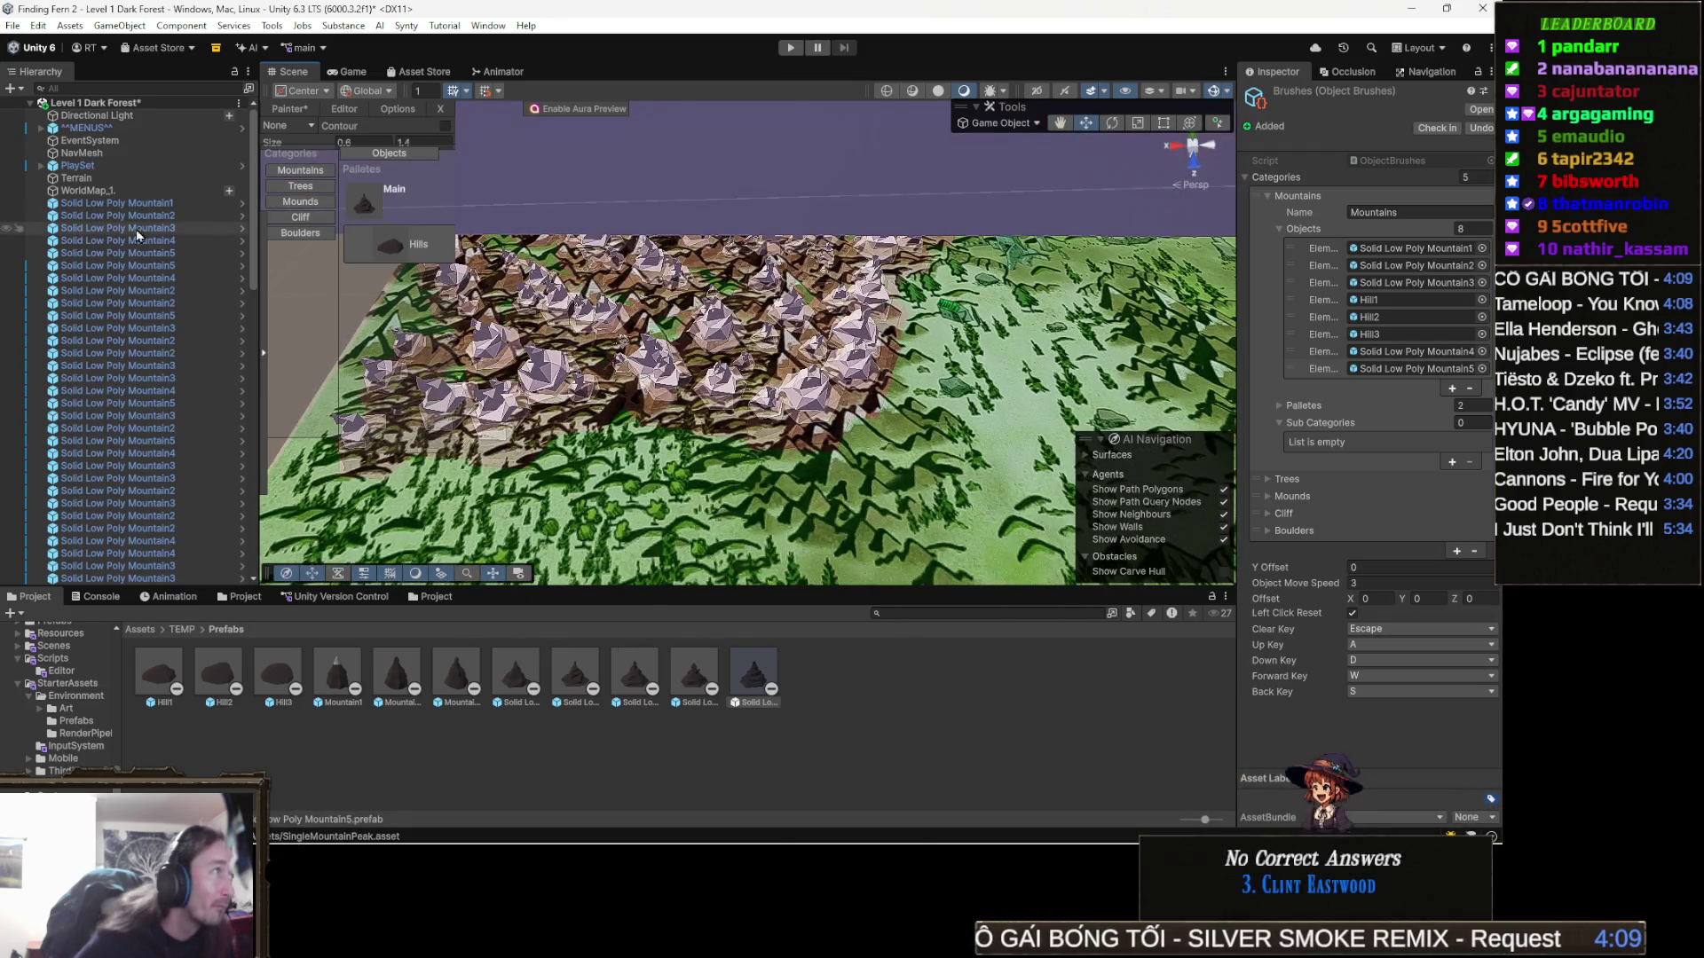
# Hide WorldMap_1 and go up to the Assets/TEMP folder
pyautogui.click(7, 190)
pyautogui.scroll(2, 623, 348)
pyautogui.scroll(-5, 623, 347)
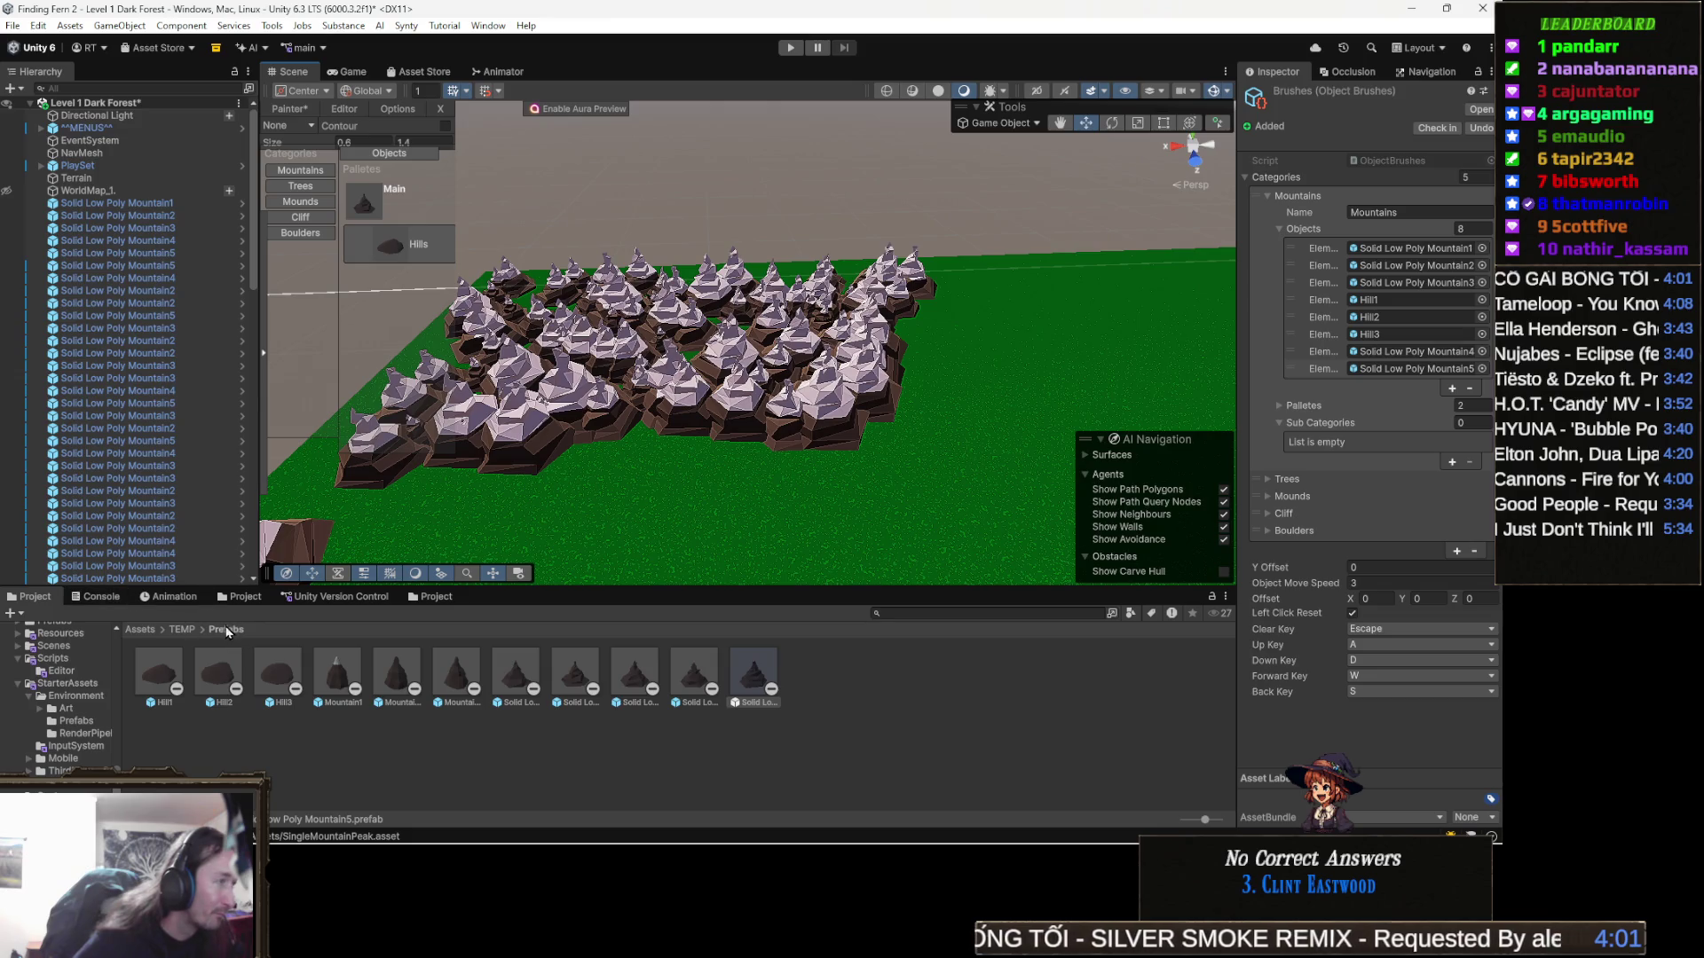
pyautogui.click(182, 629)
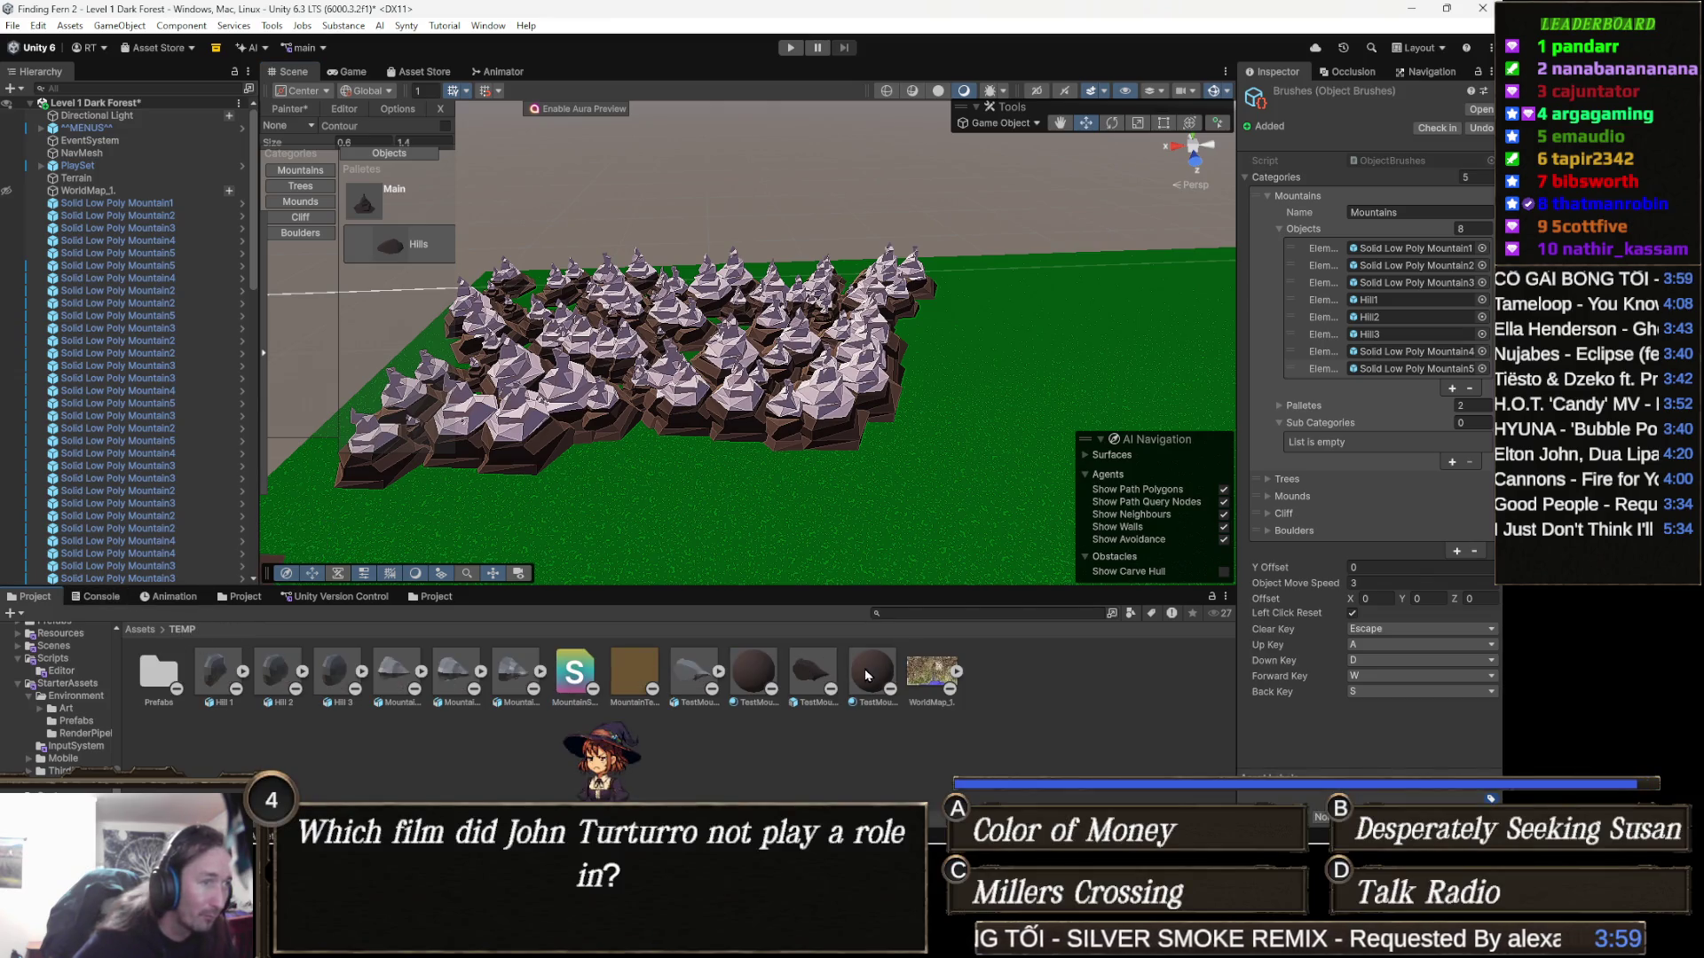
# Raise the TestMountain 1 material's Snow Start Height to 38.0
pyautogui.click(867, 675)
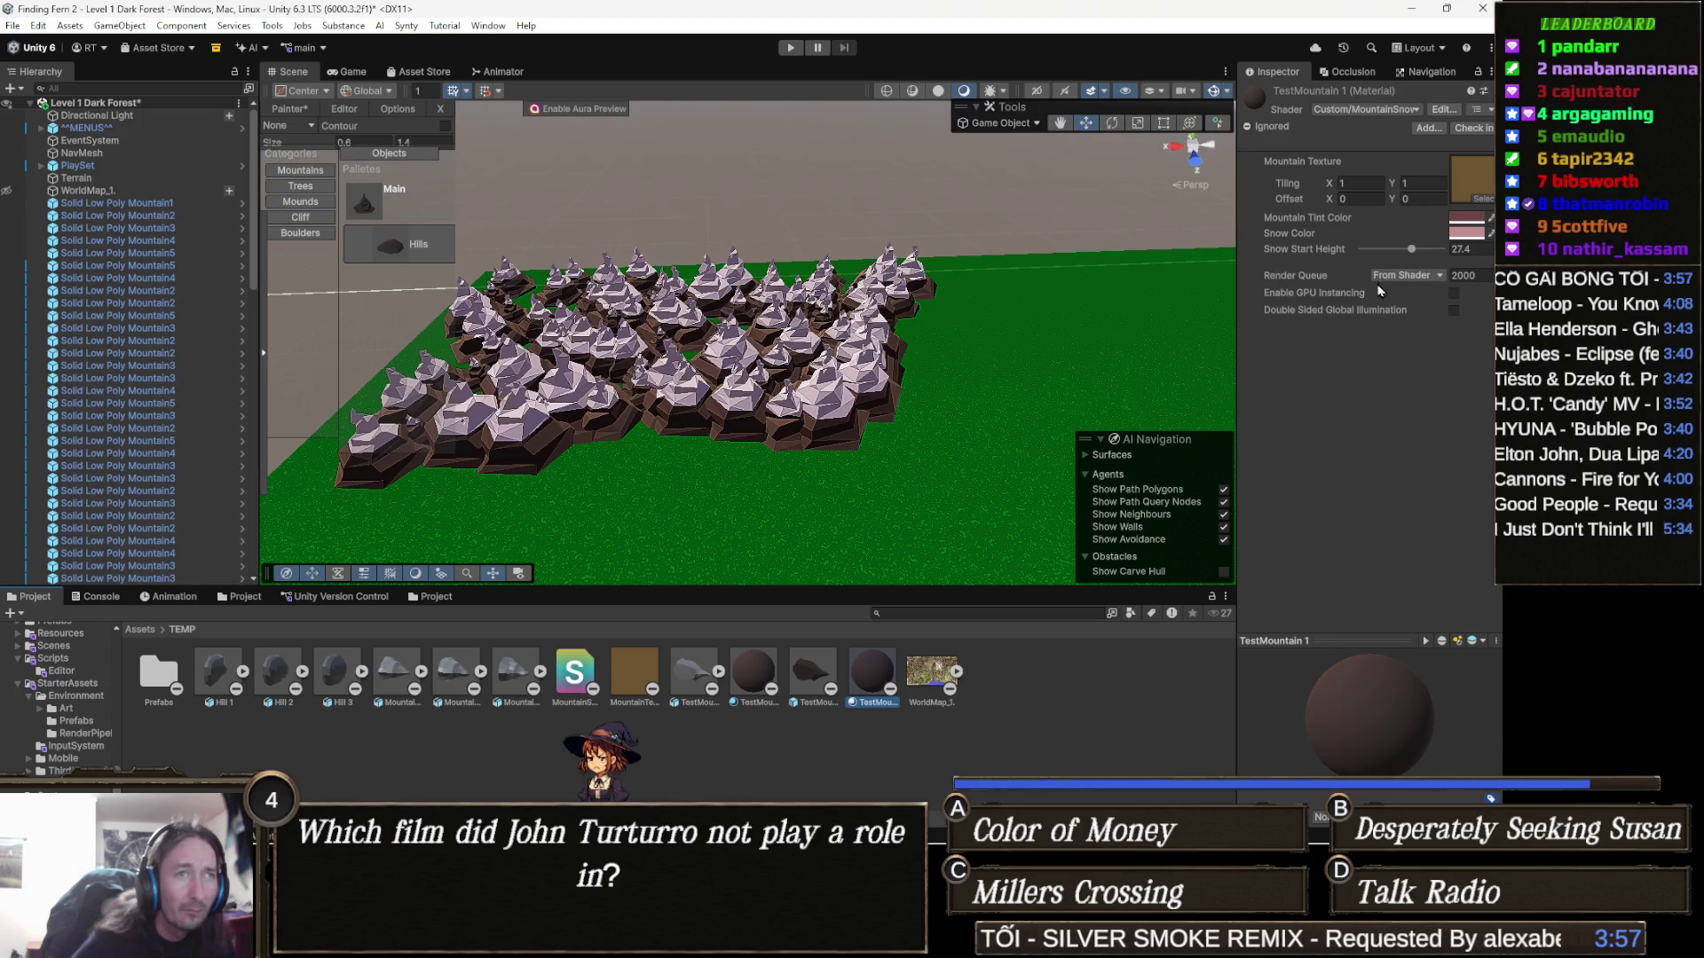
pyautogui.moveTo(1413, 251); pyautogui.dragTo(1426, 257)
pyautogui.scroll(3, 943, 420)
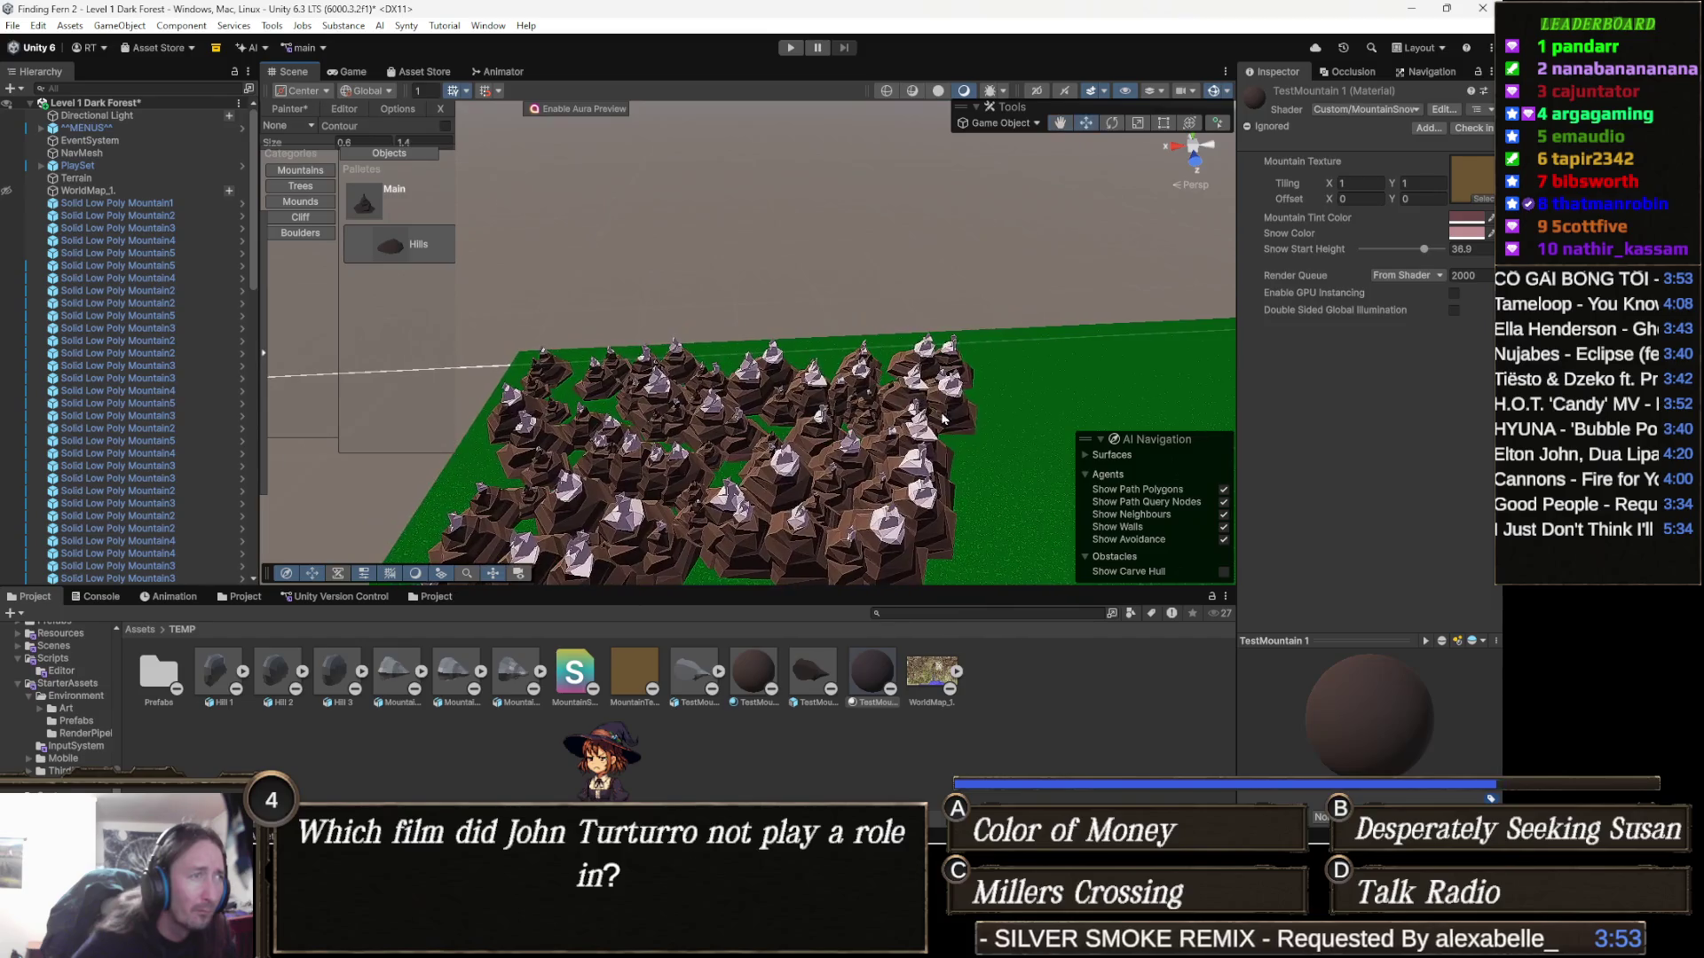
pyautogui.scroll(-2, 888, 417)
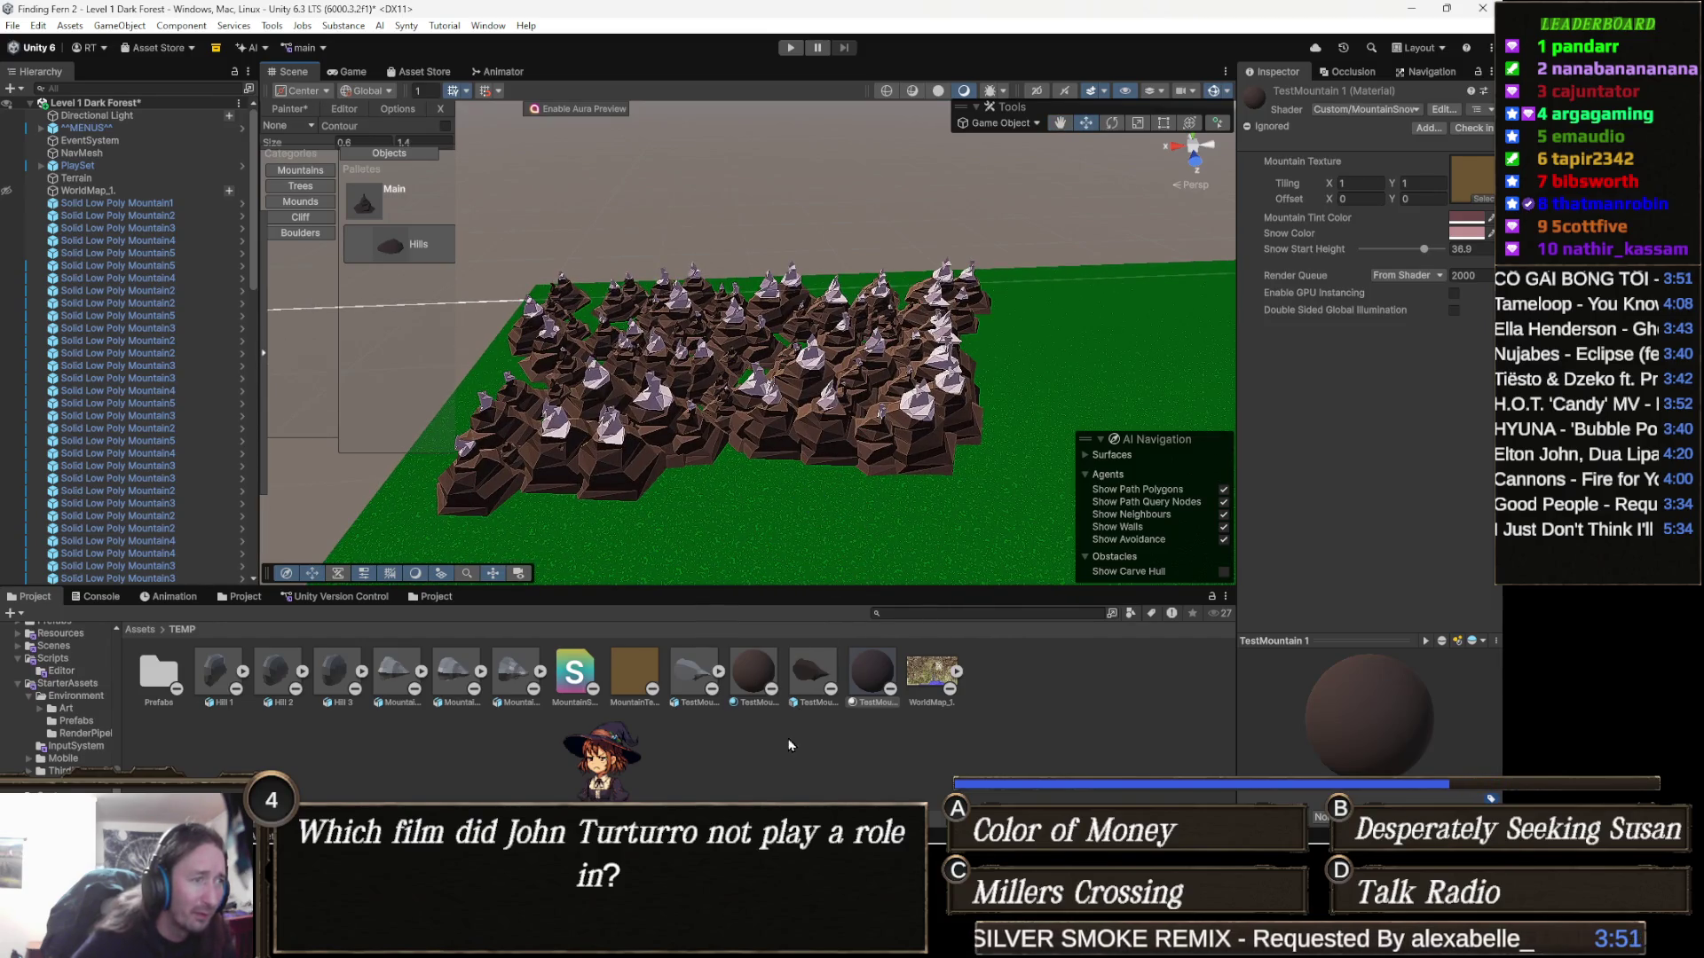
pyautogui.click(879, 679)
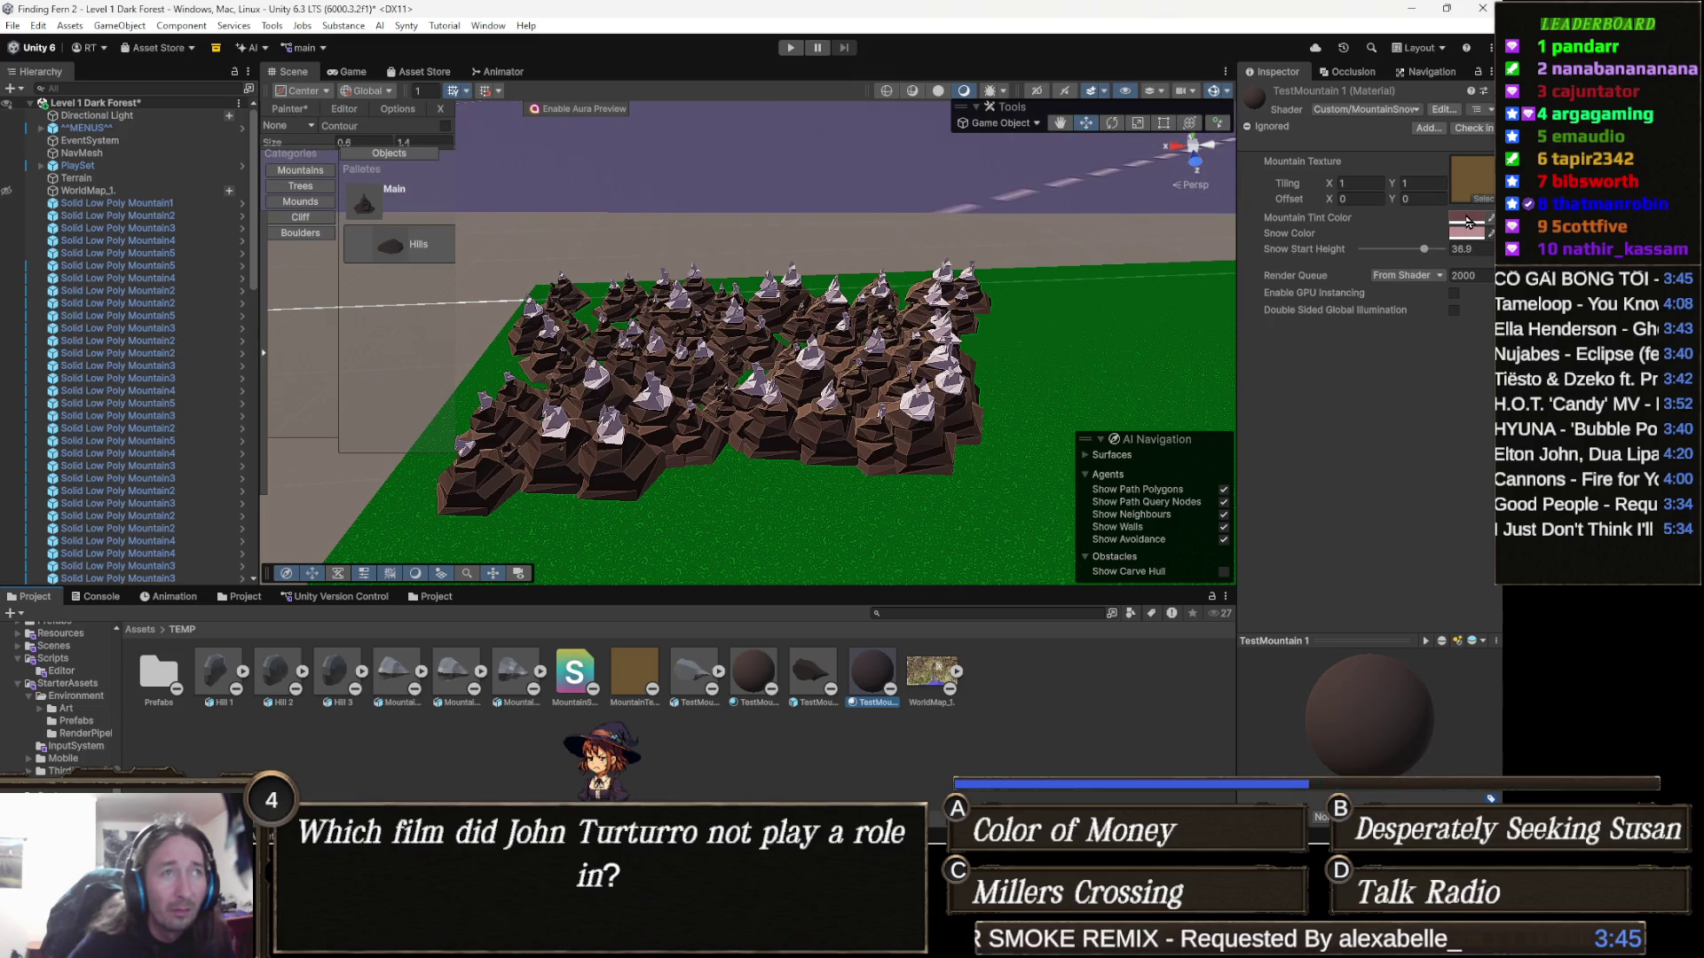
# Lighten the TestMountain 1 Mountain Tint Color
pyautogui.click(1466, 217)
pyautogui.moveTo(1398, 345); pyautogui.dragTo(1382, 311)
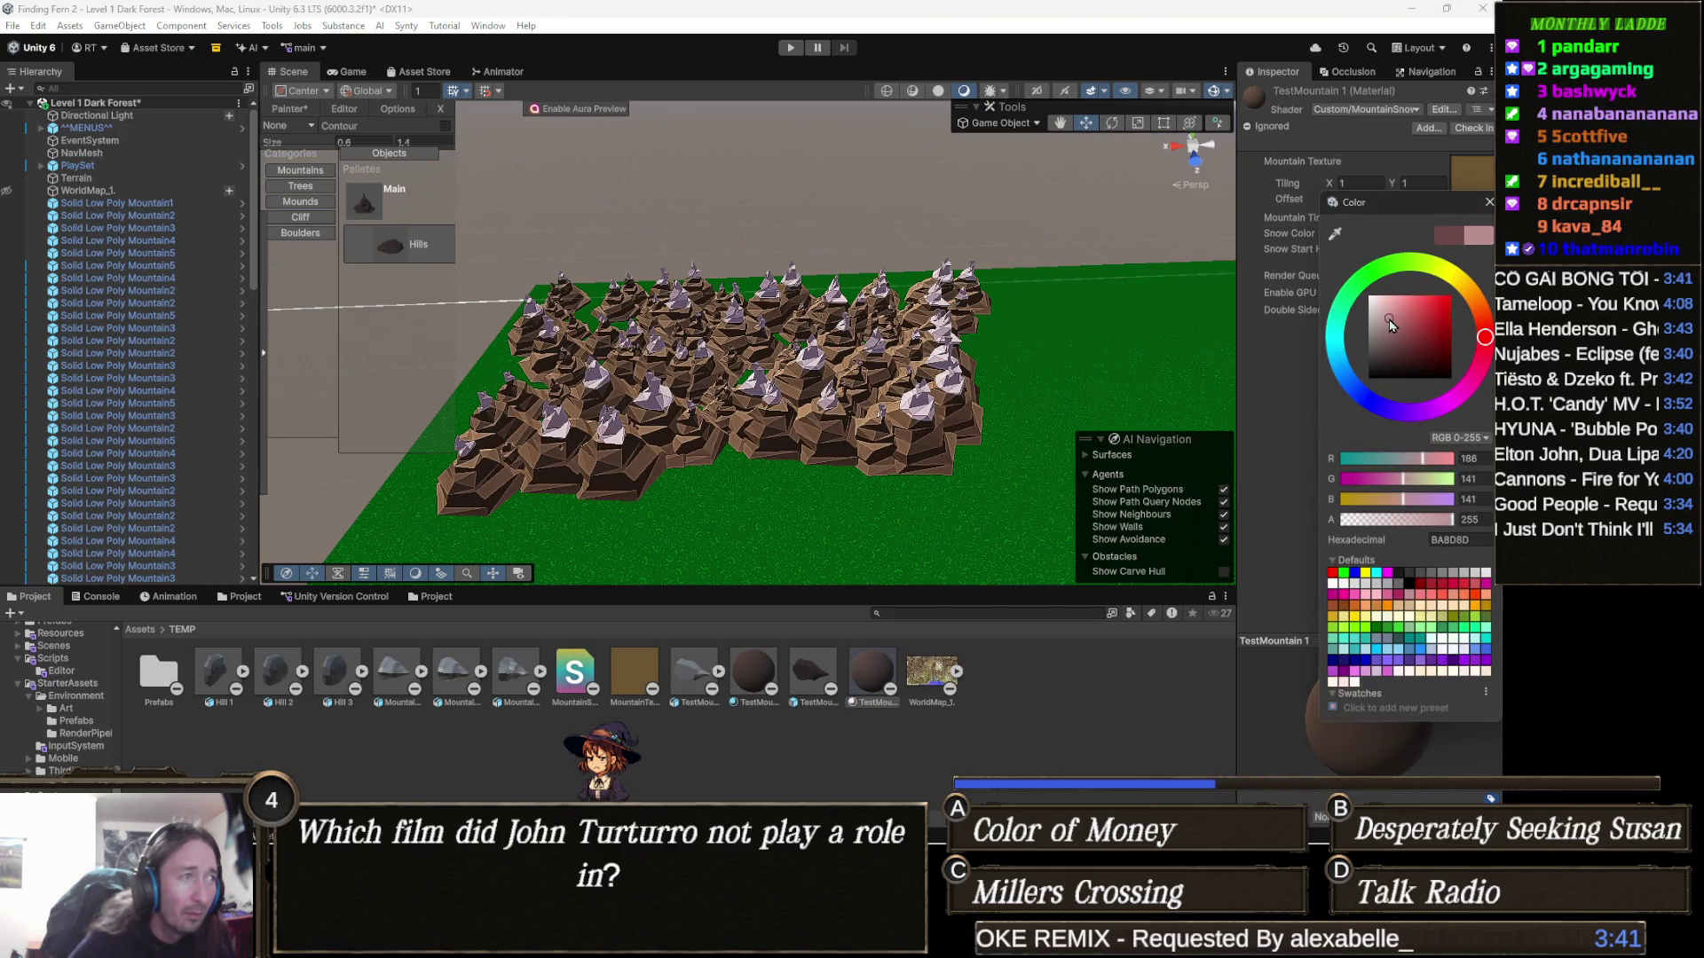
pyautogui.click(727, 331)
pyautogui.moveTo(728, 331); pyautogui.dragTo(721, 333)
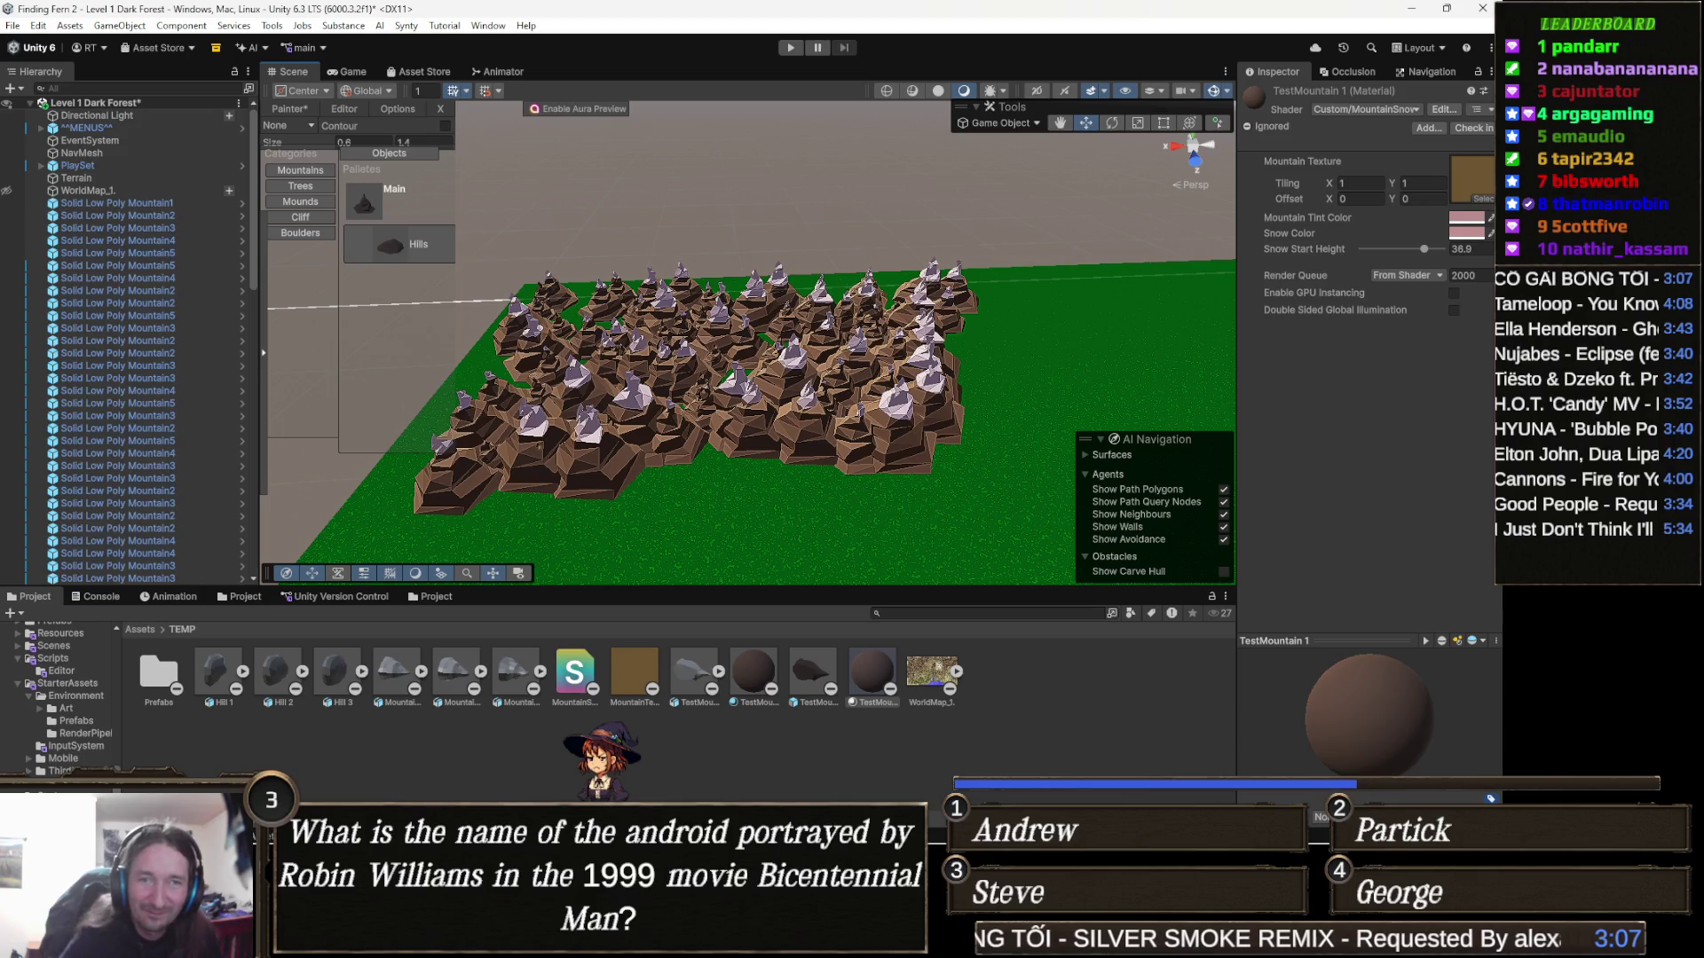
# Drag another low-poly mountain prefab into the scene and unhide WorldMap_1
pyautogui.moveTo(941, 628)
pyautogui.mouseDown()
pyautogui.moveTo(717, 534)
pyautogui.moveTo(685, 482)
pyautogui.moveTo(860, 532)
pyautogui.moveTo(739, 559)
pyautogui.mouseUp()
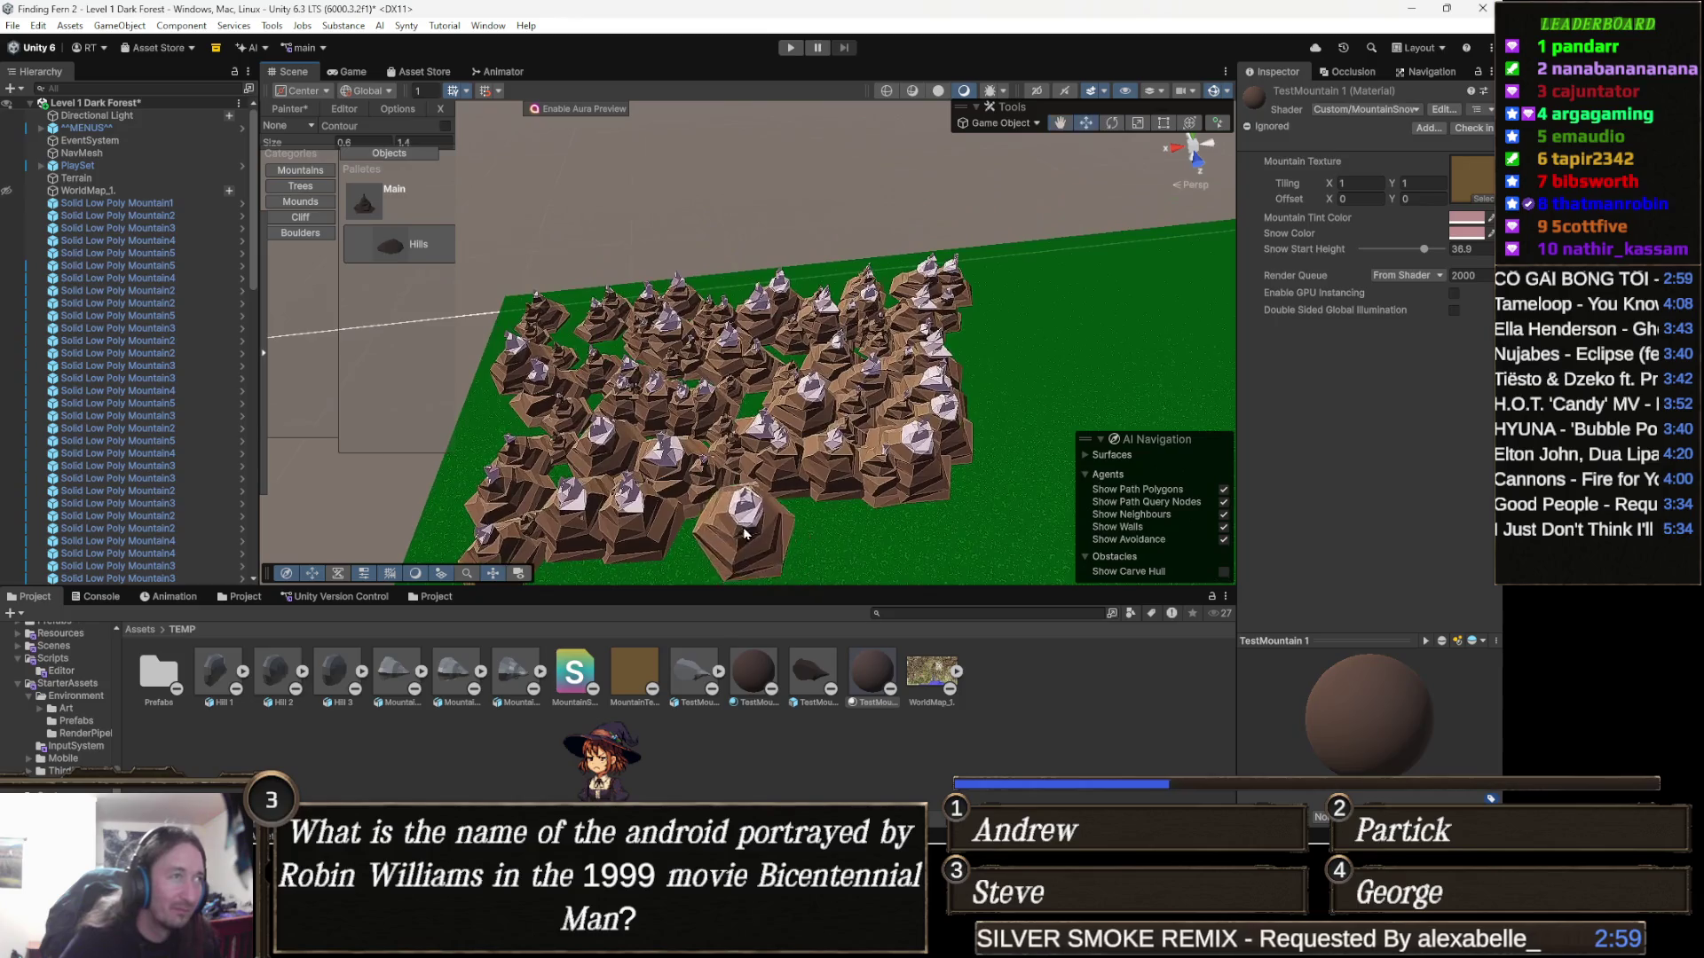
pyautogui.moveTo(849, 426)
pyautogui.mouseDown()
pyautogui.moveTo(701, 313)
pyautogui.moveTo(862, 337)
pyautogui.moveTo(839, 539)
pyautogui.moveTo(690, 457)
pyautogui.mouseUp()
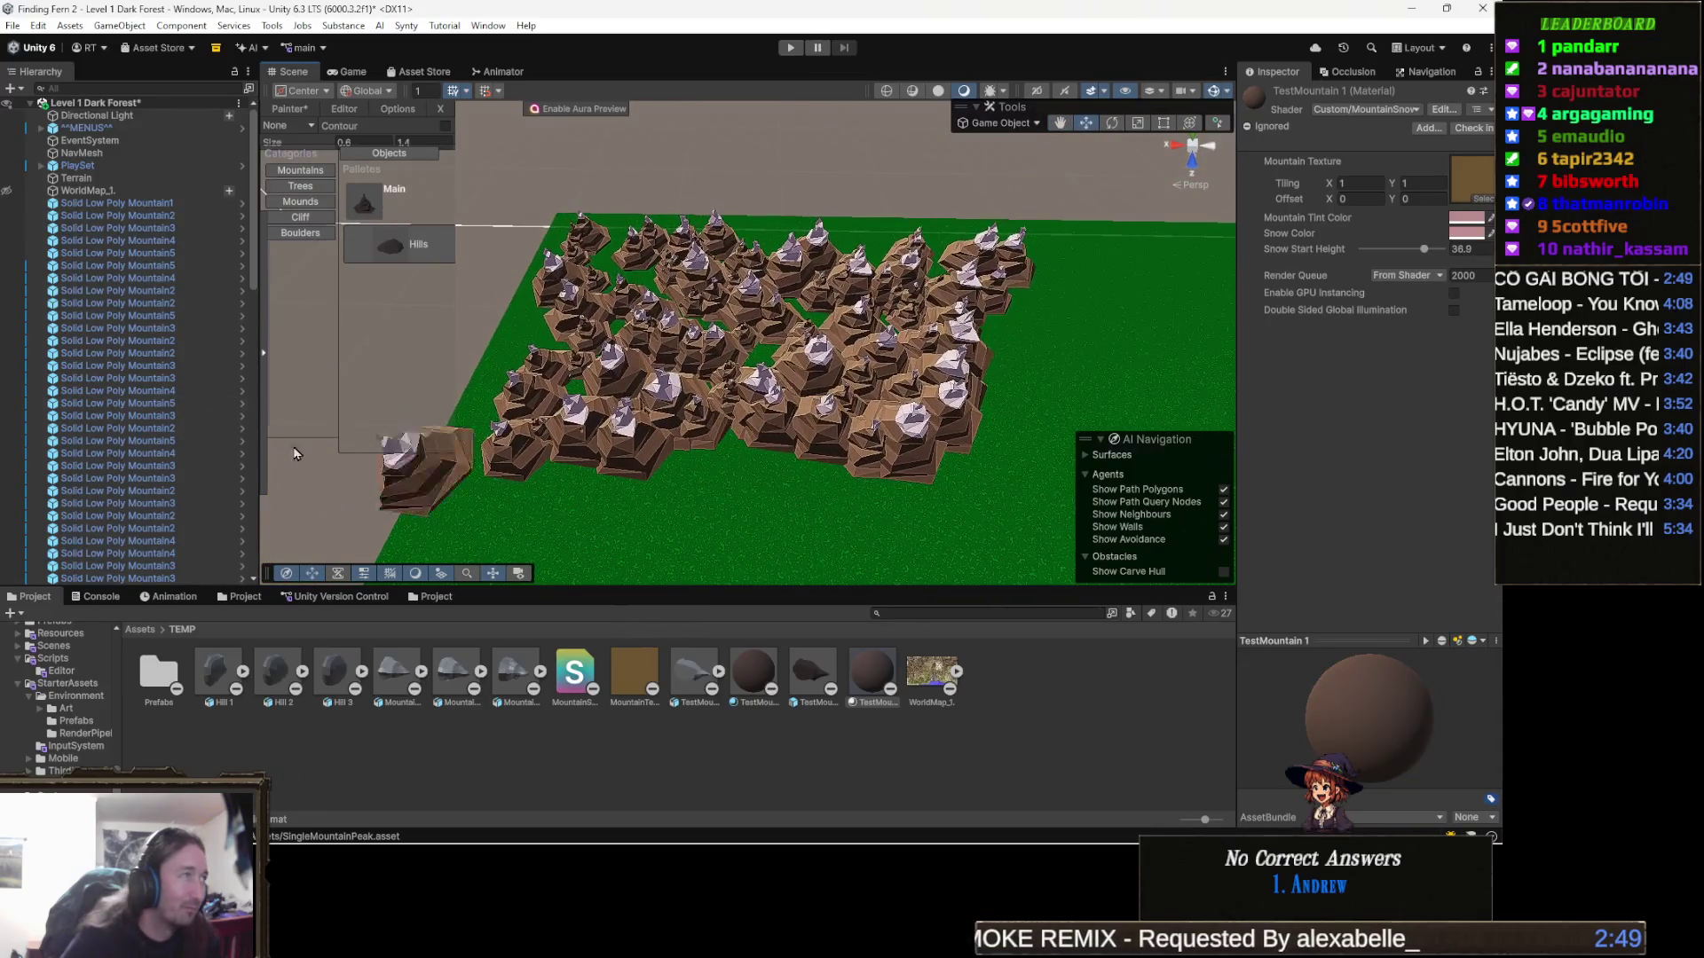
pyautogui.click(7, 191)
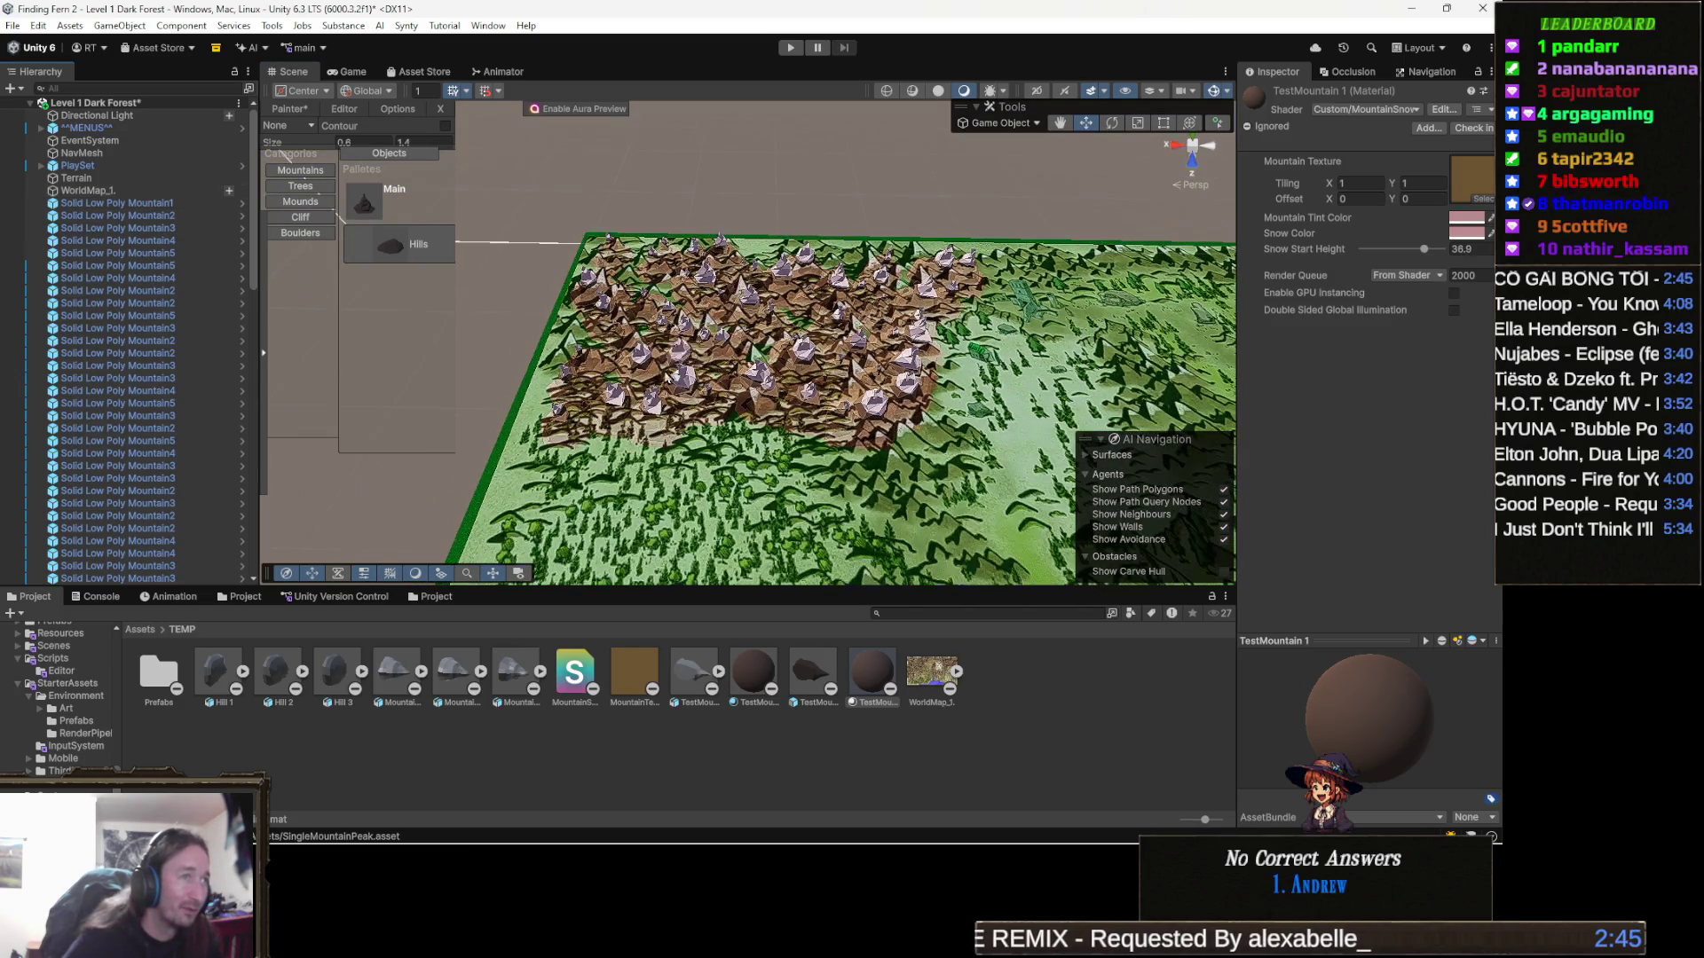
# Zoom, pan and orbit around the mountain field to view the whole terrain
pyautogui.scroll(5, 762, 358)
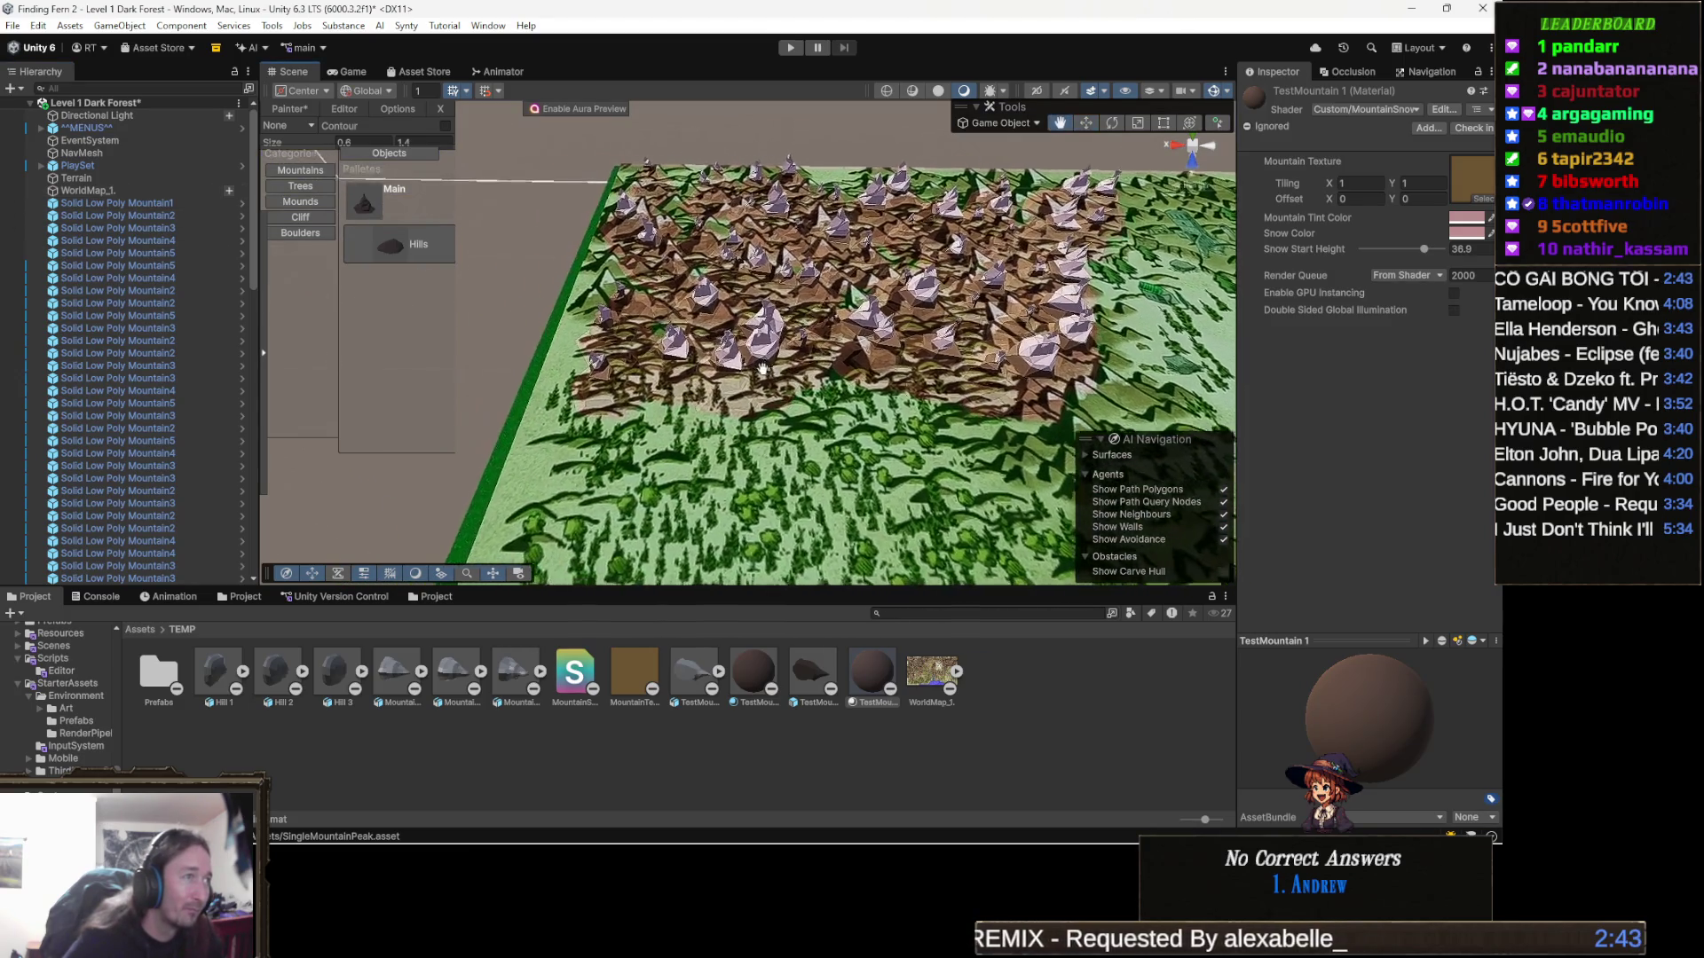
pyautogui.scroll(4, 762, 359)
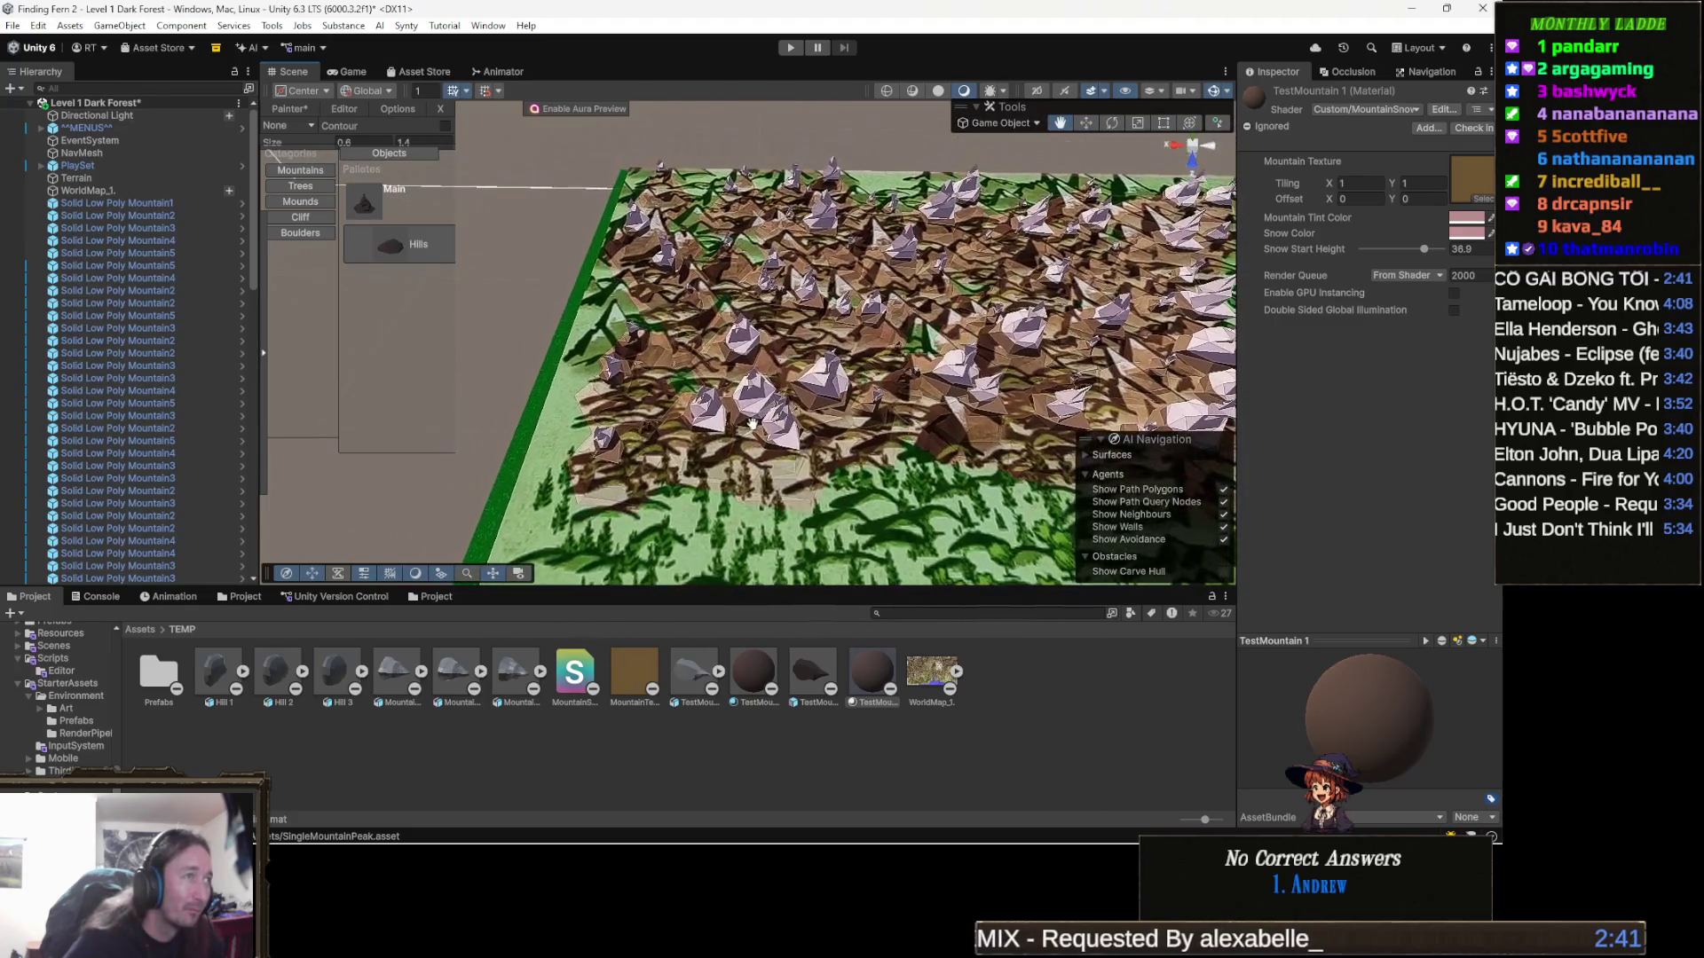
pyautogui.moveTo(753, 421); pyautogui.dragTo(668, 401)
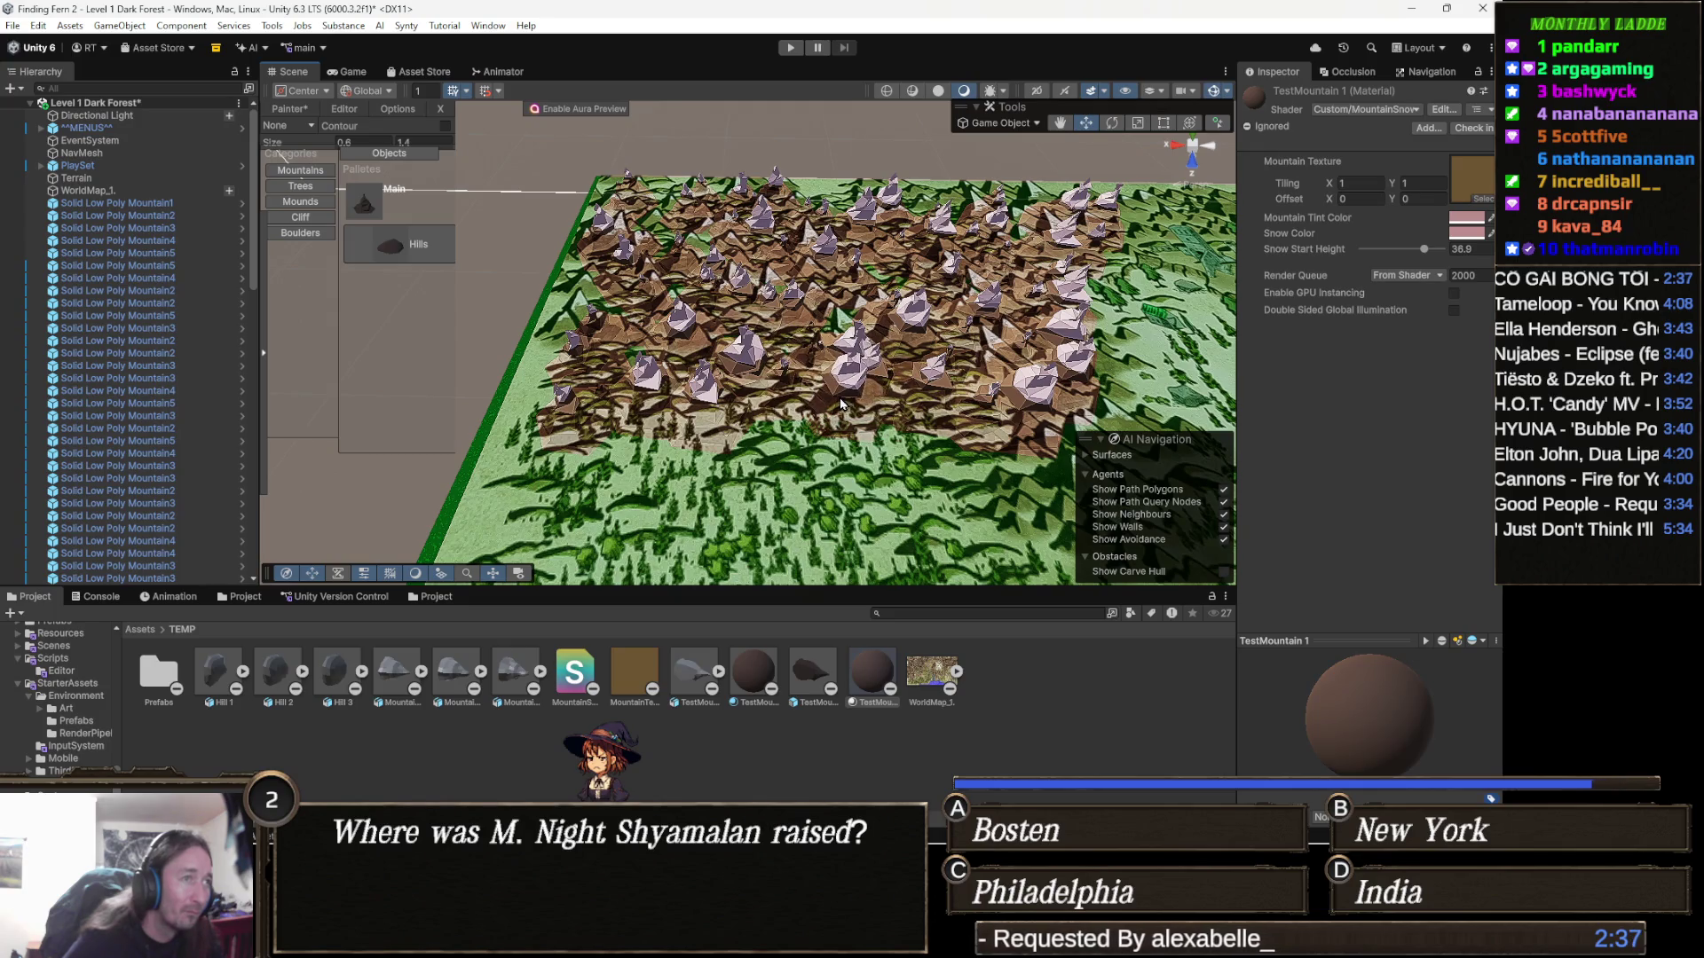
pyautogui.moveTo(840, 405); pyautogui.dragTo(643, 441)
pyautogui.scroll(-8, 643, 442)
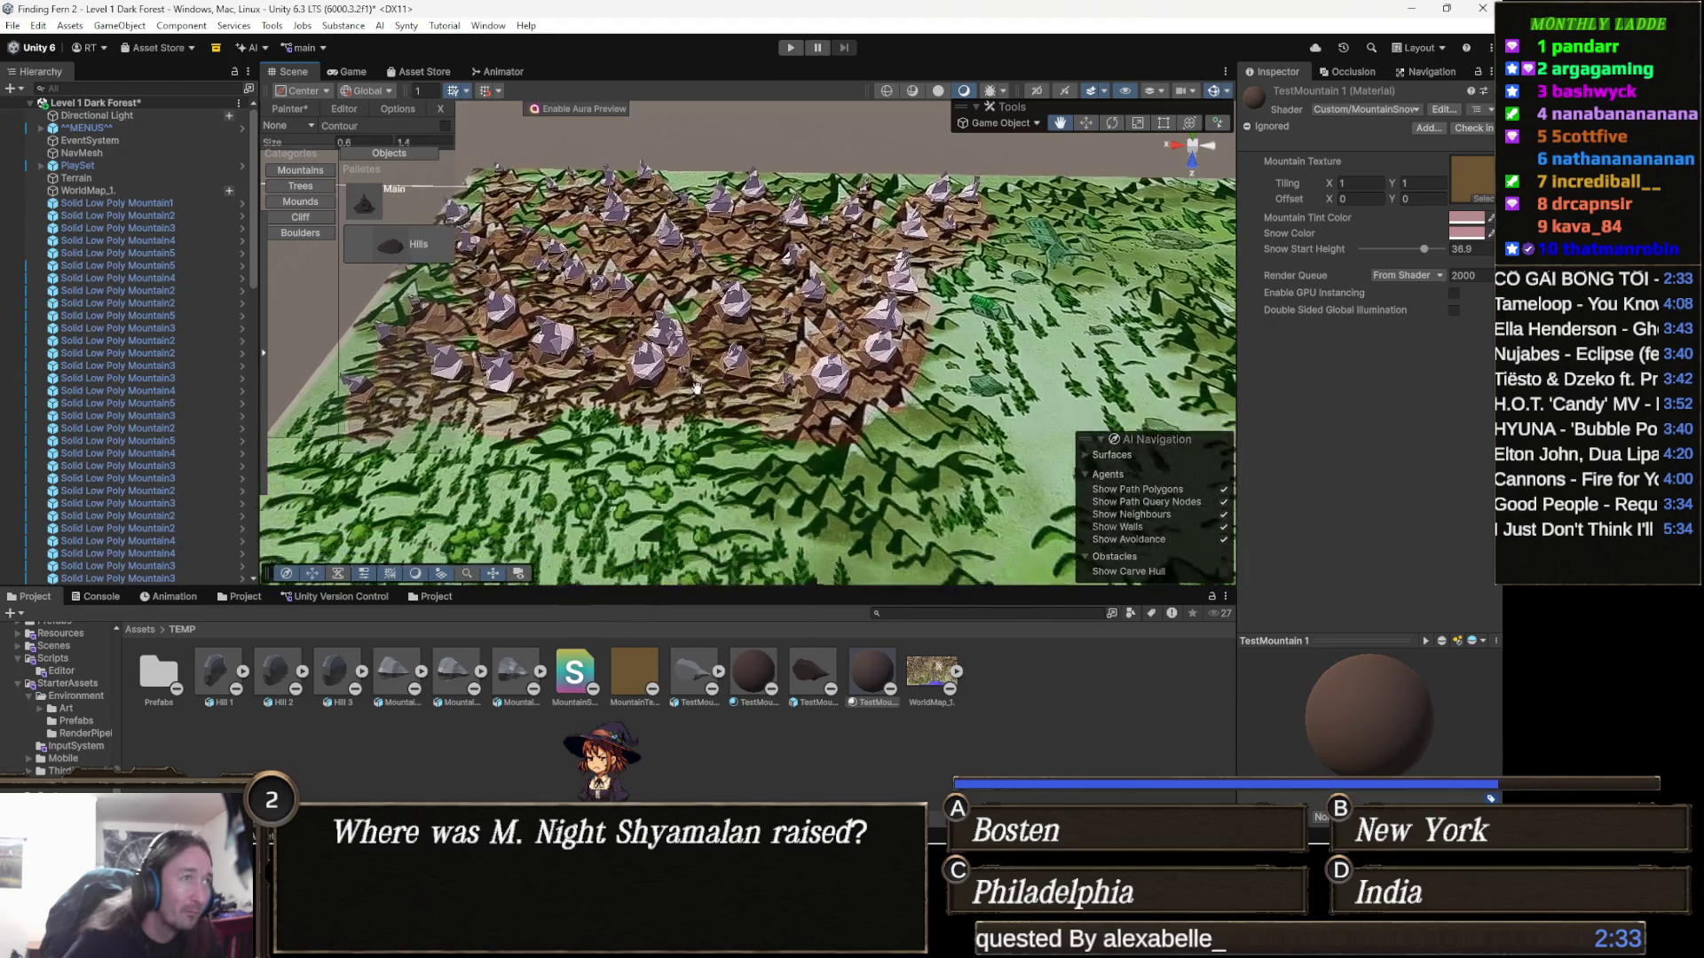
pyautogui.scroll(-8, 719, 301)
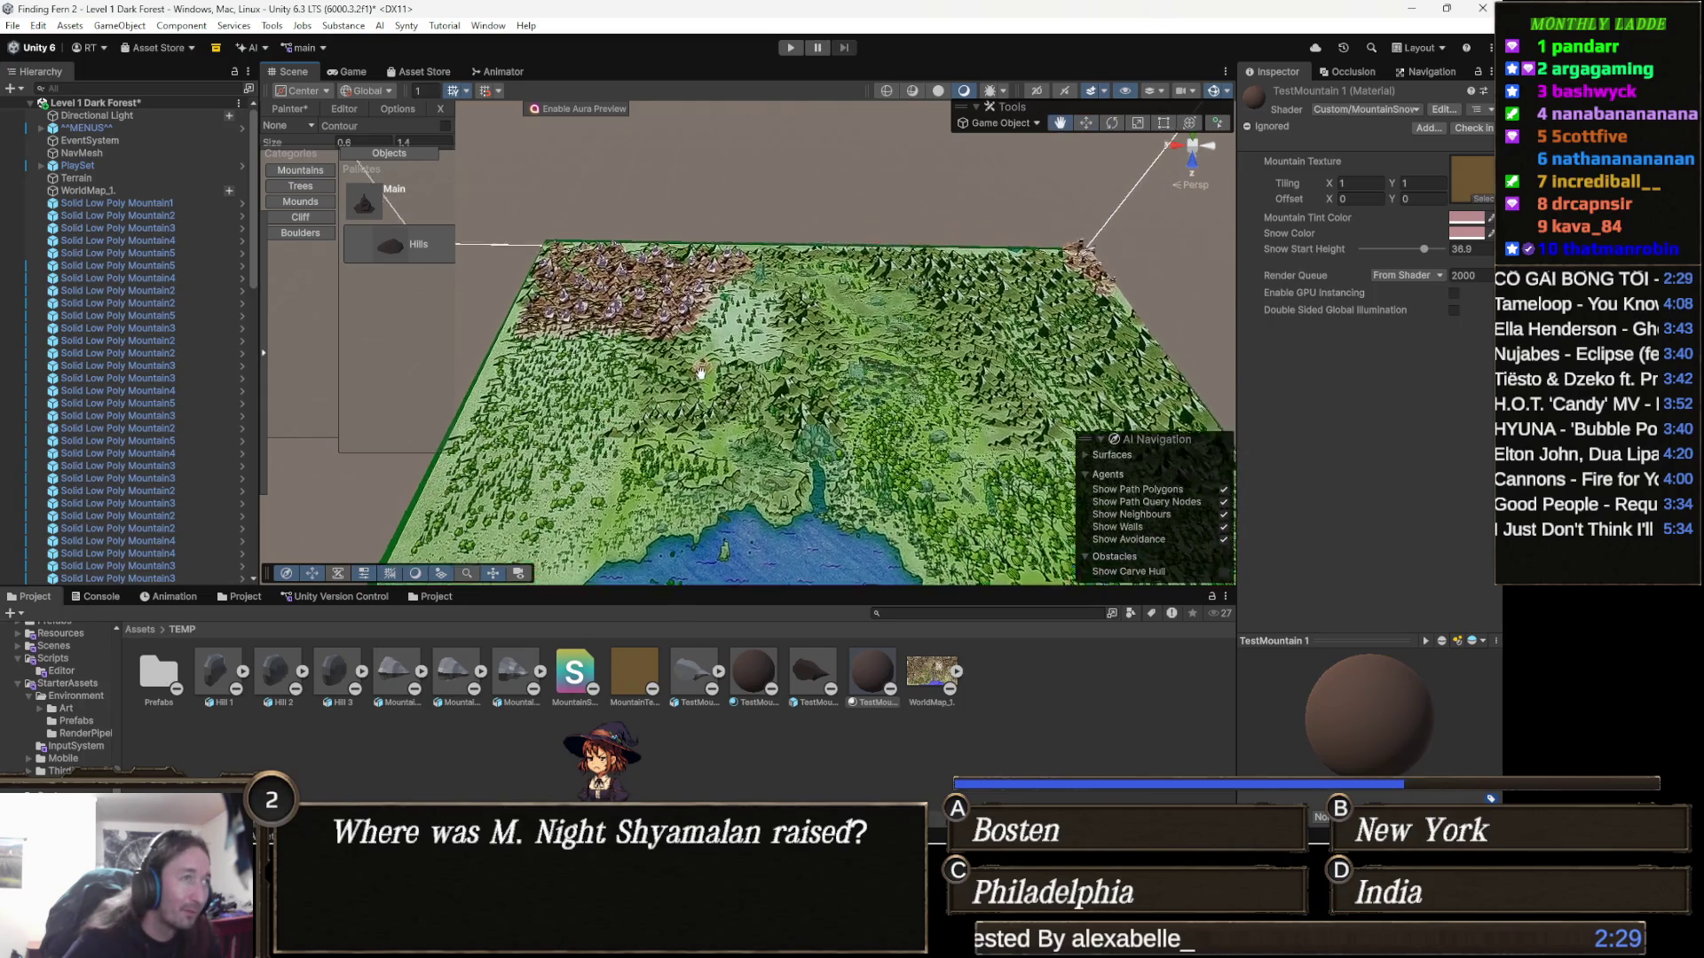
# Hide WorldMap_1 and undo the last five painted mountain strokes
pyautogui.press('h')
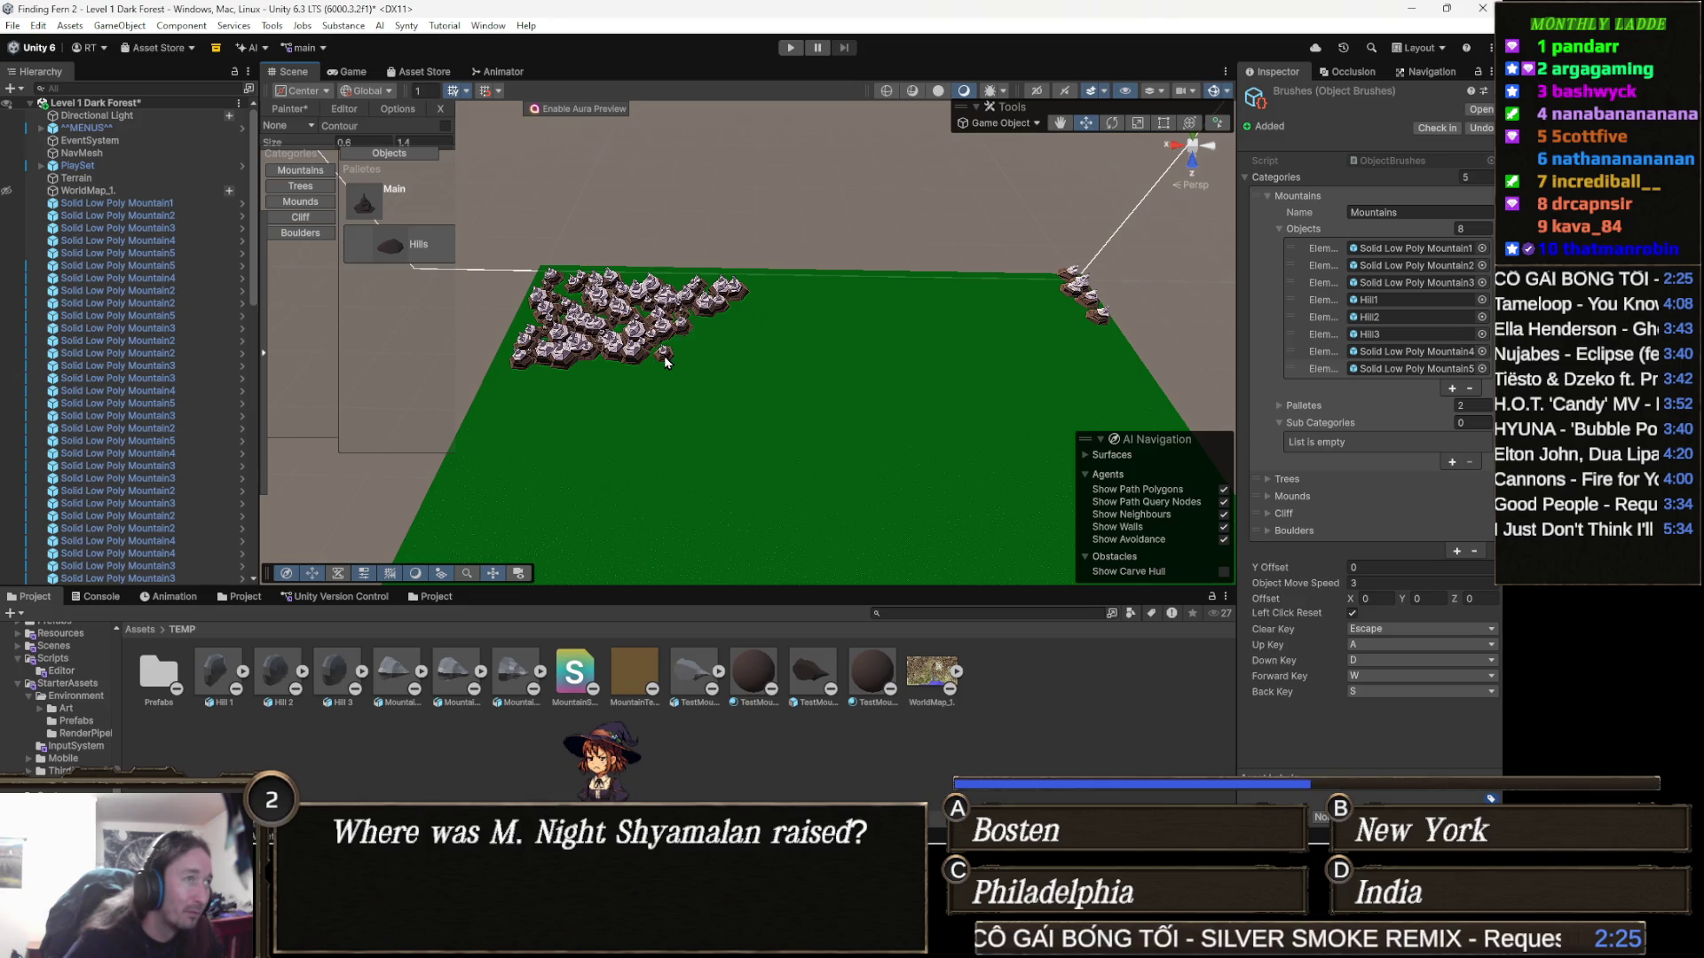
pyautogui.moveTo(666, 362); pyautogui.dragTo(750, 369)
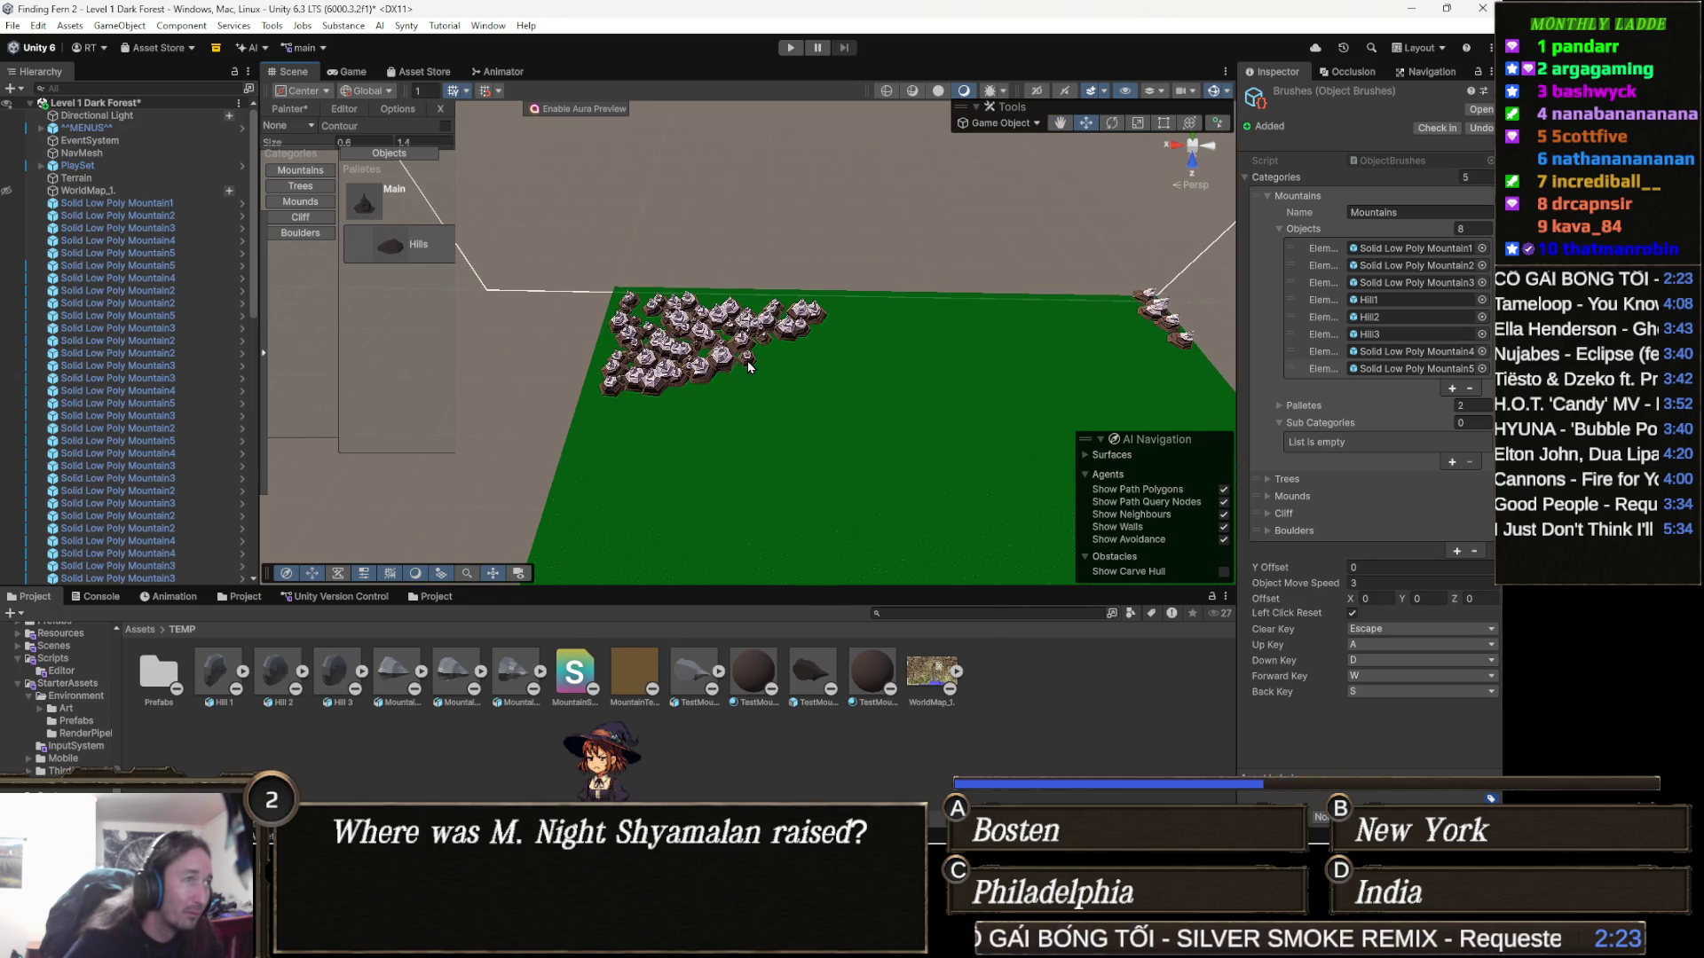
pyautogui.hotkey('ctrl', 'z')
pyautogui.hotkey('ctrl', 'z')
pyautogui.hotkey('ctrl', 'z')
pyautogui.hotkey('ctrl', 'z')
pyautogui.hotkey('ctrl', 'z')
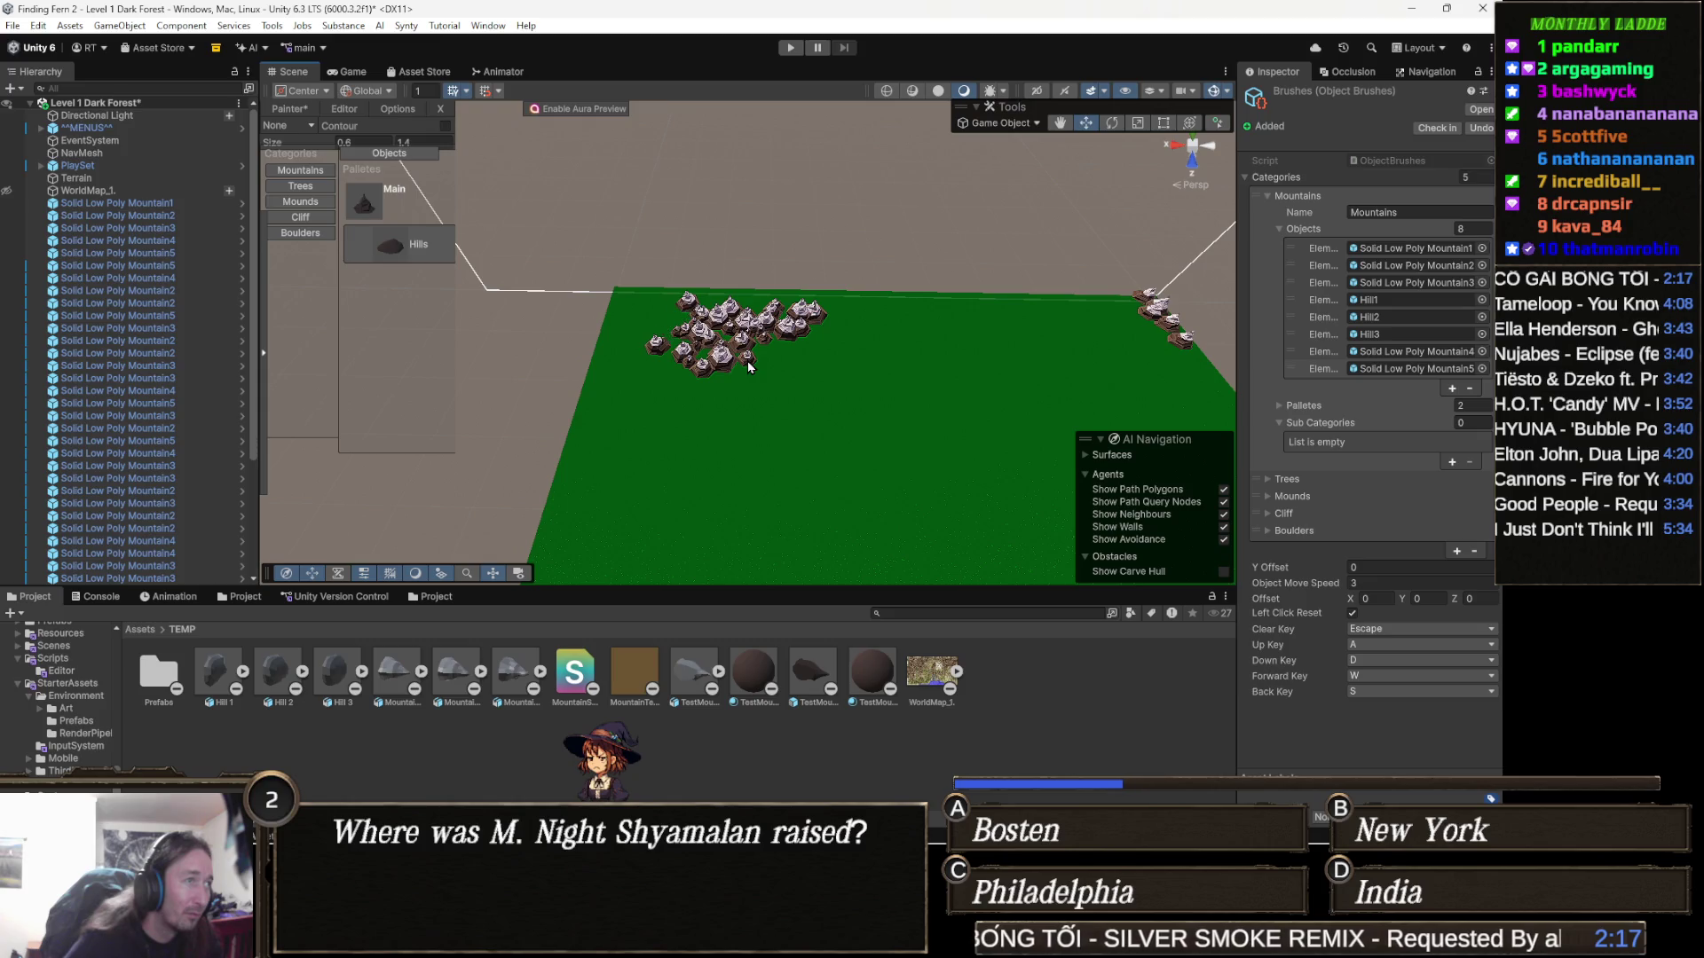
pyautogui.hotkey('ctrl', 'z')
pyautogui.hotkey('ctrl', 'z')
pyautogui.hotkey('ctrl', 'z')
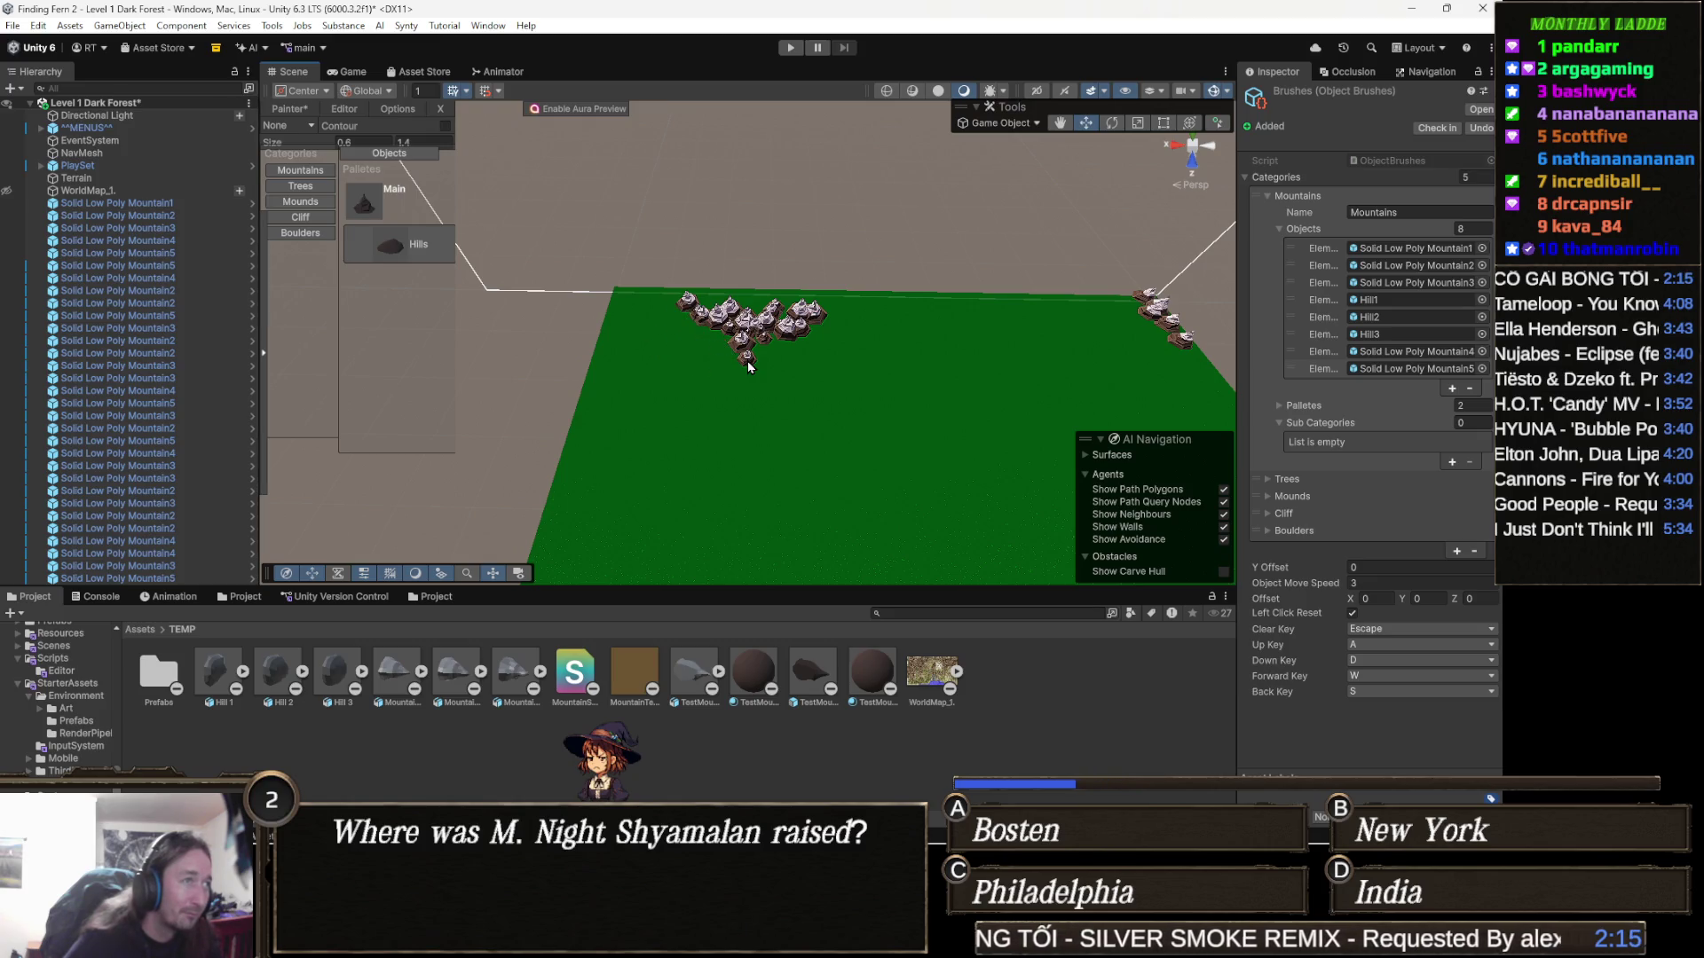
pyautogui.hotkey('ctrl', 'z')
pyautogui.hotkey('ctrl', 'z')
pyautogui.hotkey('ctrl', 'z')
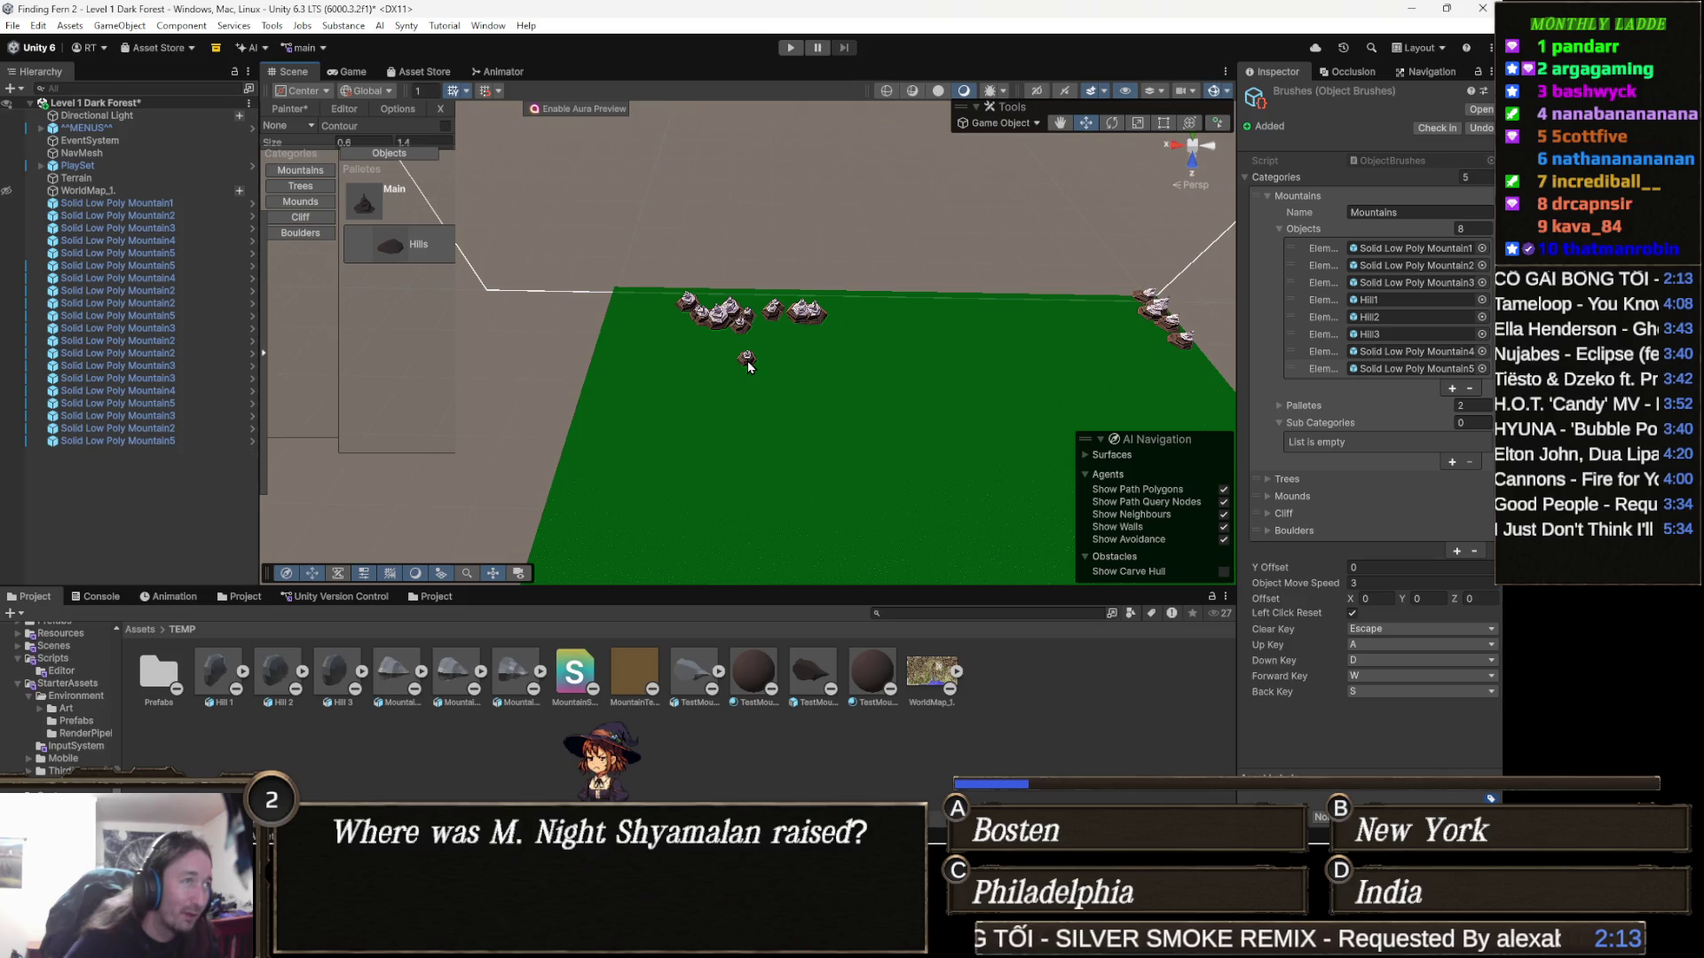
pyautogui.hotkey('ctrl', 'z')
pyautogui.hotkey('ctrl', 'z')
pyautogui.hotkey('ctrl', 'z')
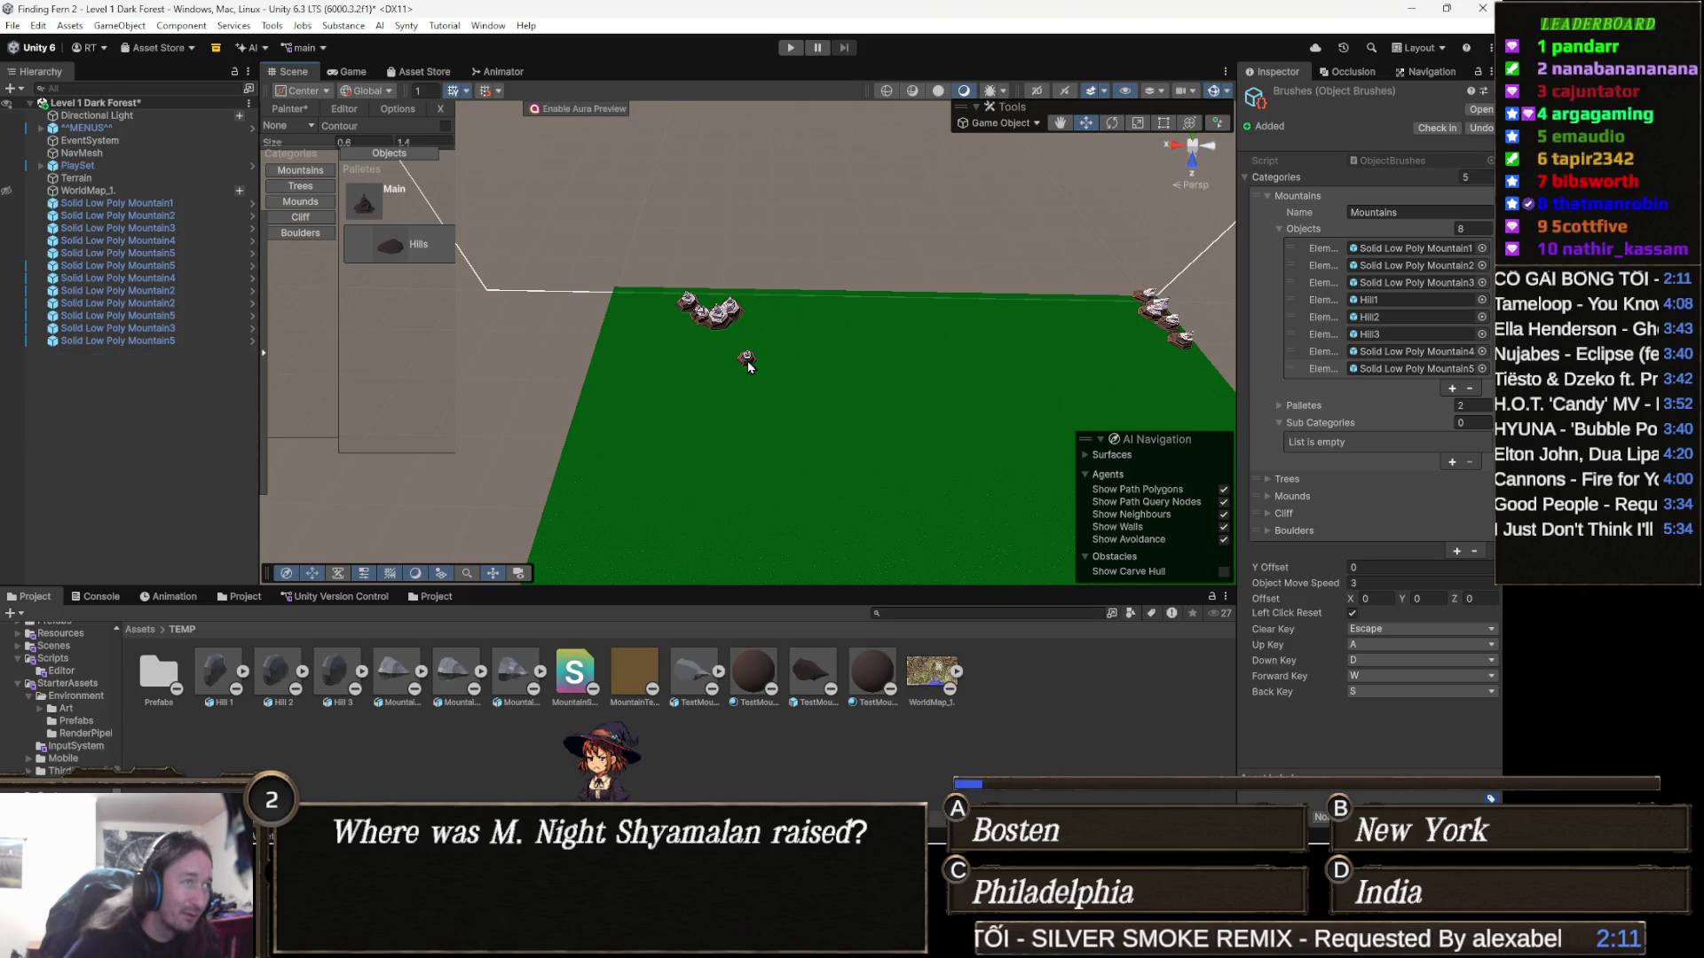
pyautogui.hotkey('ctrl', 'z')
pyautogui.hotkey('ctrl', 'z')
pyautogui.hotkey('ctrl', 'z')
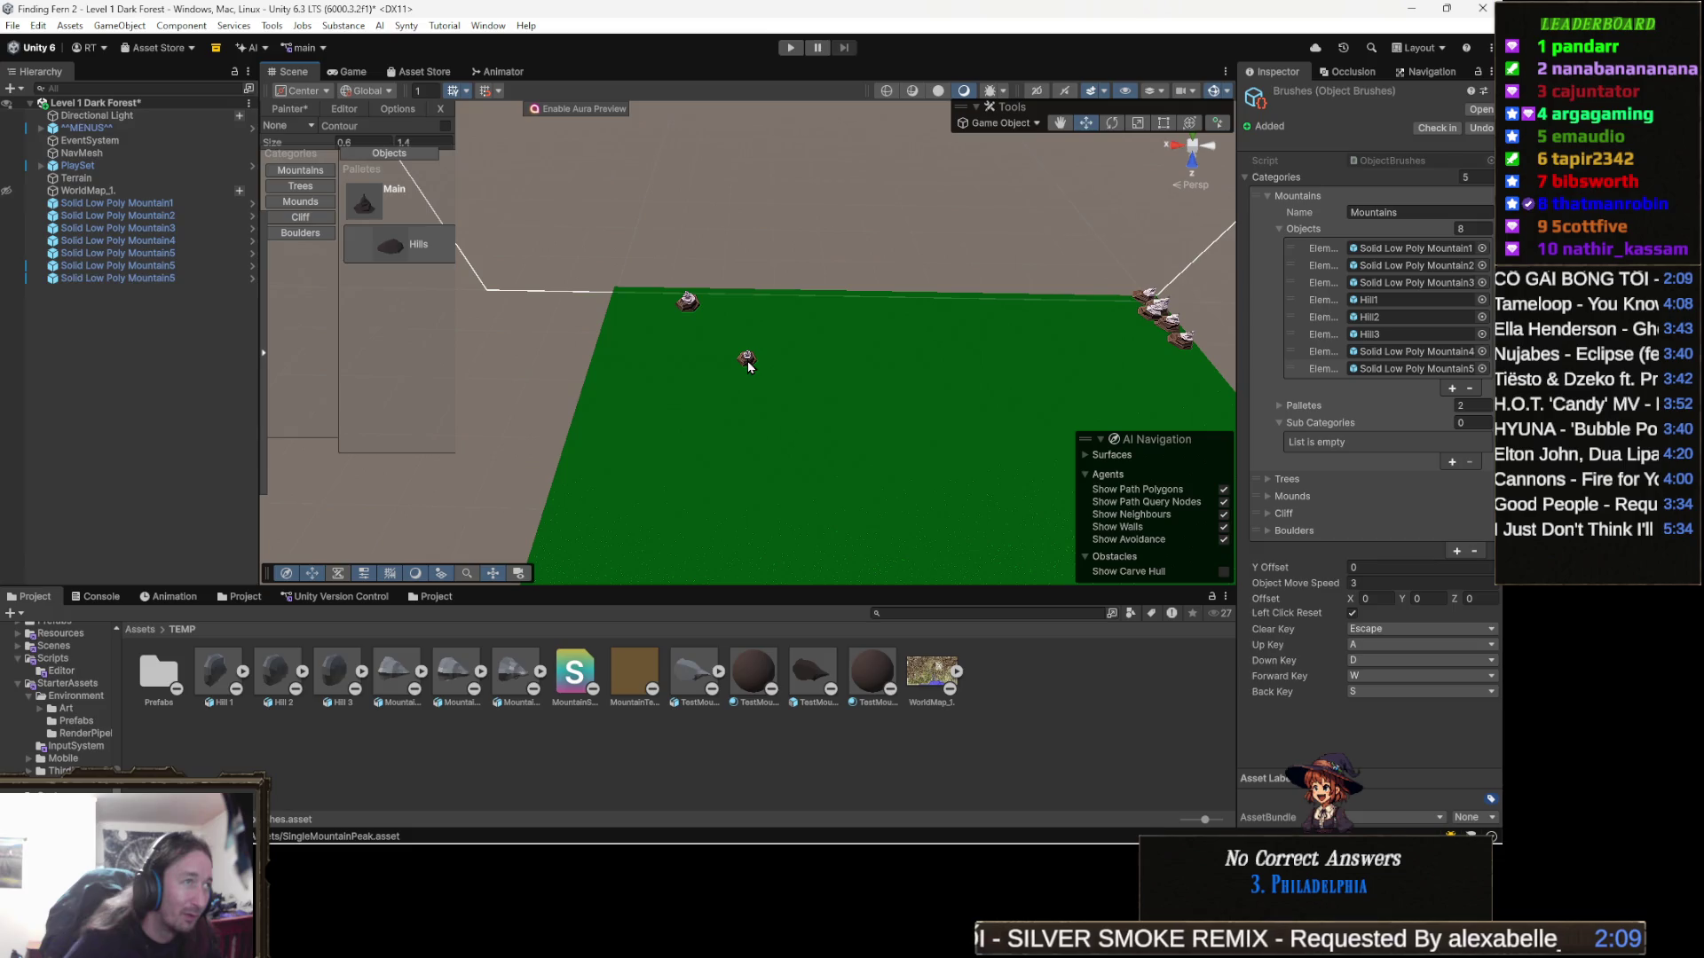
# Orbit over the green terrain, then unhide WorldMap_1
pyautogui.moveTo(796, 319); pyautogui.dragTo(786, 373)
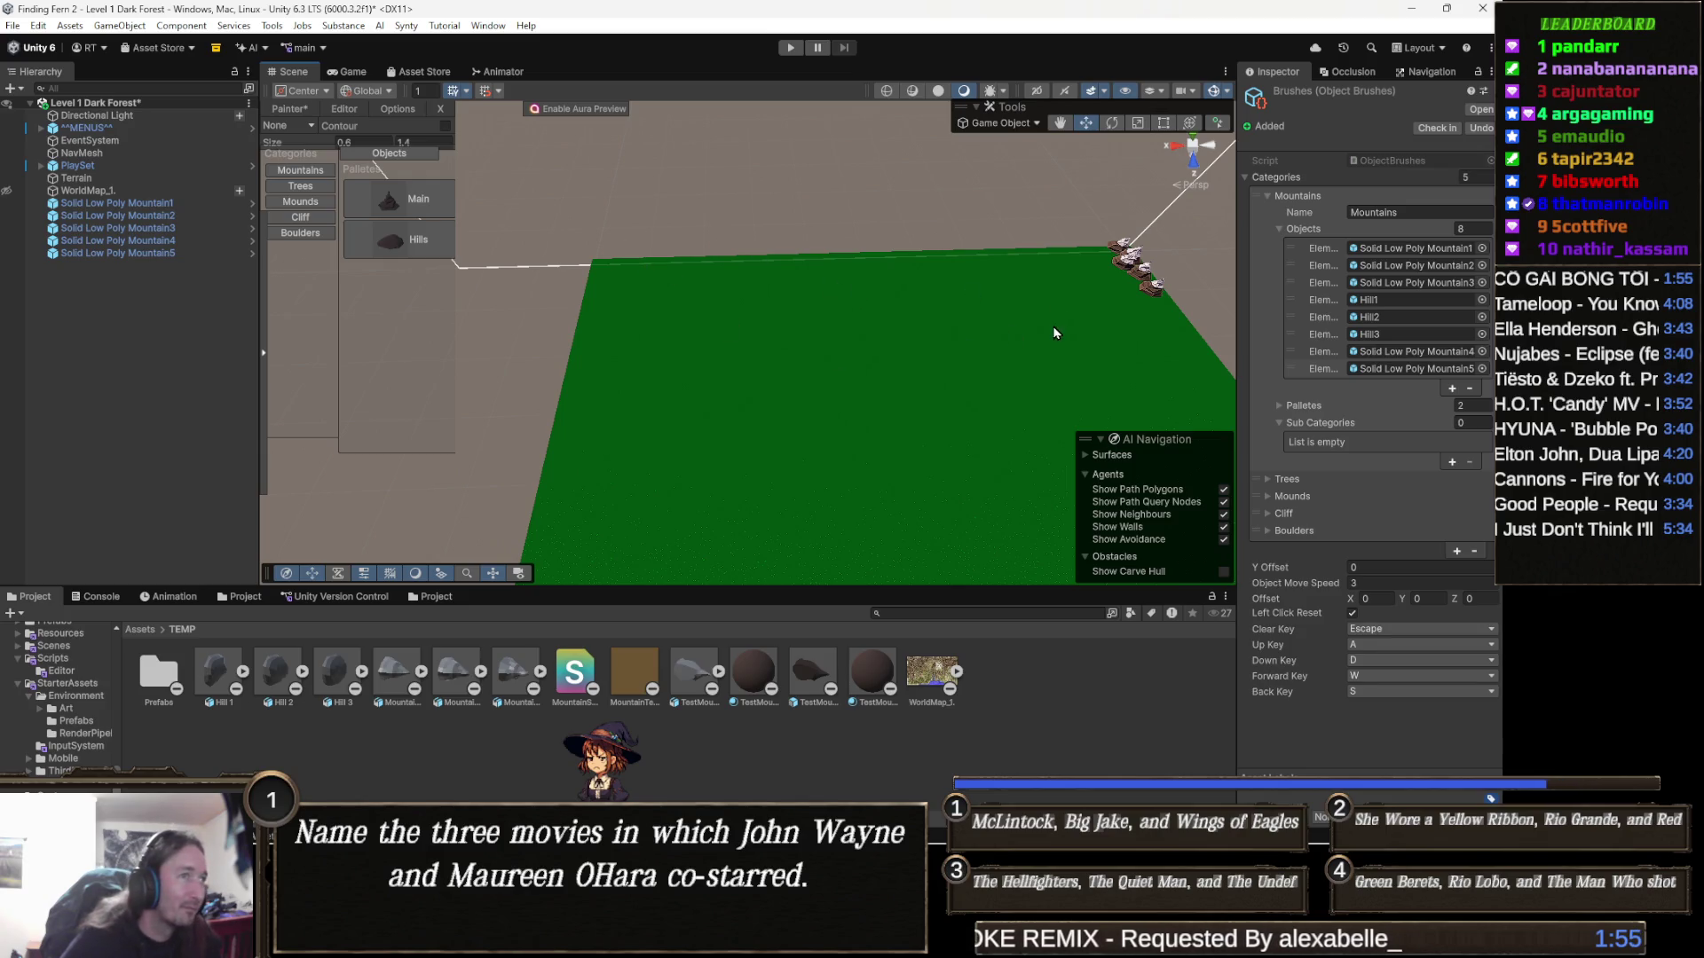
pyautogui.moveTo(1054, 332); pyautogui.dragTo(1001, 345)
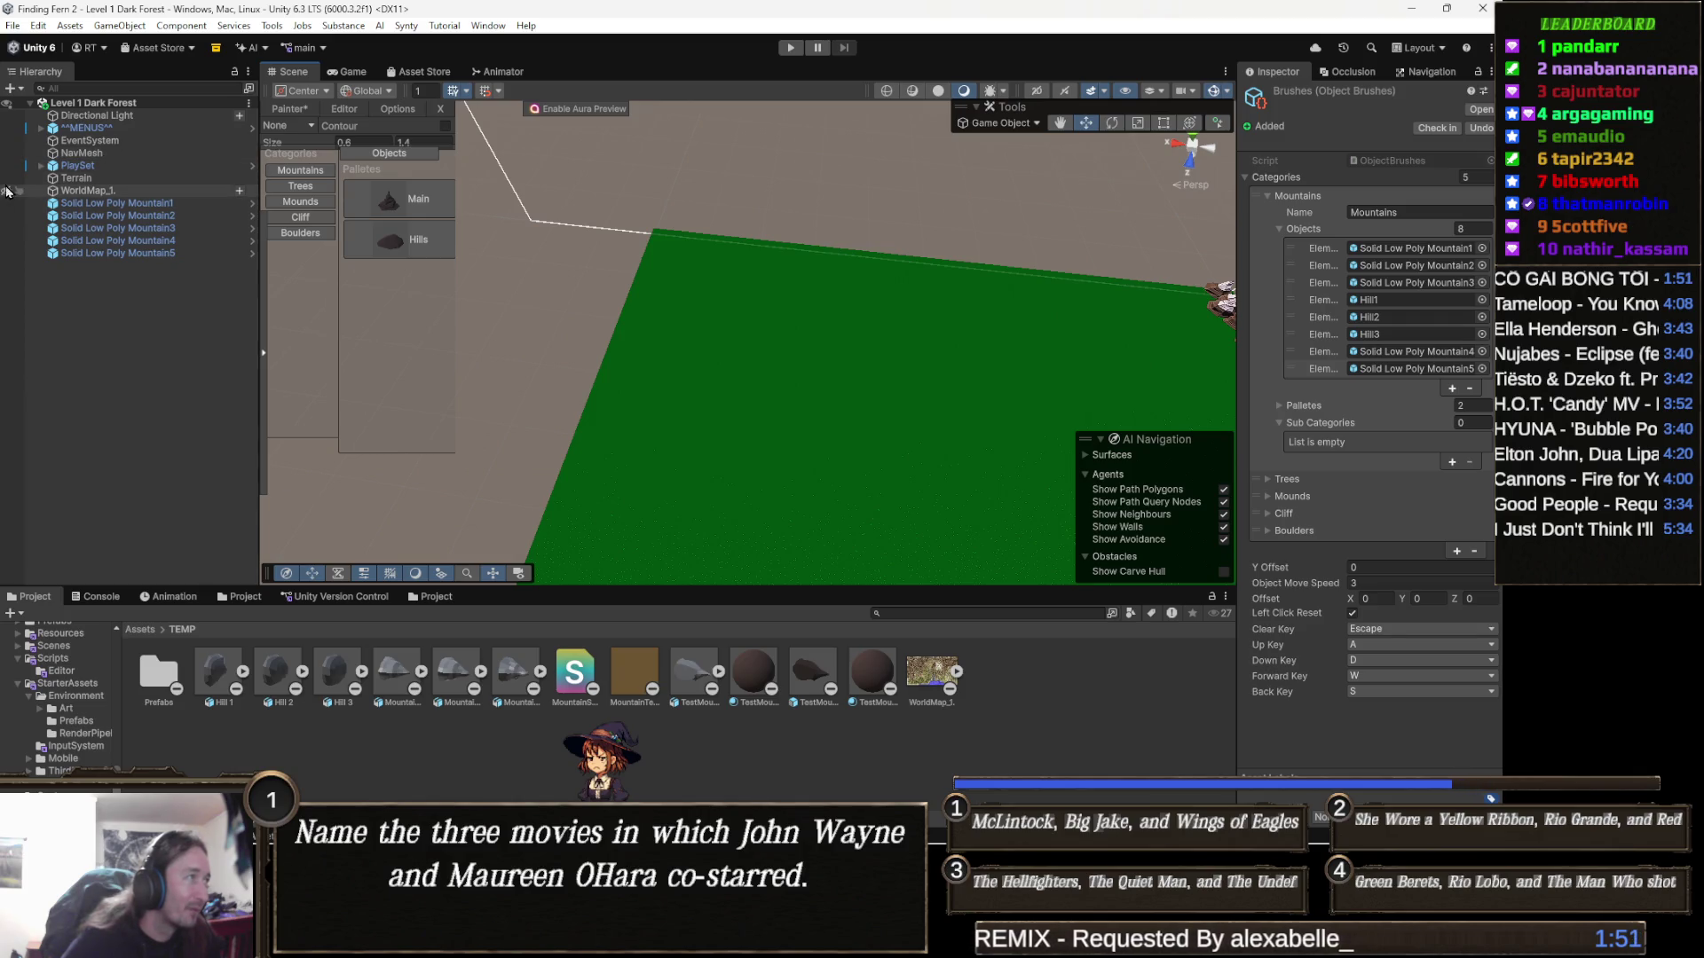
pyautogui.click(7, 191)
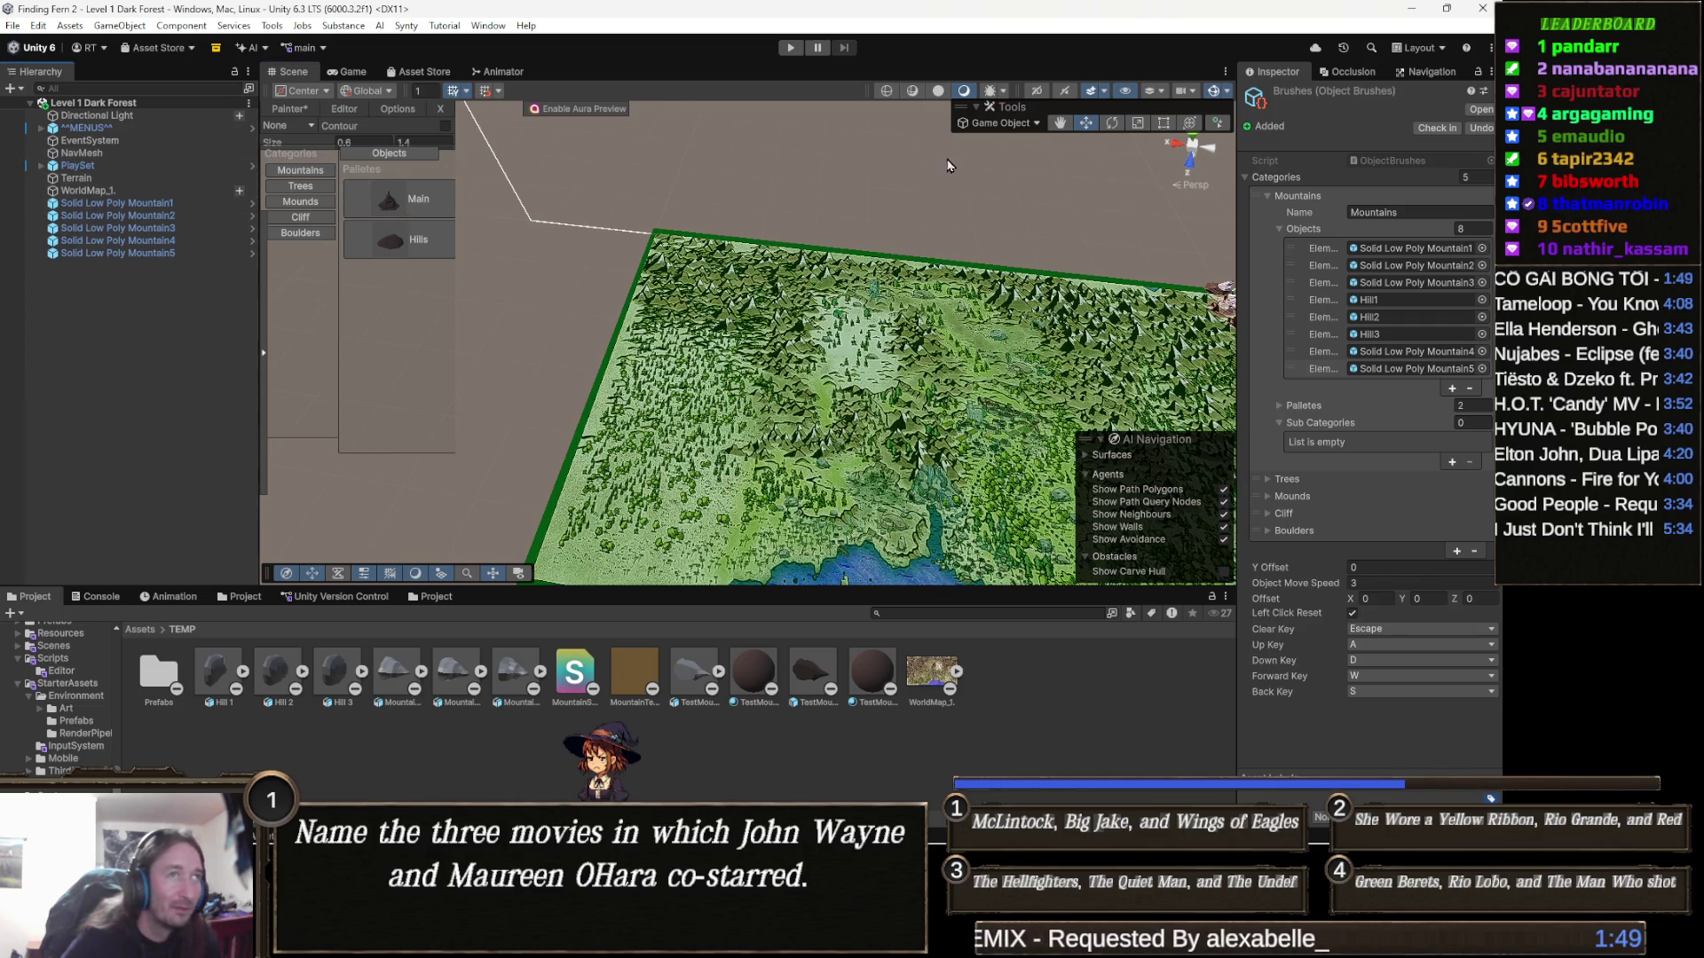
pyautogui.moveTo(667, 376); pyautogui.dragTo(717, 379)
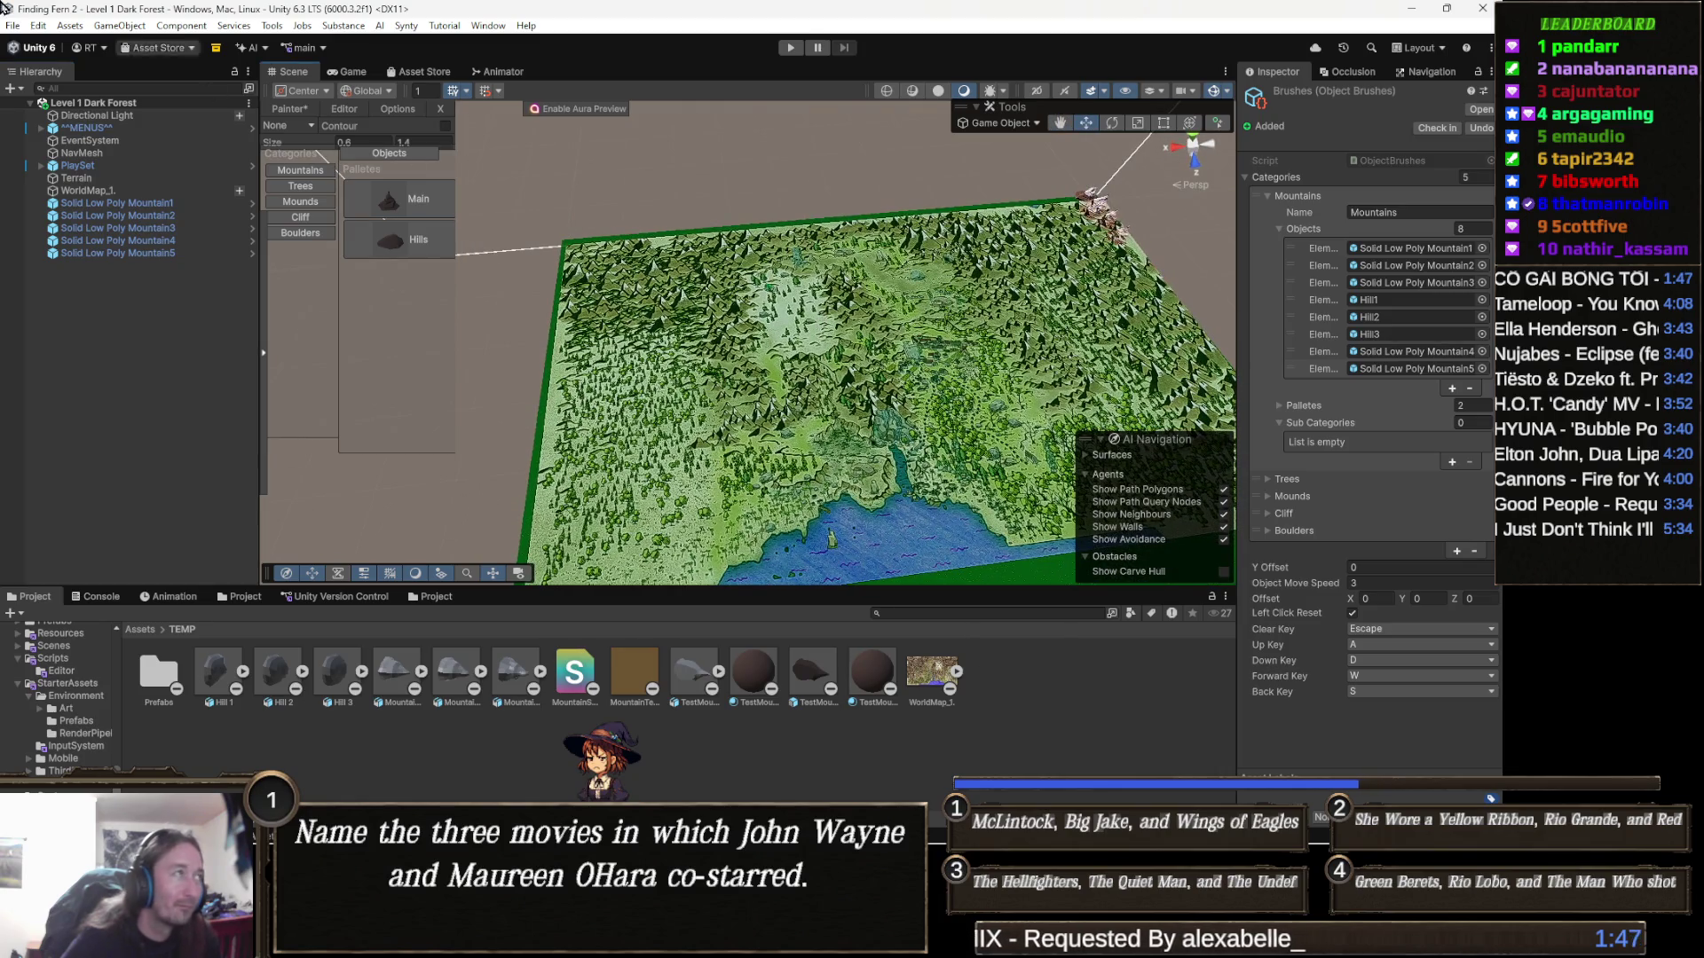
# Save the project with File > Save Project and close the Unity editor
pyautogui.click(13, 24)
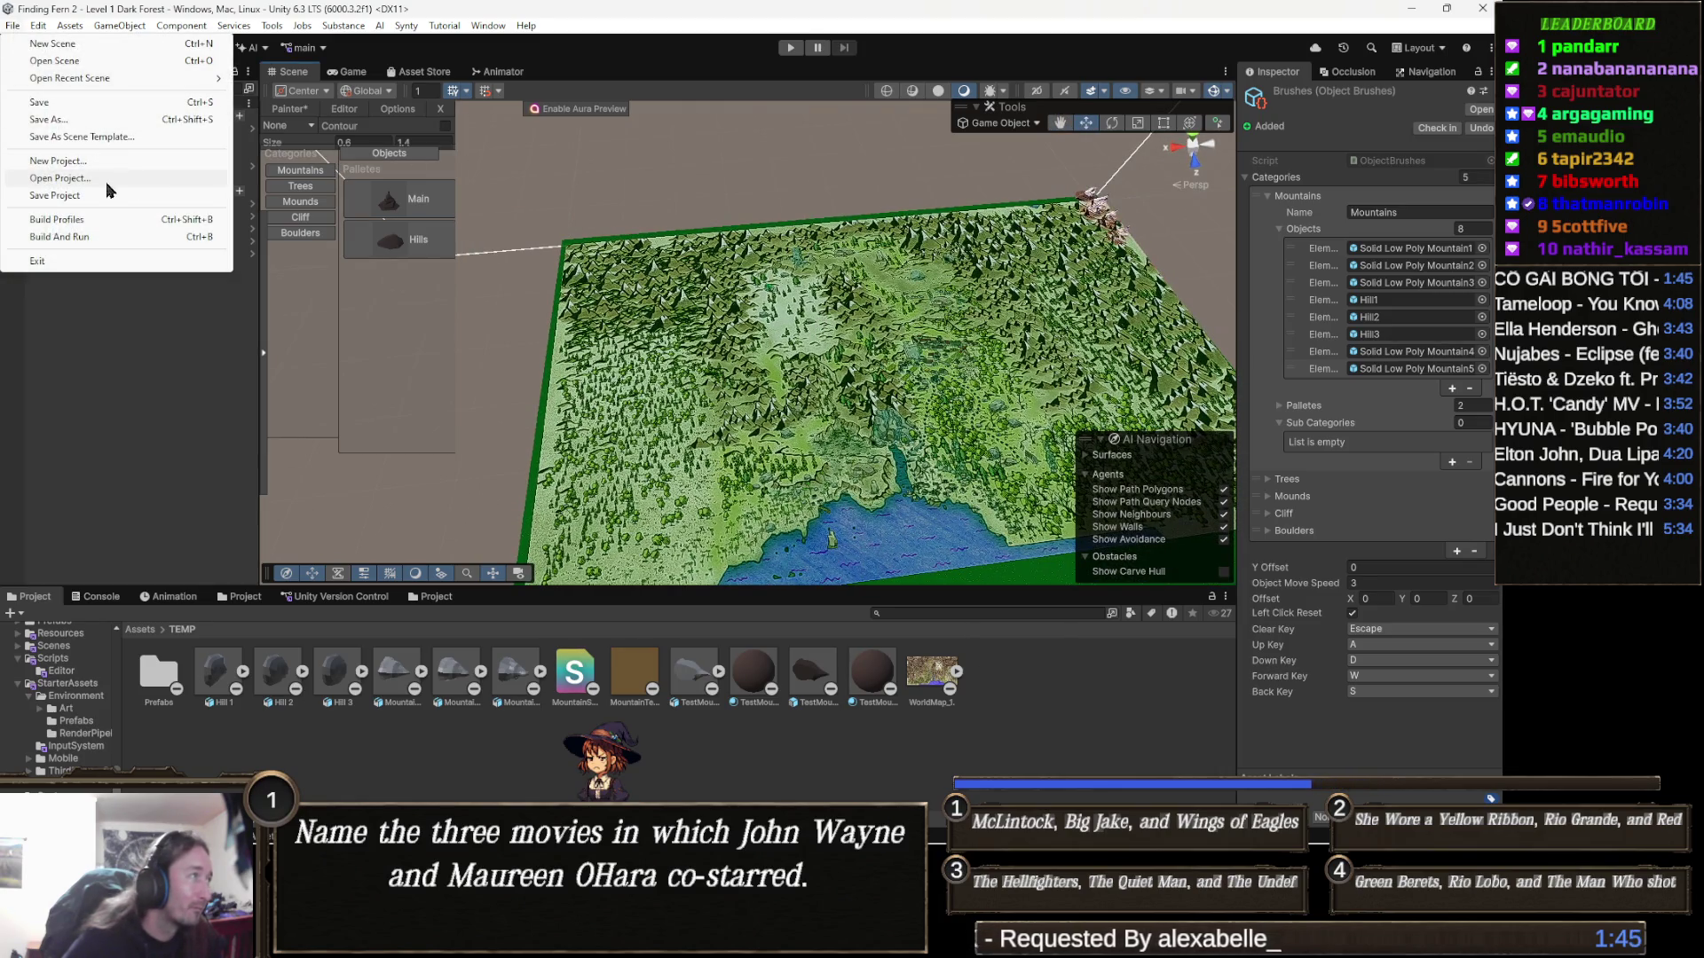
pyautogui.click(75, 196)
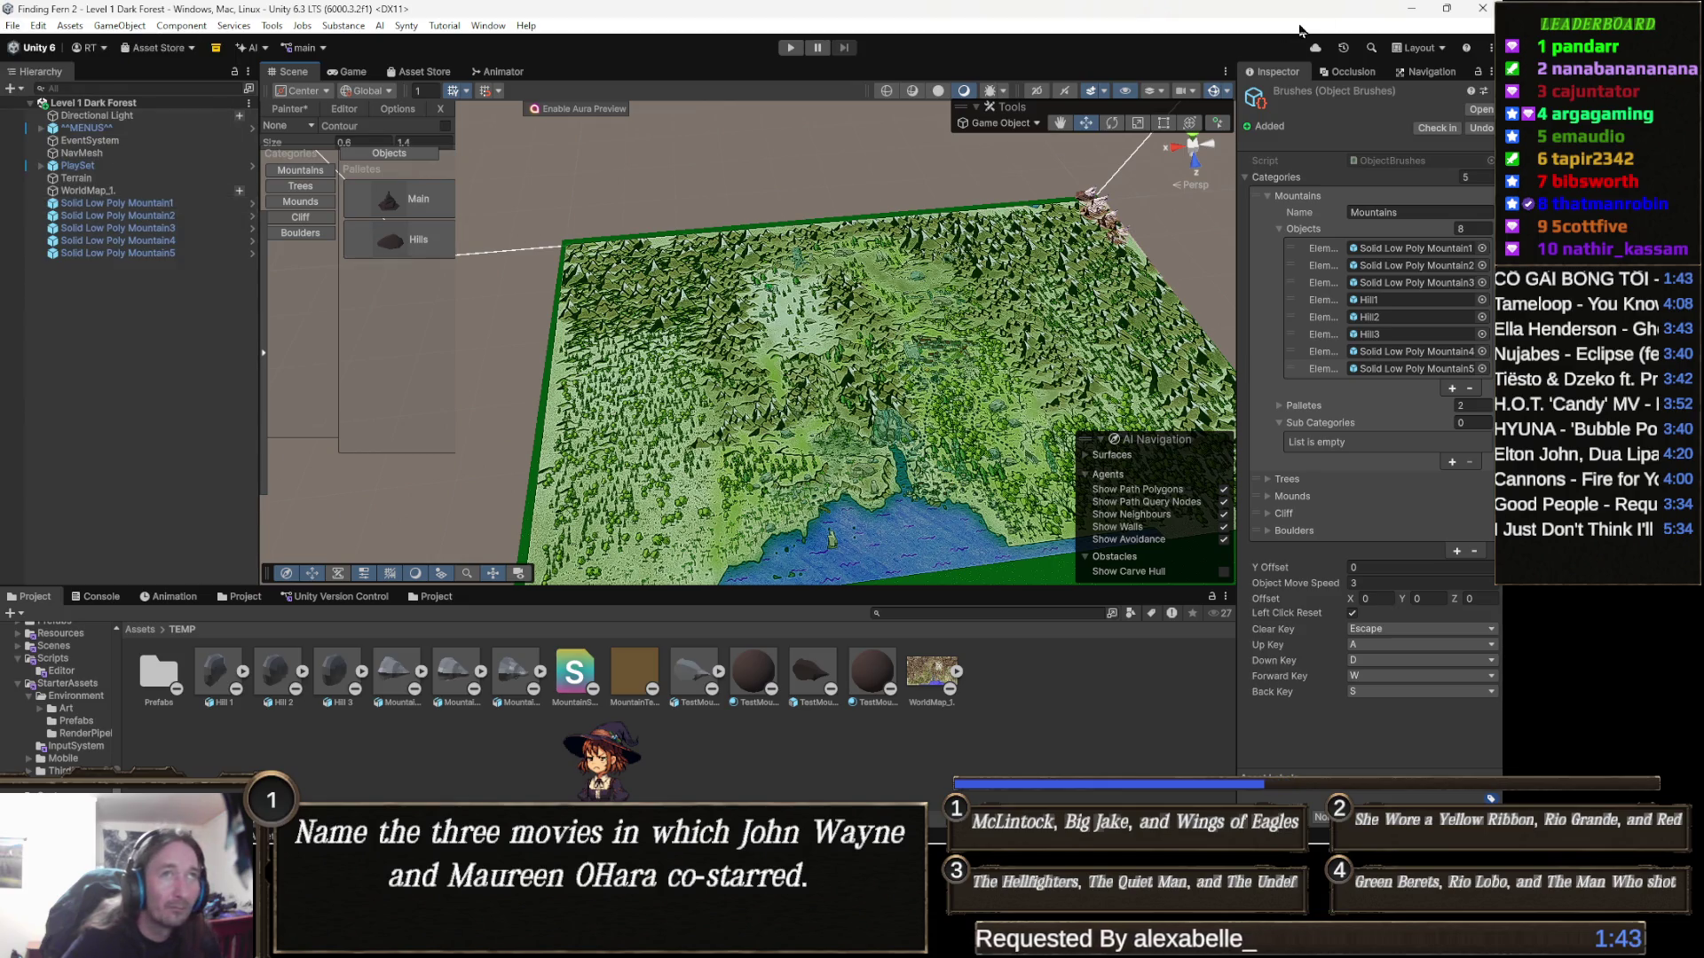
pyautogui.click(1482, 7)
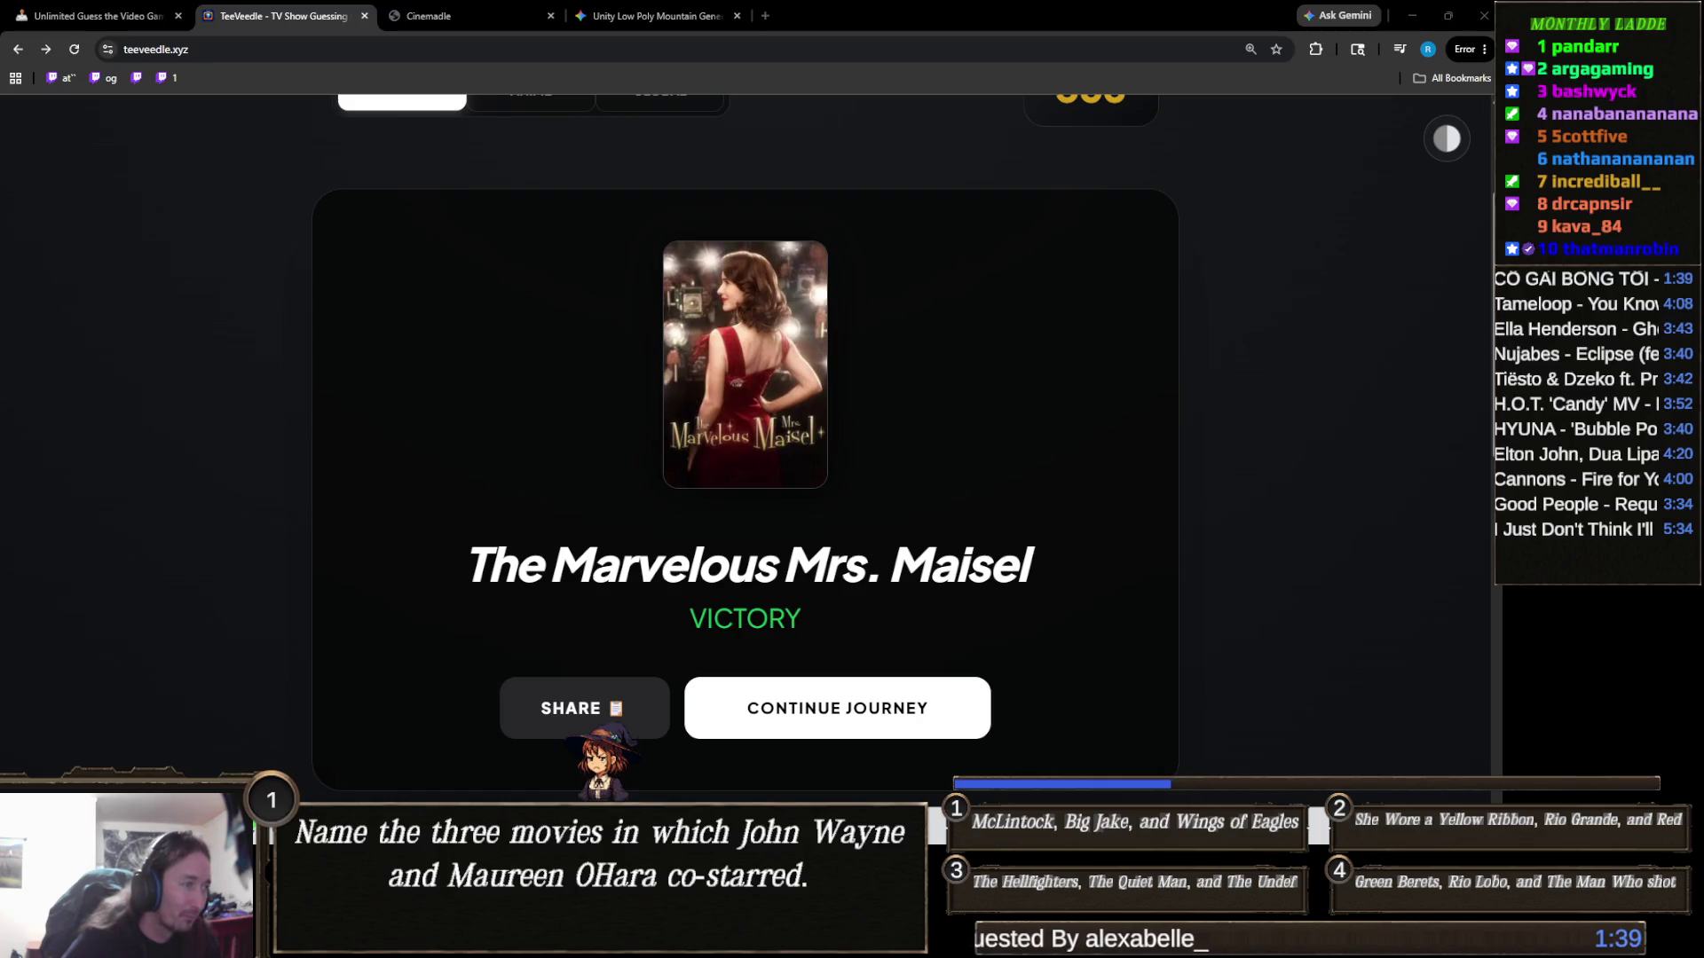
# Open the Finding Fern project from Unity Hub's Projects list
pyautogui.moveTo(694, 941)
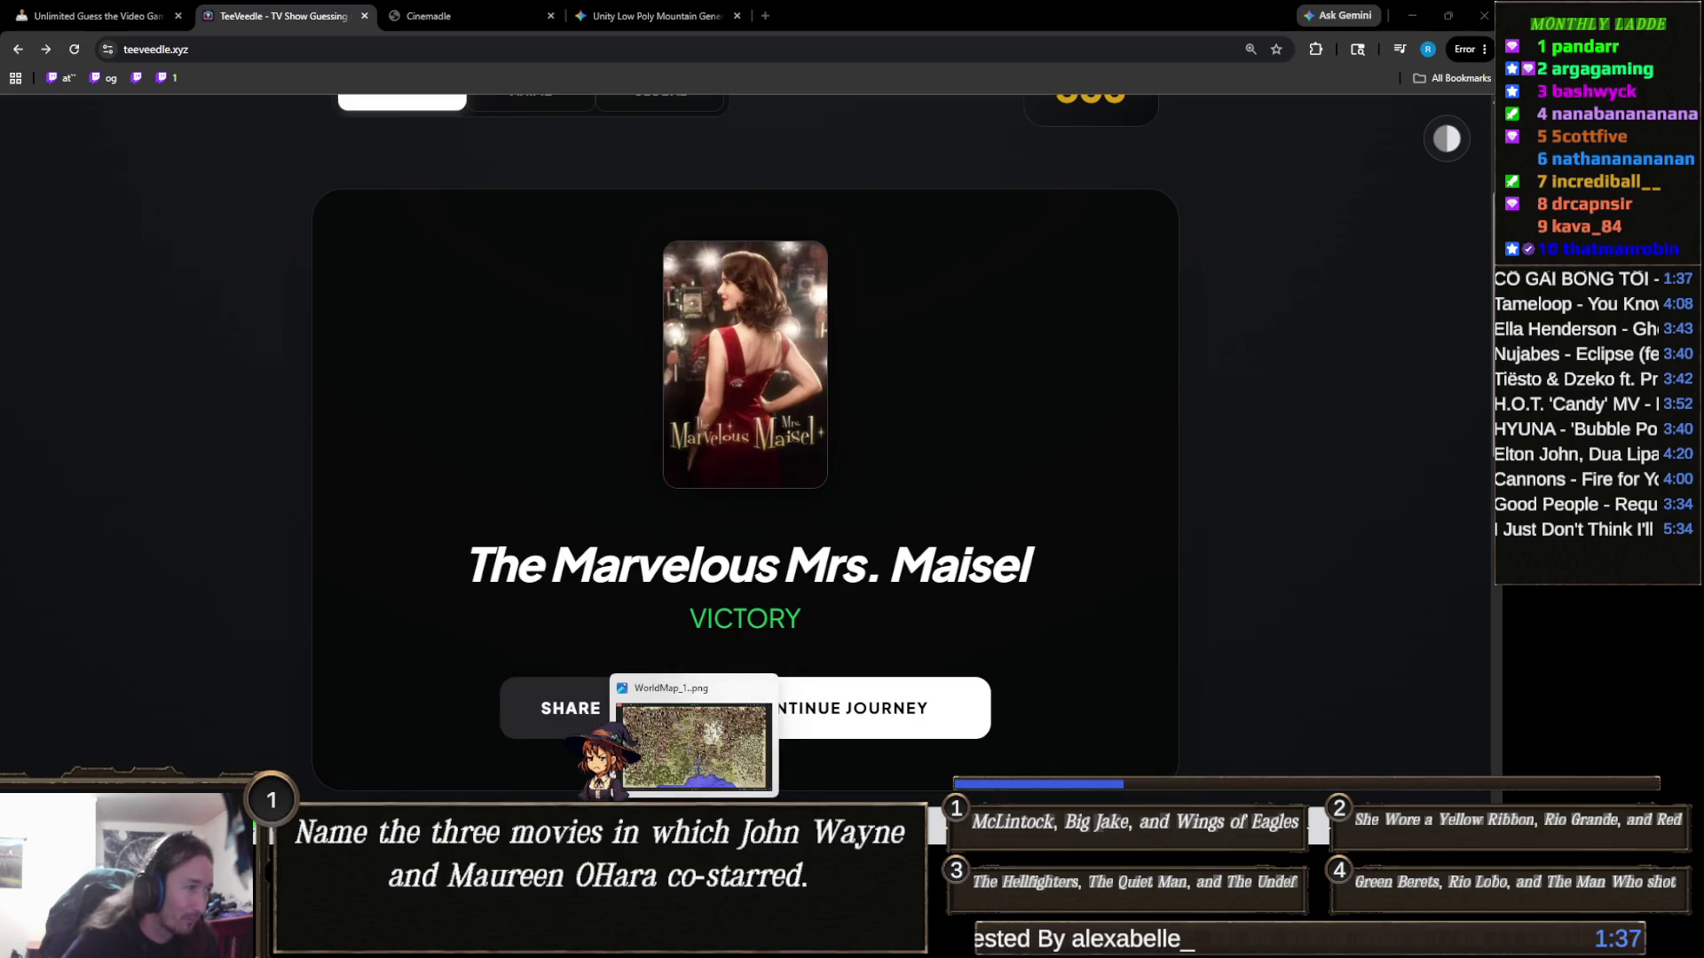
pyautogui.moveTo(557, 941)
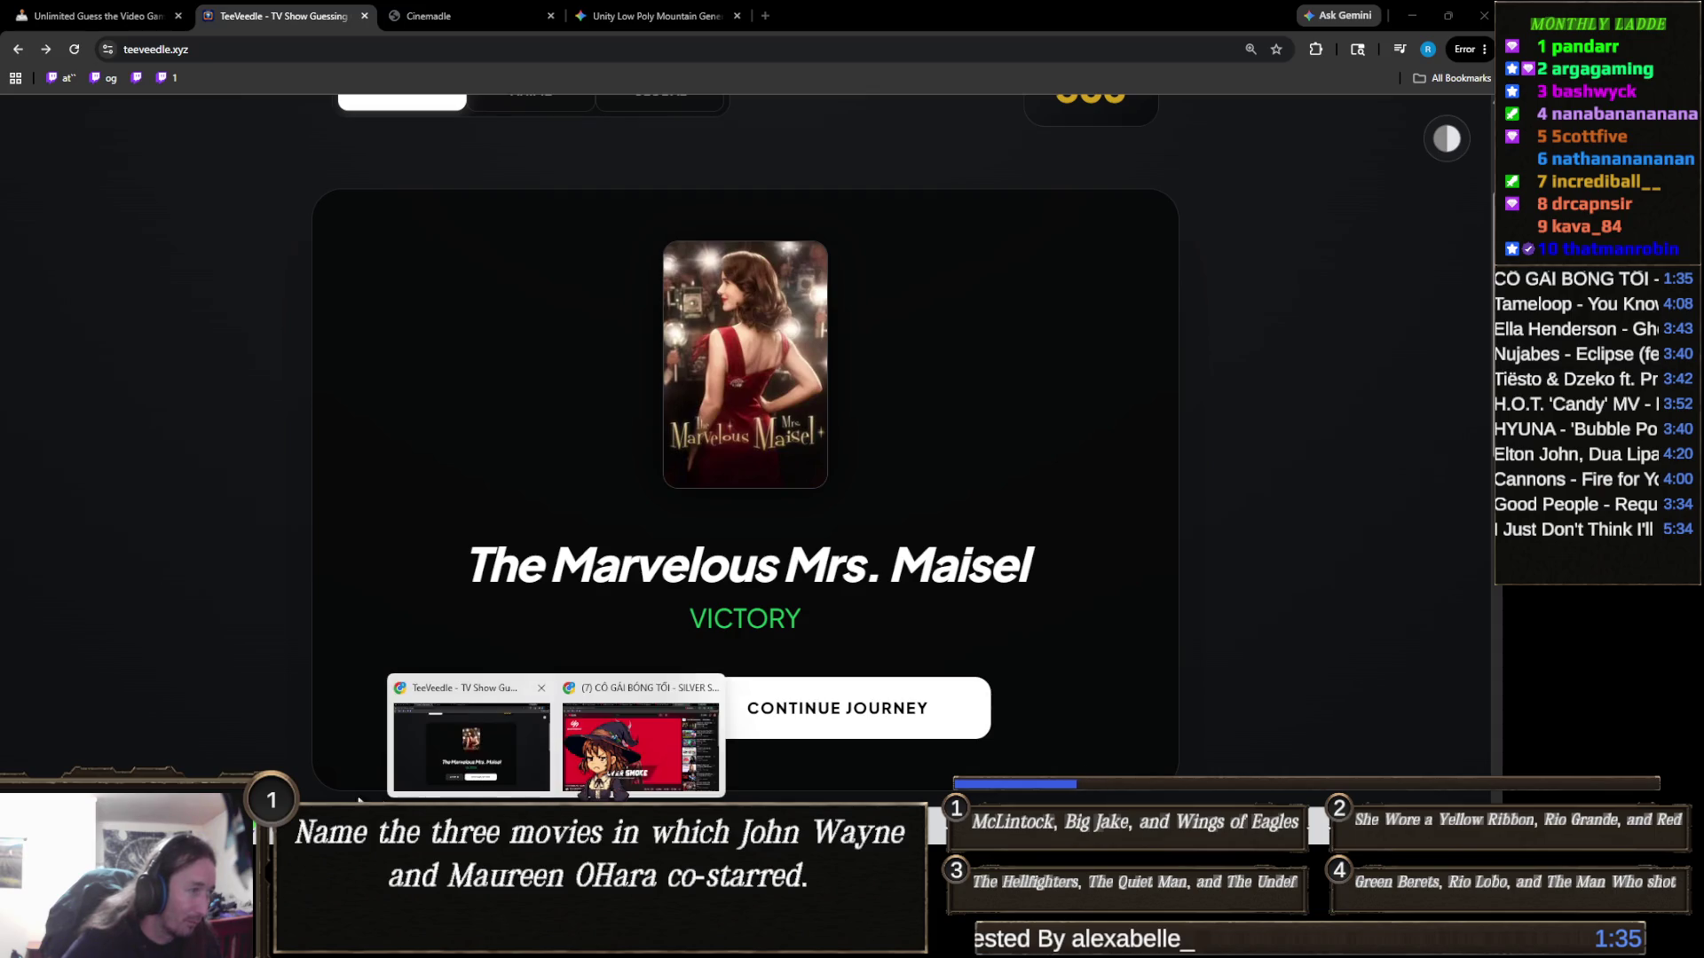
pyautogui.click(452, 941)
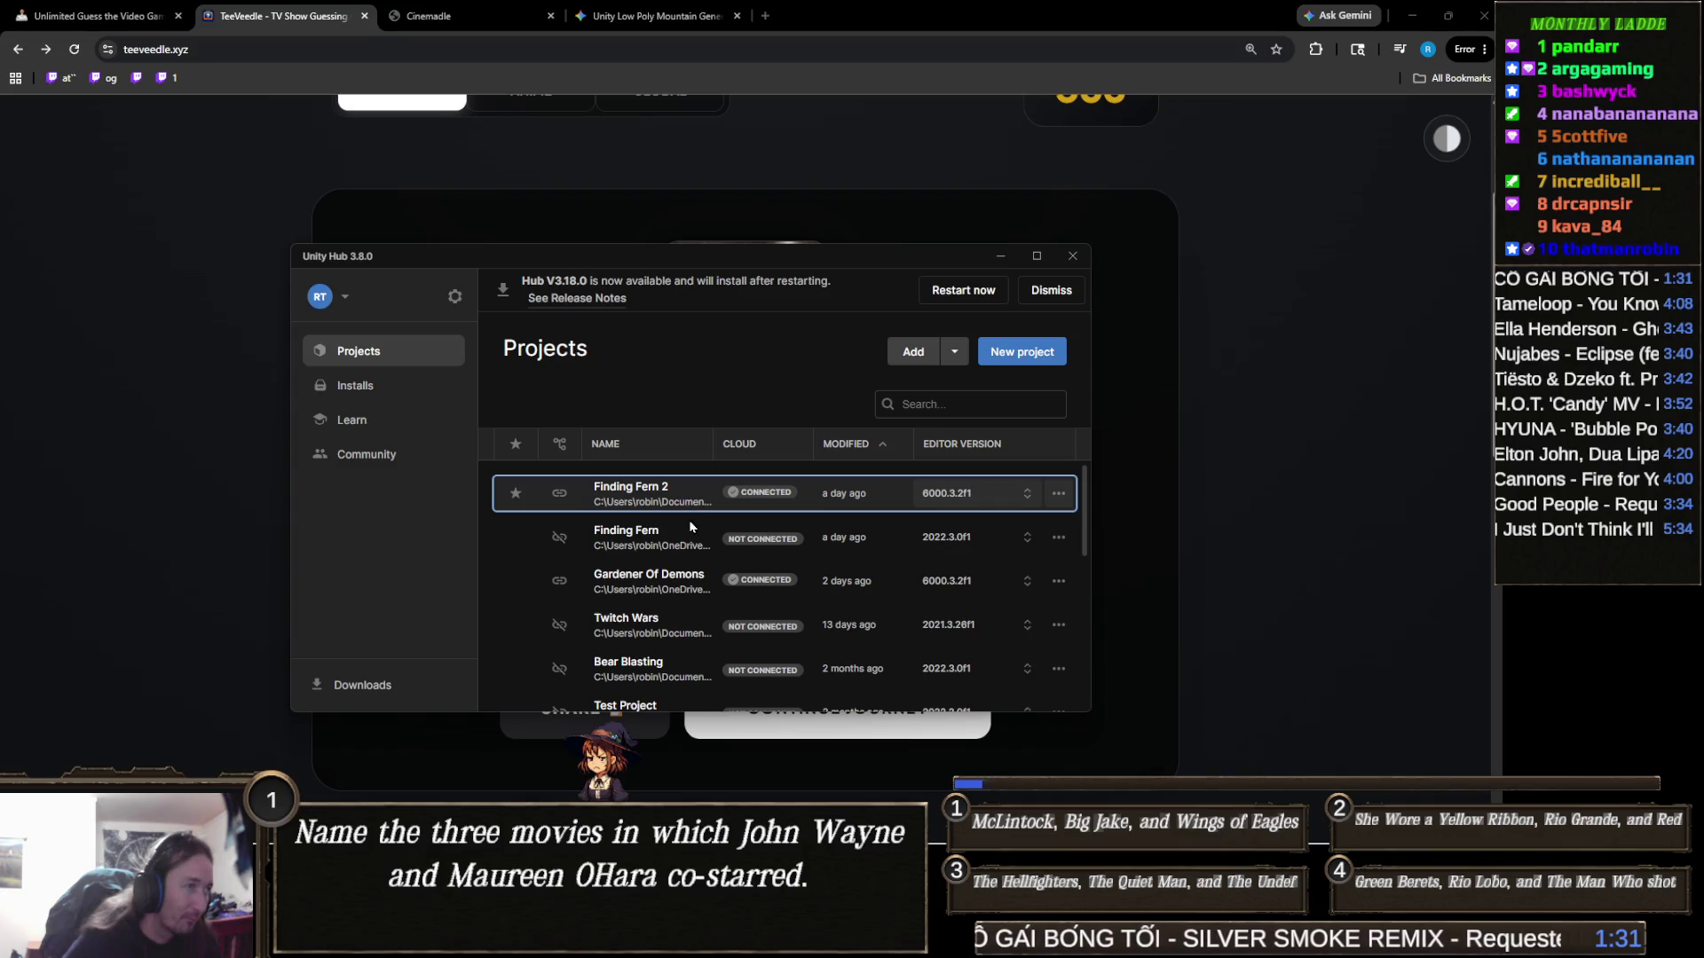
pyautogui.click(660, 537)
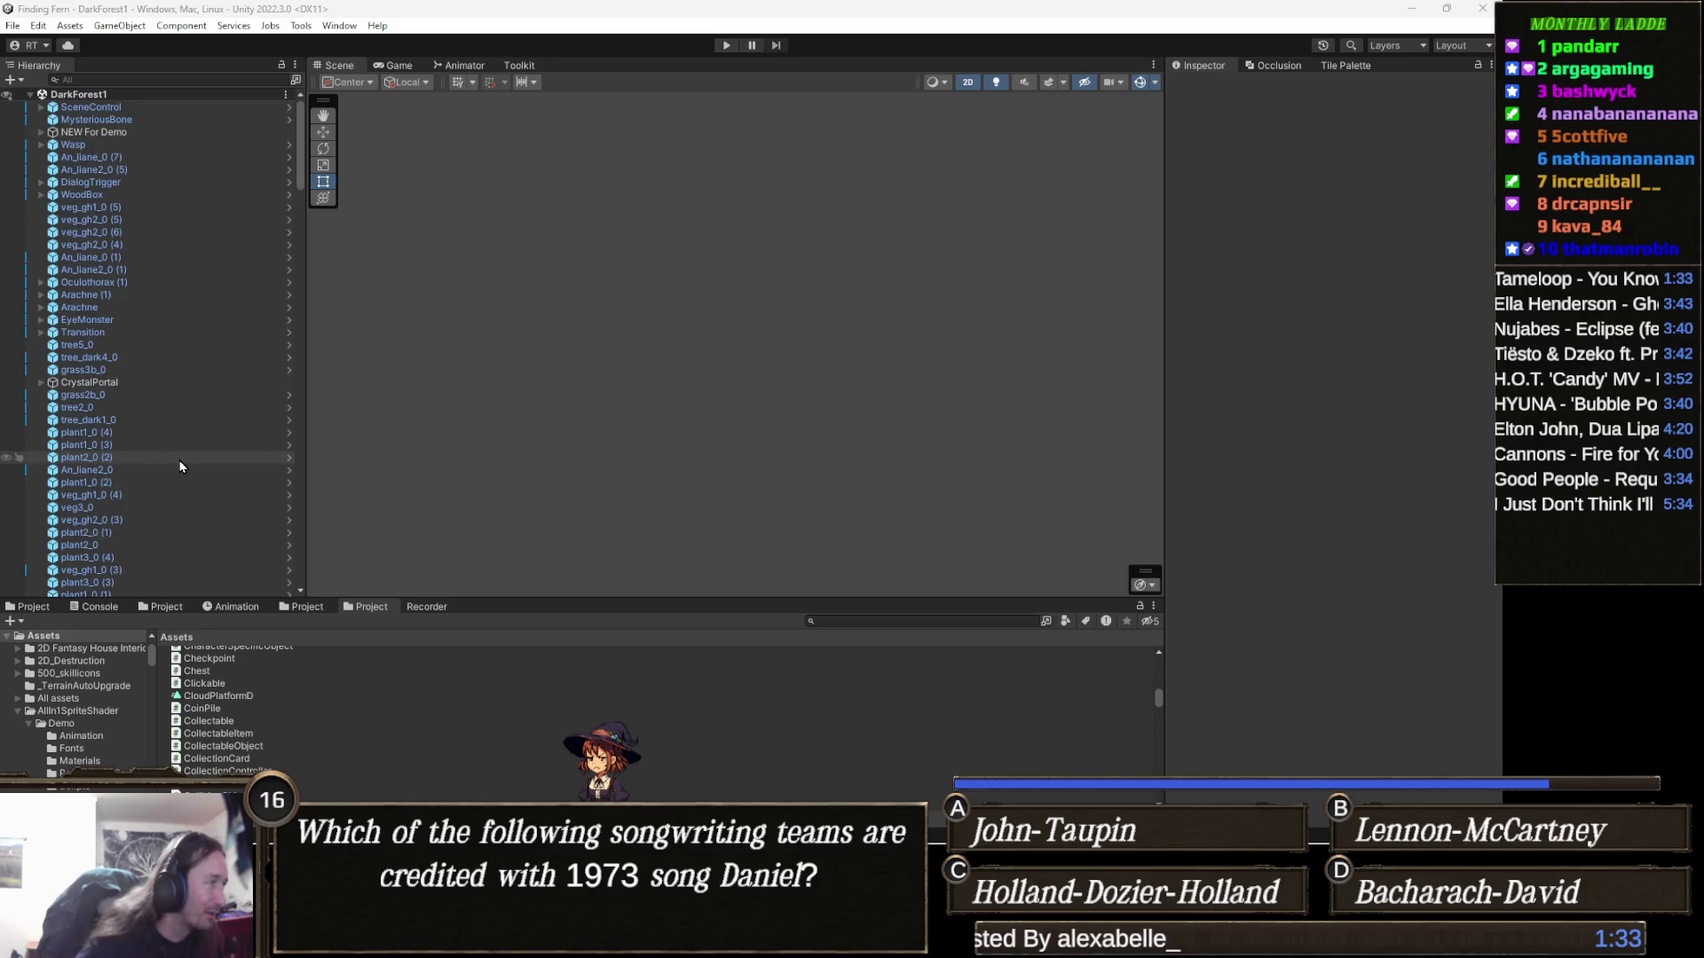
# Search the Project window for 'worldm' and open the WorldMap prefab
pyautogui.click(953, 621)
pyautogui.write('worldm')
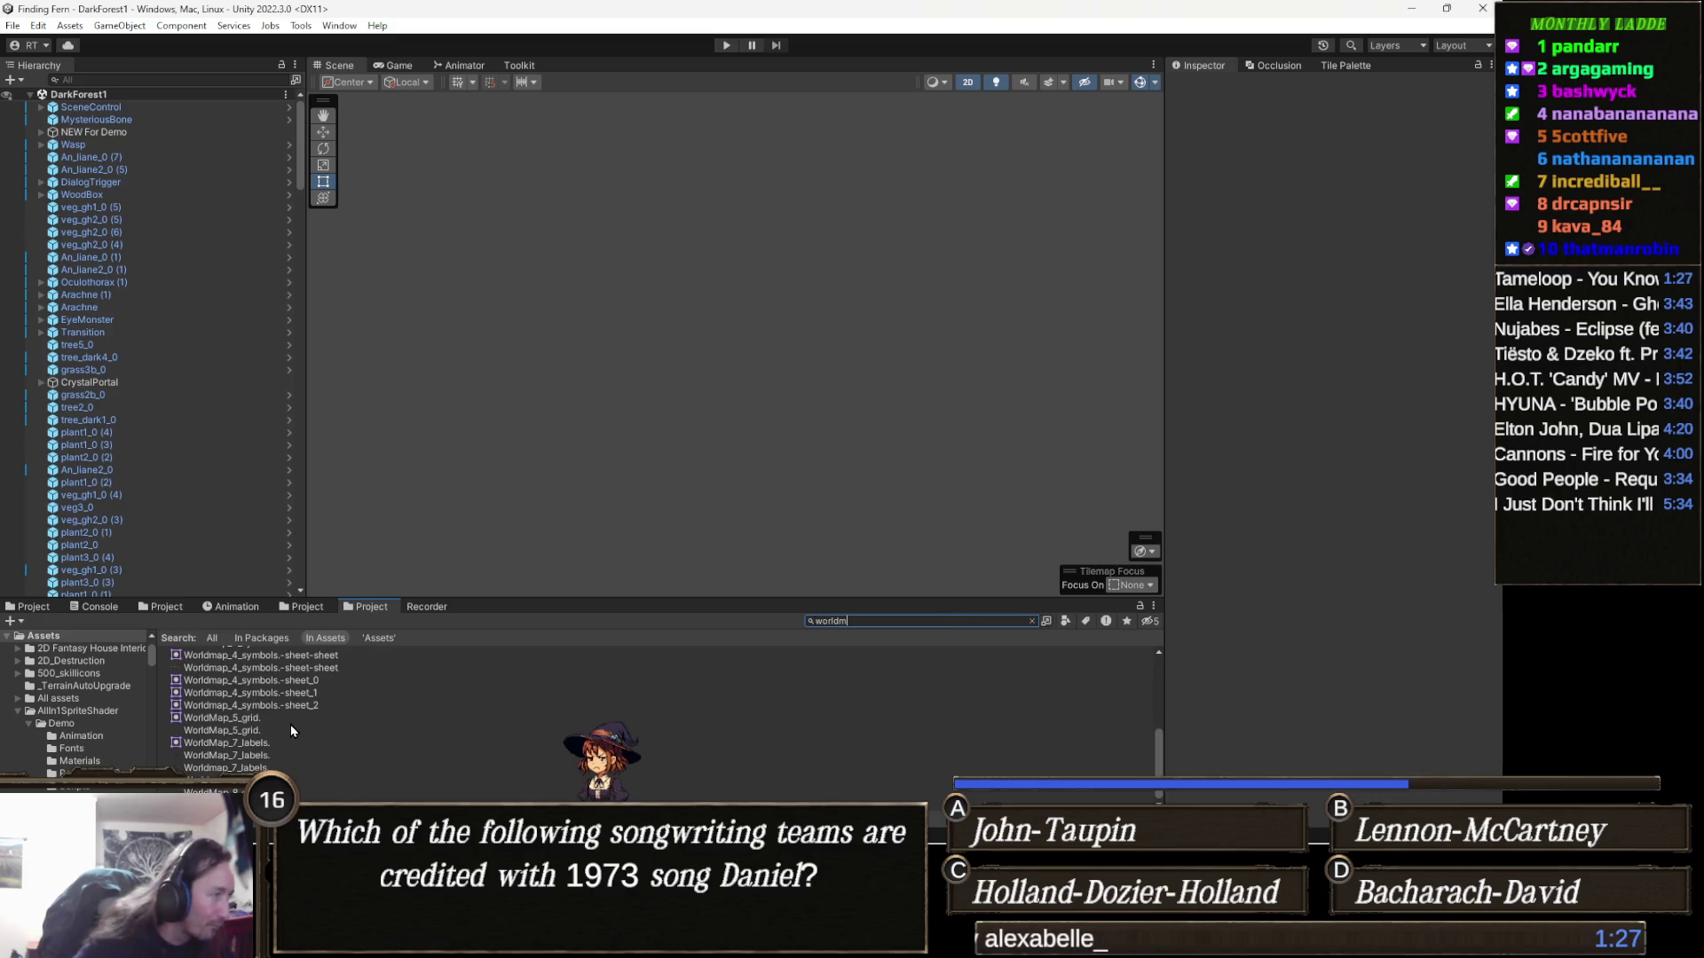
pyautogui.scroll(5, 290, 724)
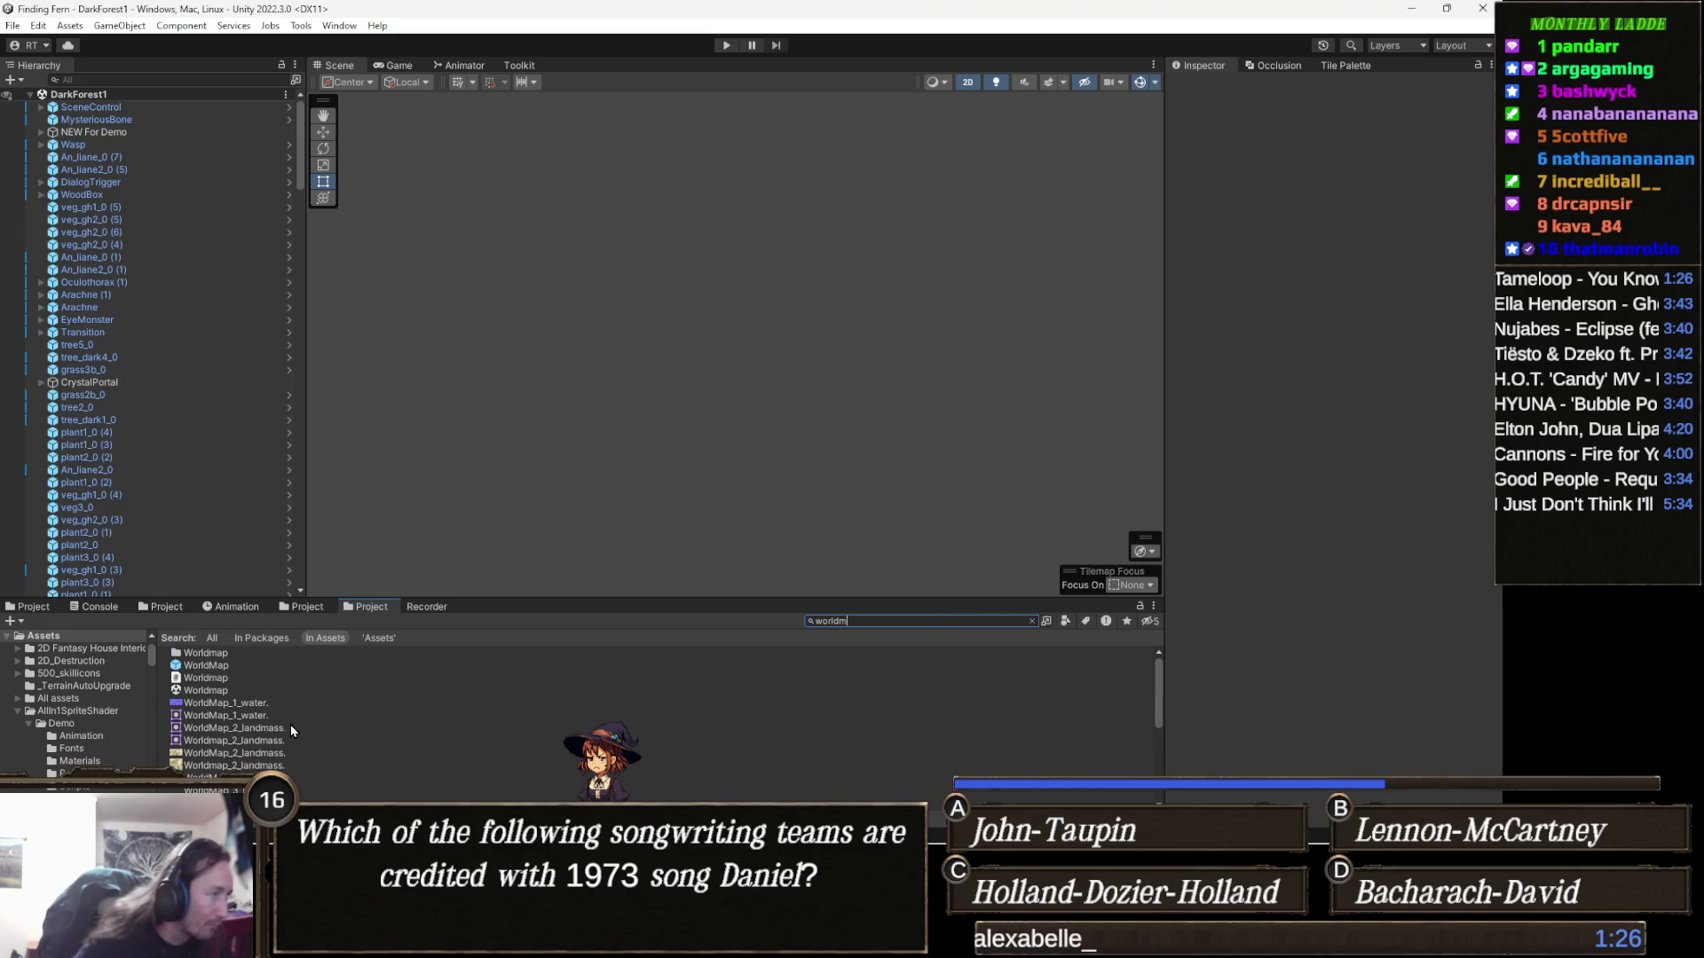
pyautogui.doubleClick(225, 667)
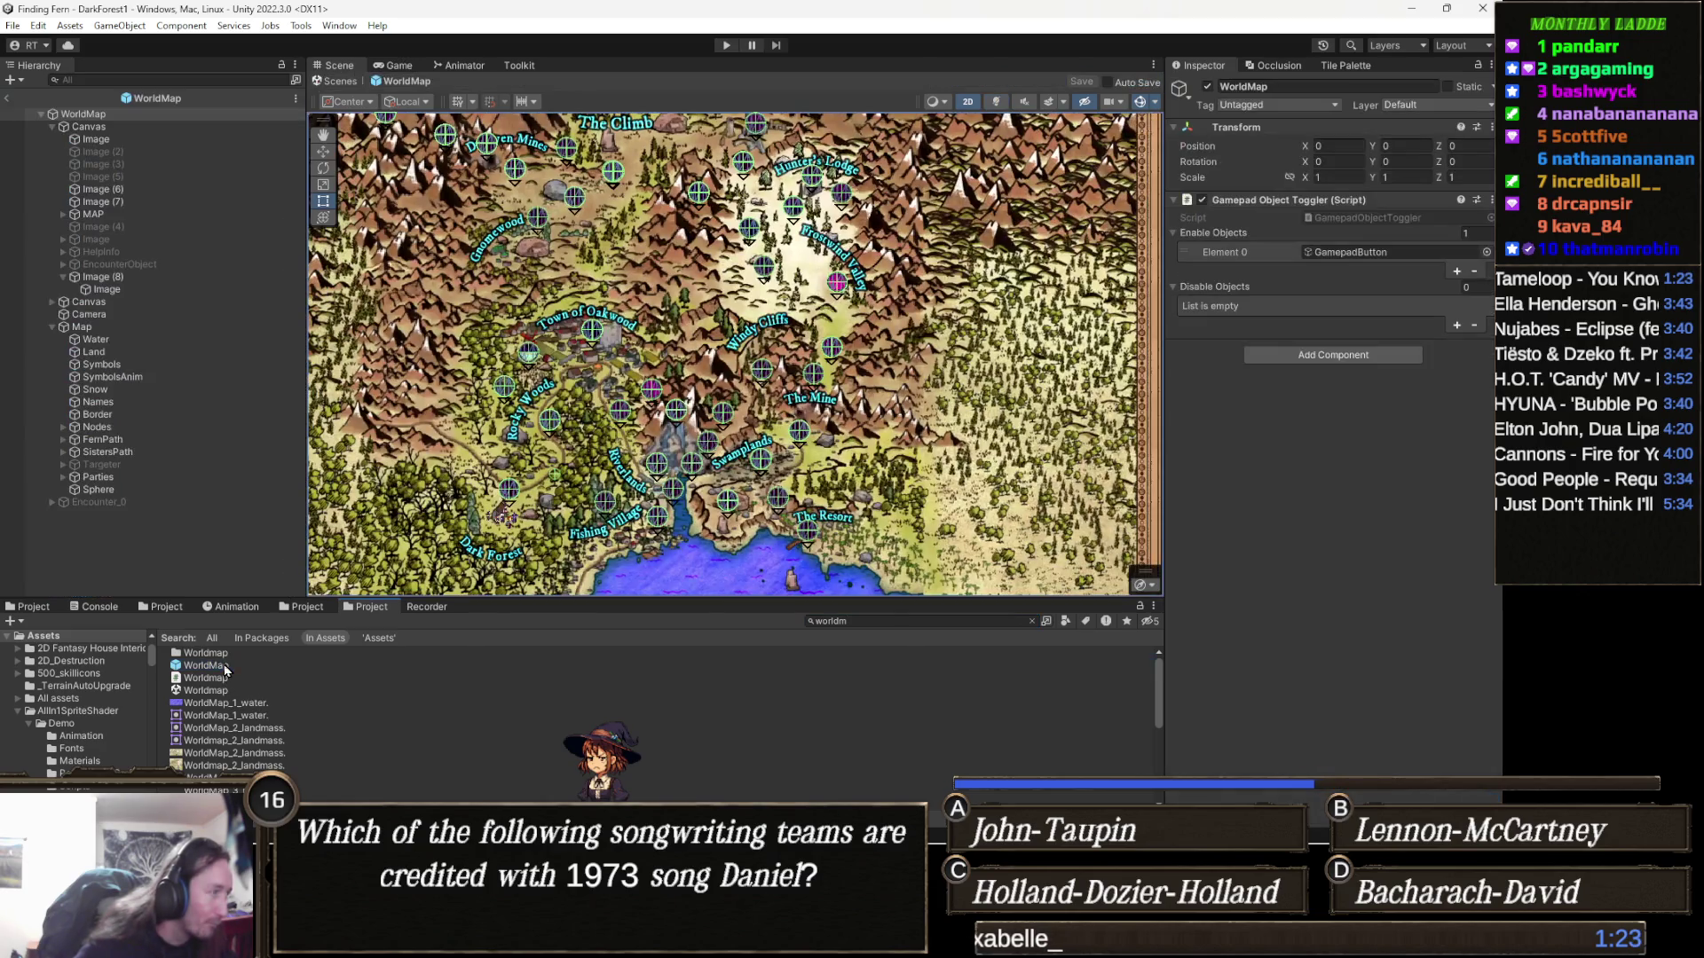
pyautogui.scroll(-5, 704, 430)
pyautogui.scroll(3, 705, 429)
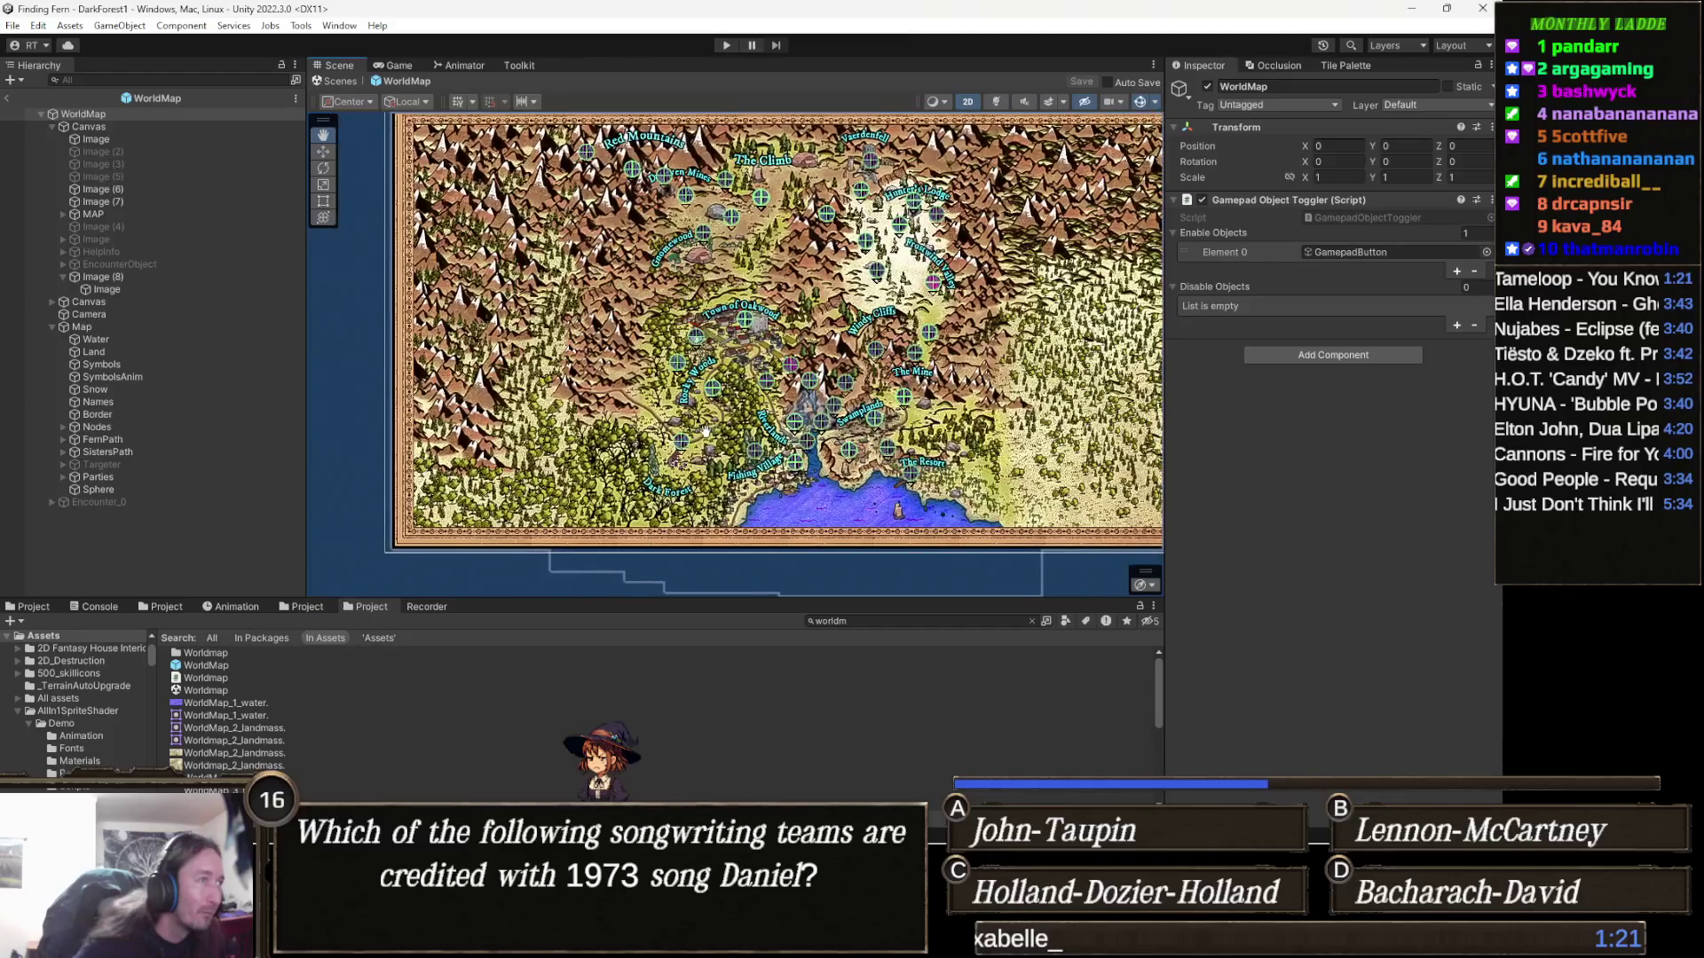
pyautogui.scroll(6, 482, 427)
pyautogui.scroll(1, 482, 427)
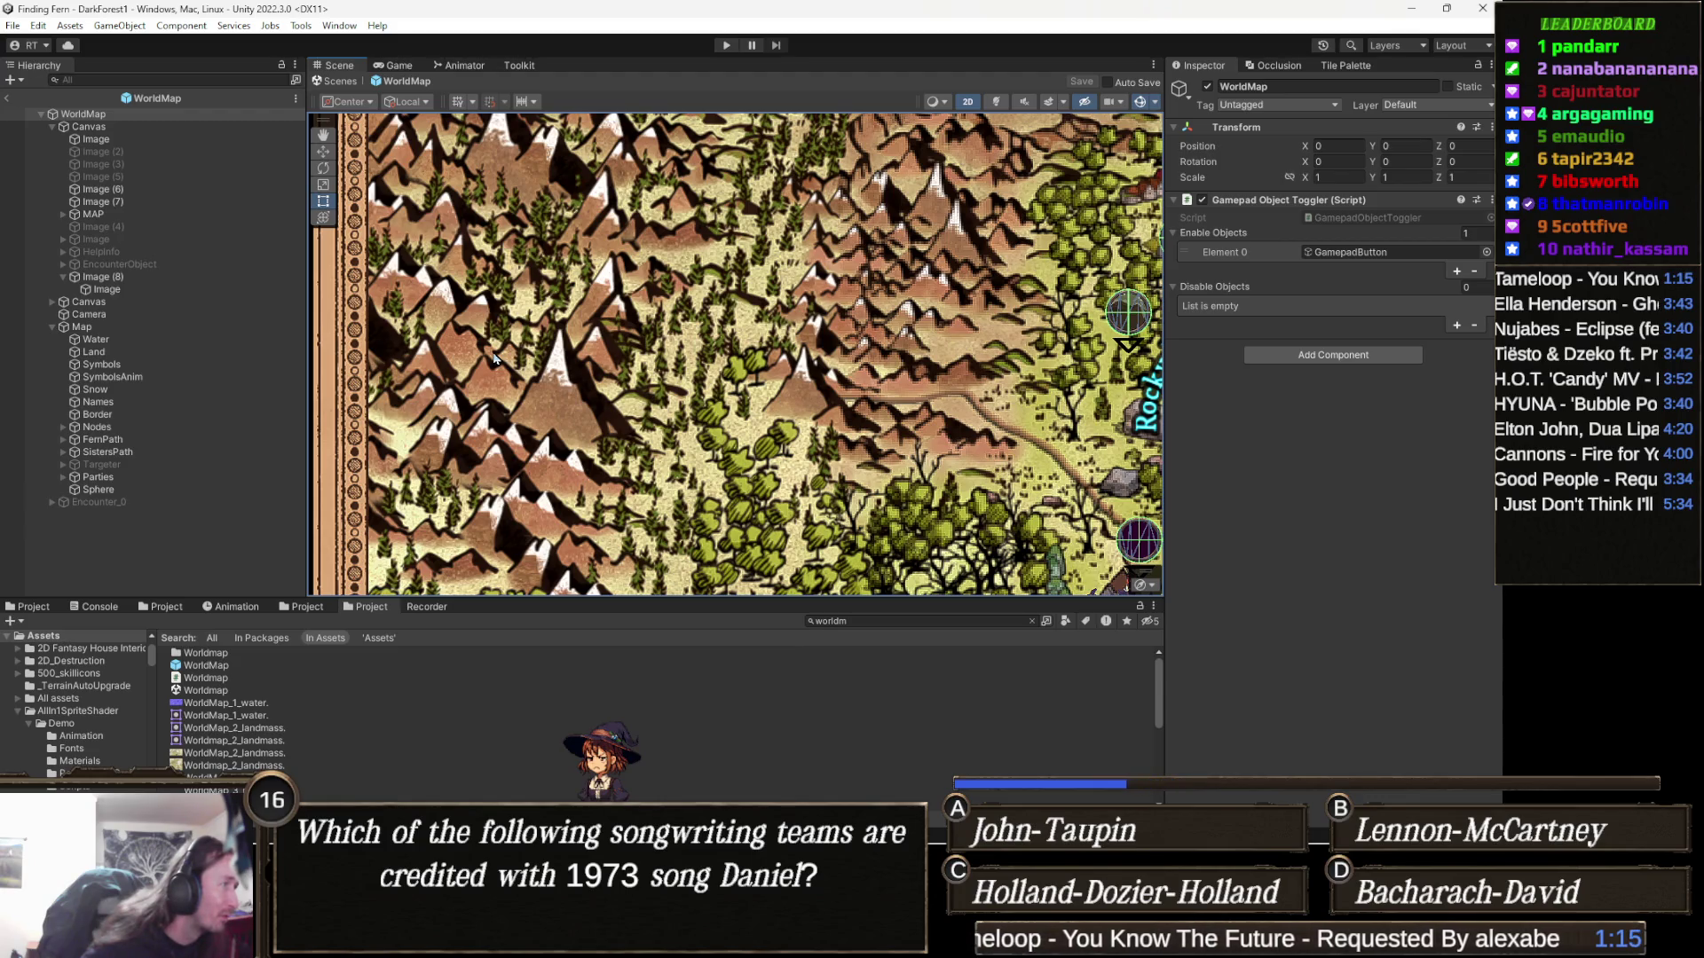
# Select the Symbols layer in the WorldMap prefab's Hierarchy
pyautogui.click(555, 373)
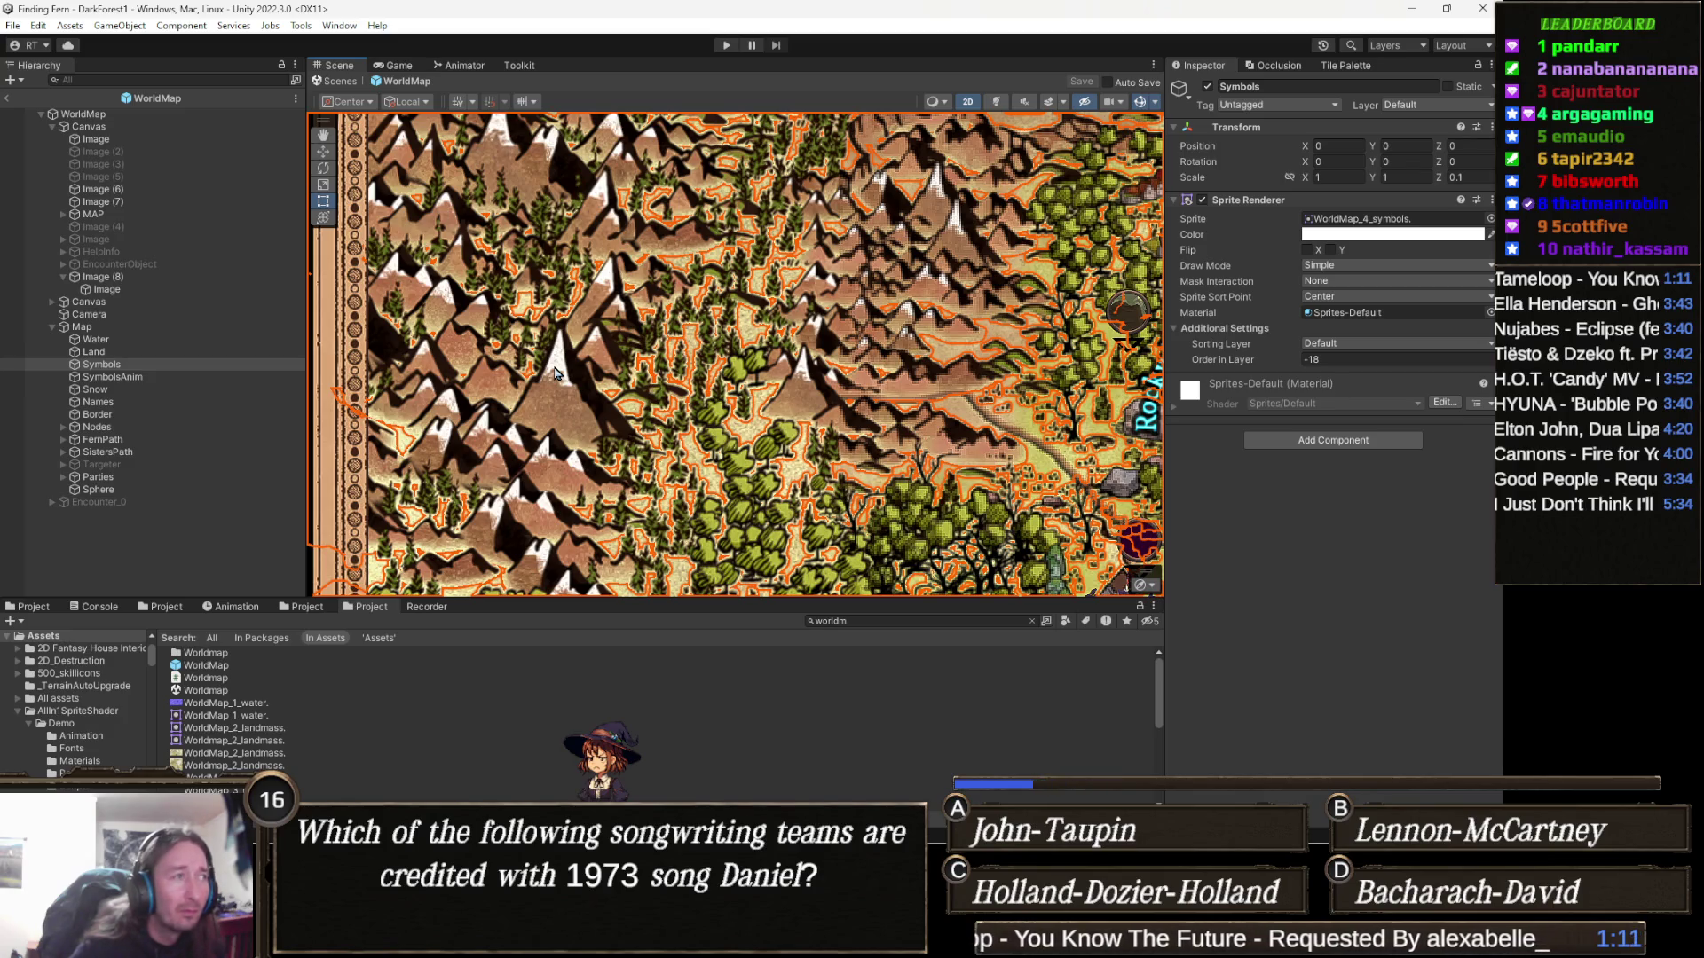
pyautogui.scroll(-3, 556, 372)
pyautogui.scroll(-6, 695, 415)
pyautogui.scroll(-4, 582, 435)
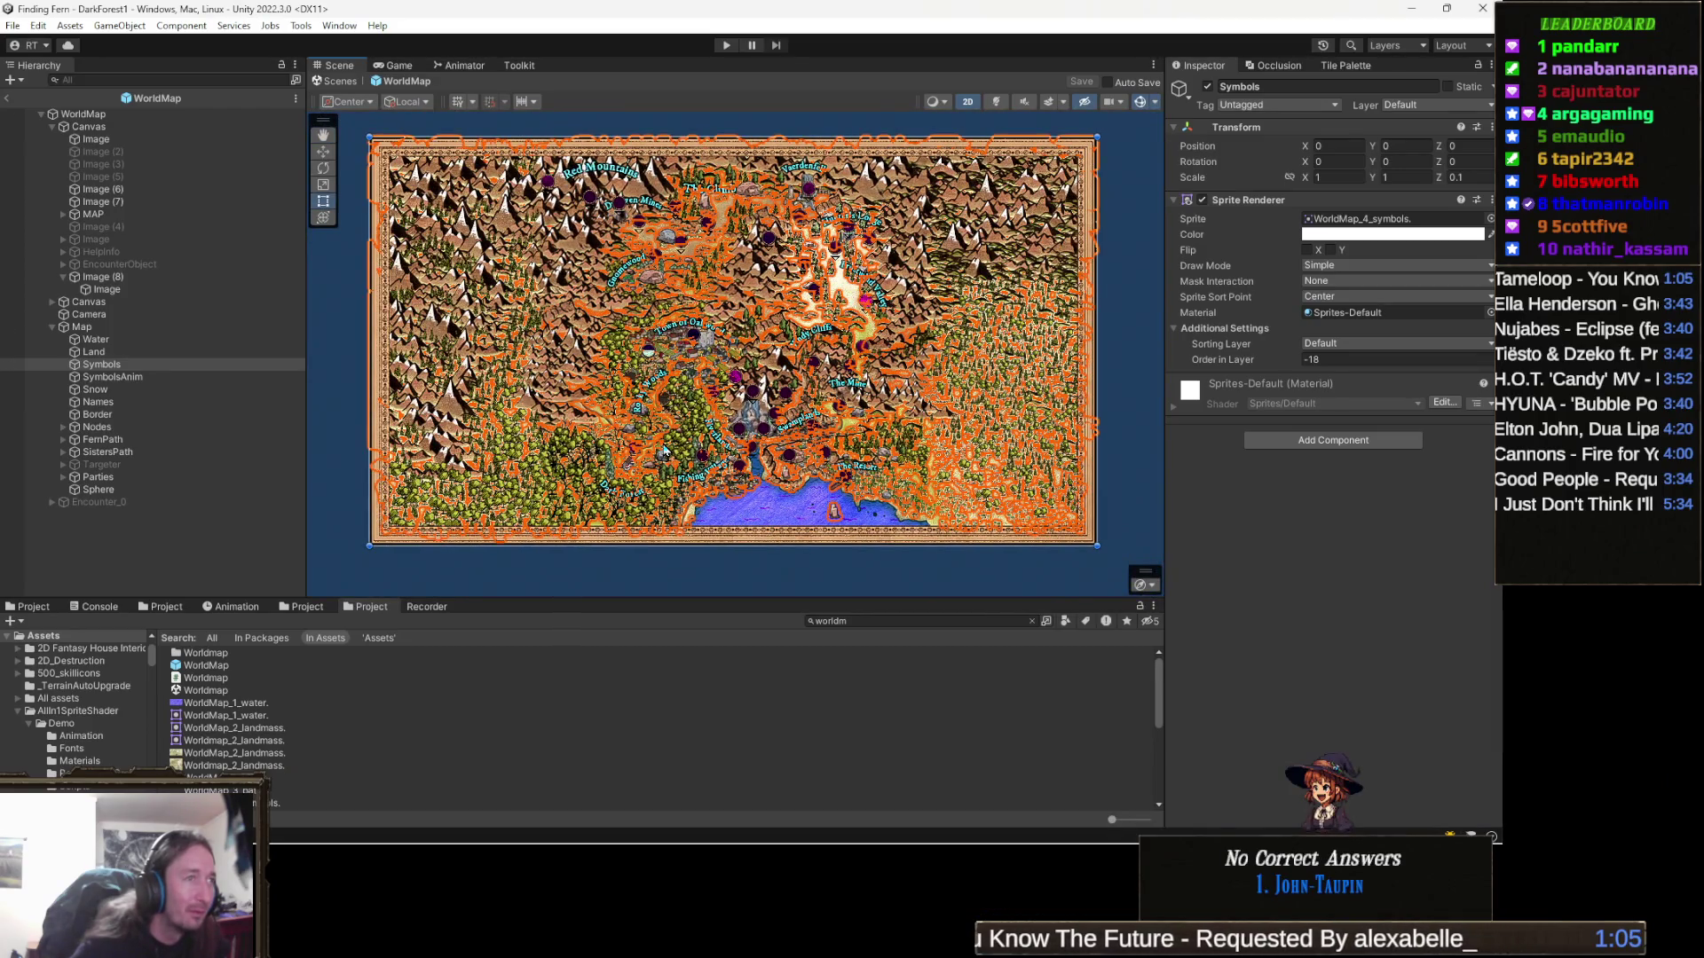
pyautogui.scroll(6, 663, 451)
pyautogui.scroll(-5, 484, 442)
pyautogui.scroll(5, 584, 442)
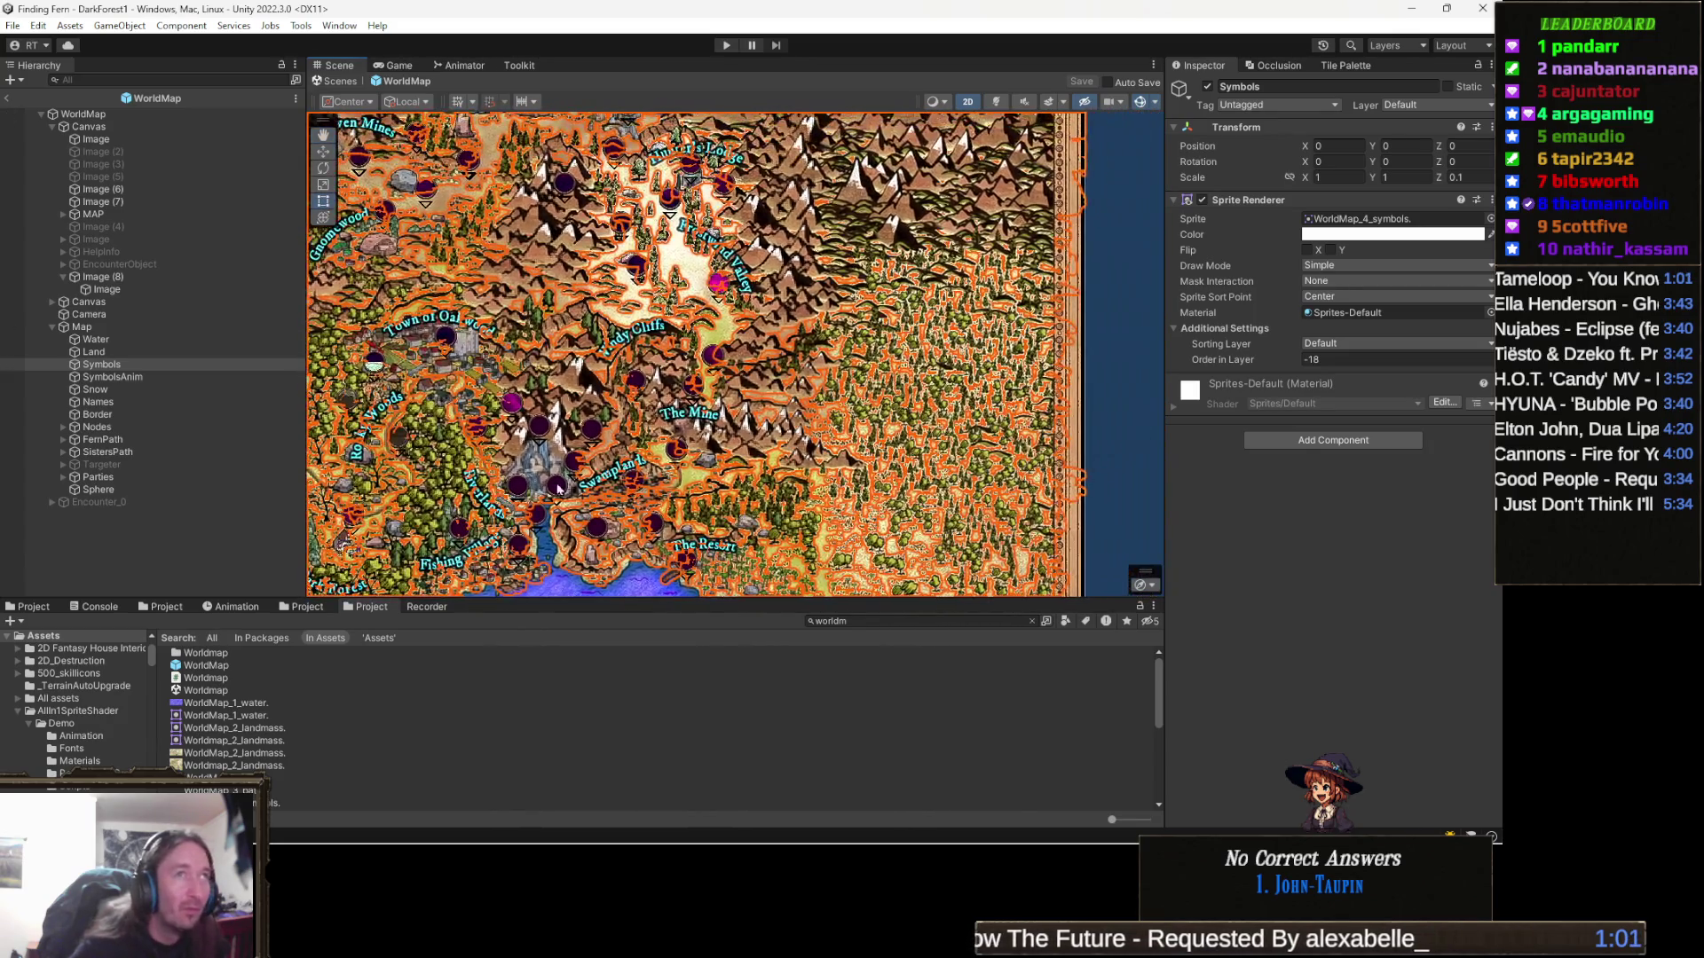
pyautogui.scroll(-3, 587, 480)
pyautogui.scroll(3, 587, 470)
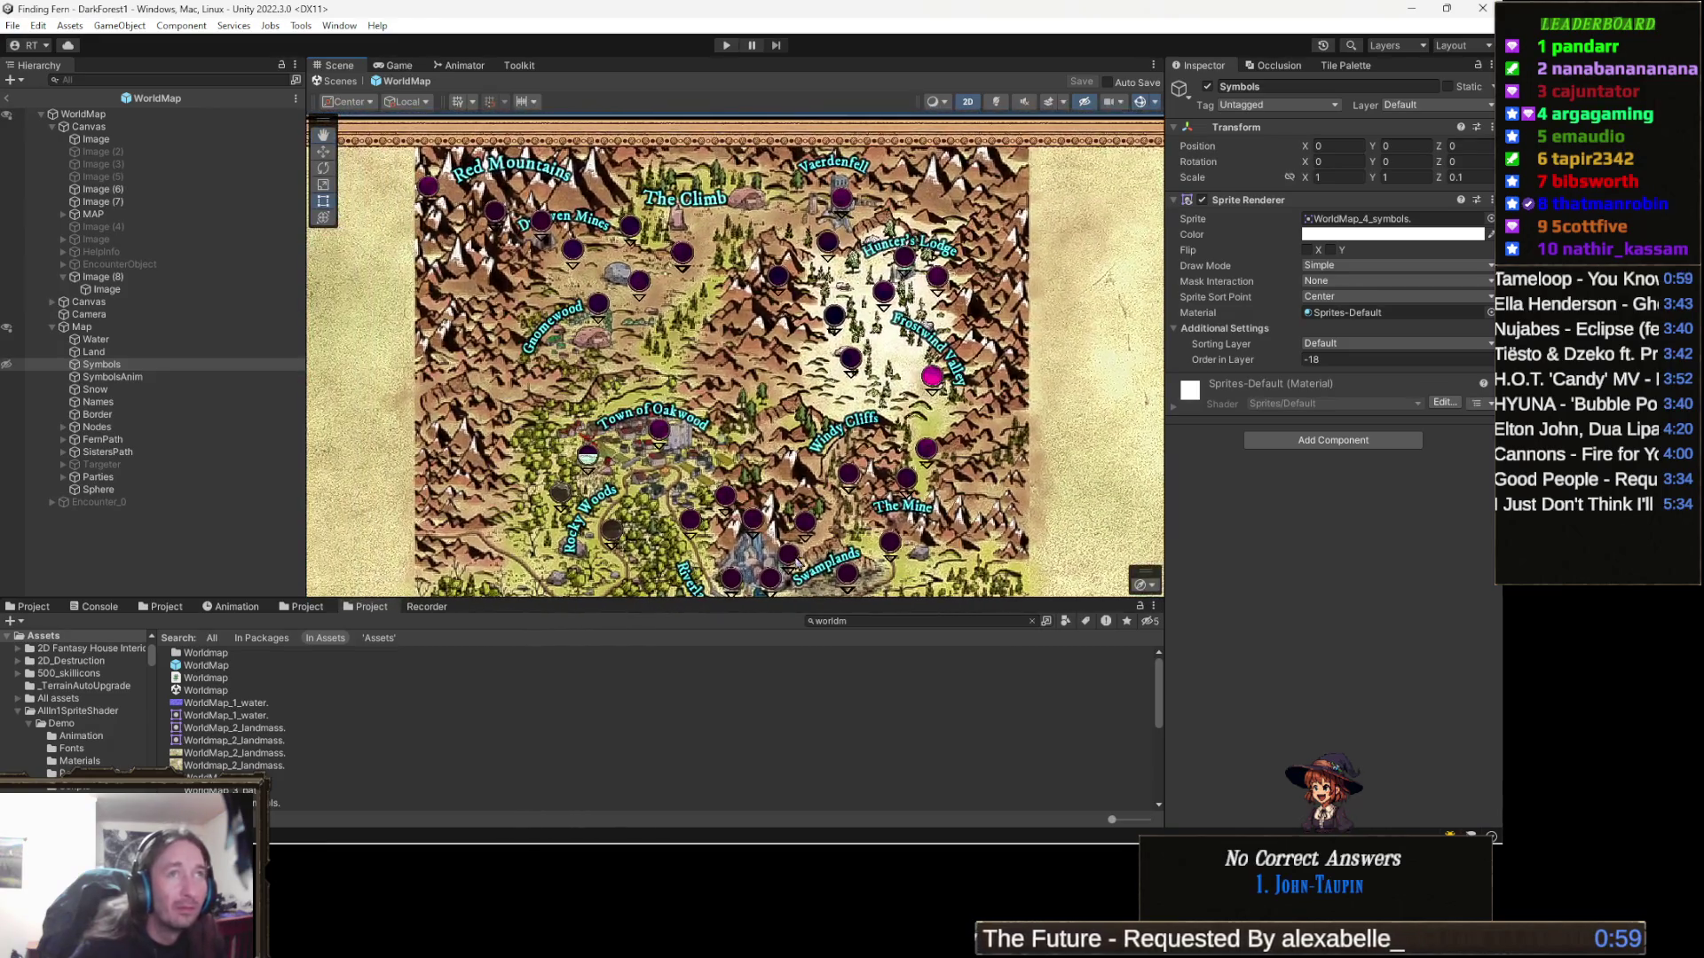
pyautogui.scroll(-3, 797, 525)
pyautogui.scroll(3, 741, 431)
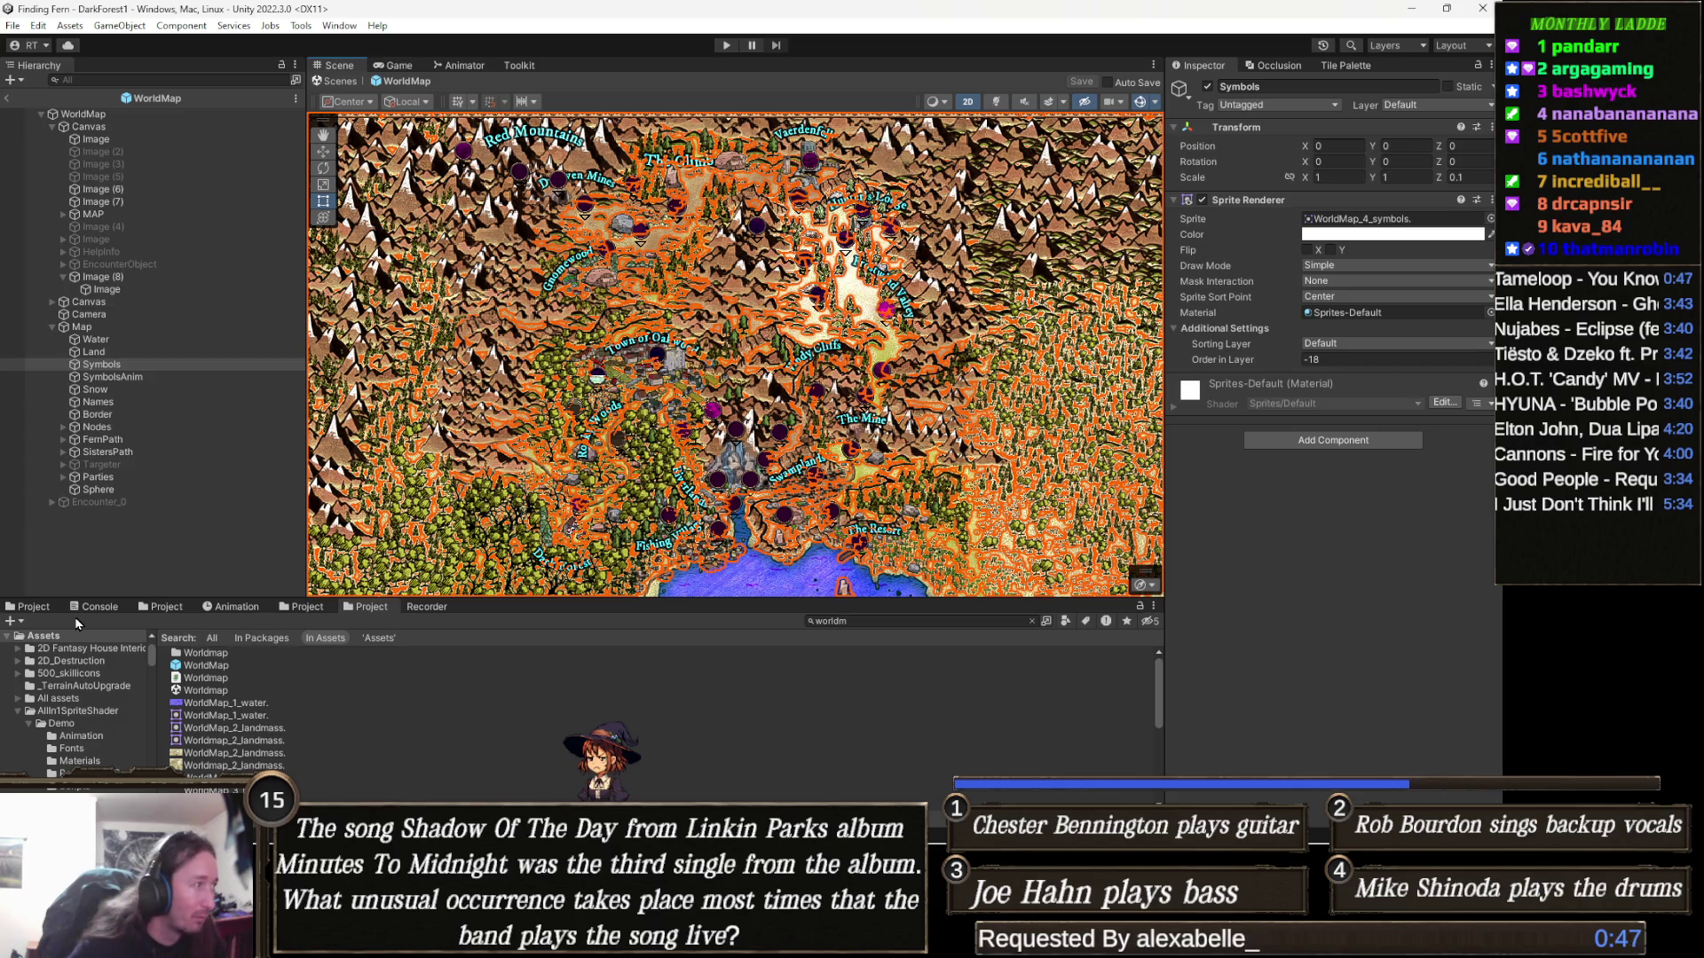
# Locate the WorldMap sprite asset used by the Symbols layer in the Project window
pyautogui.click(40, 608)
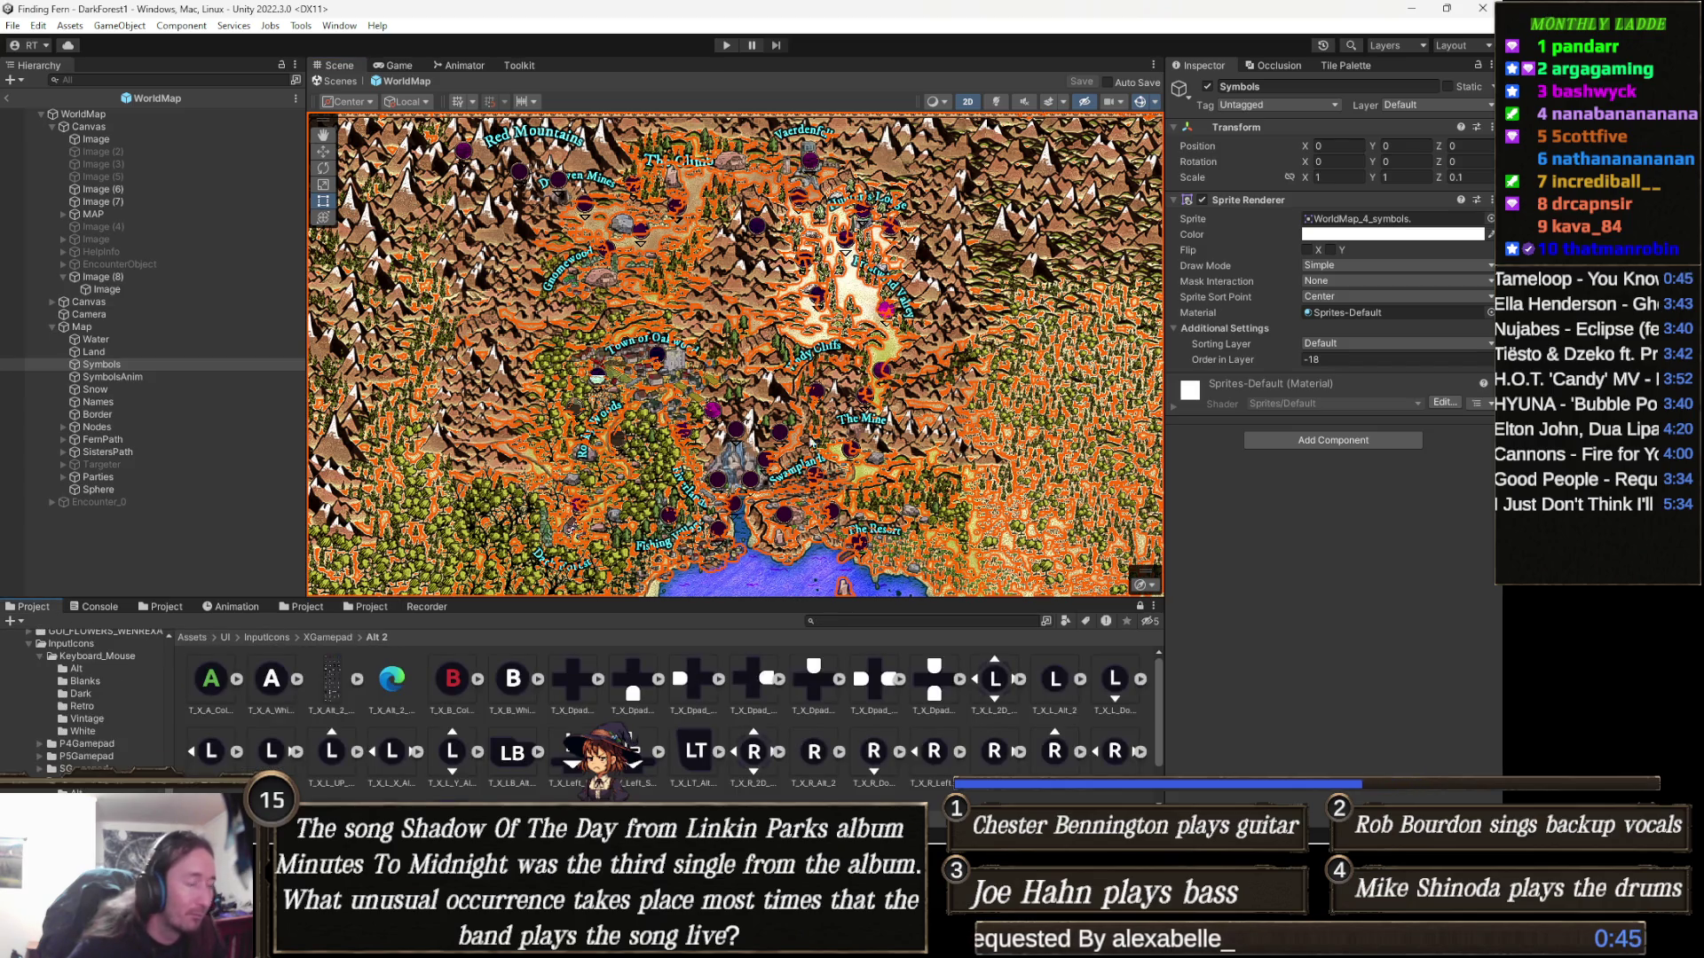
pyautogui.click(1427, 220)
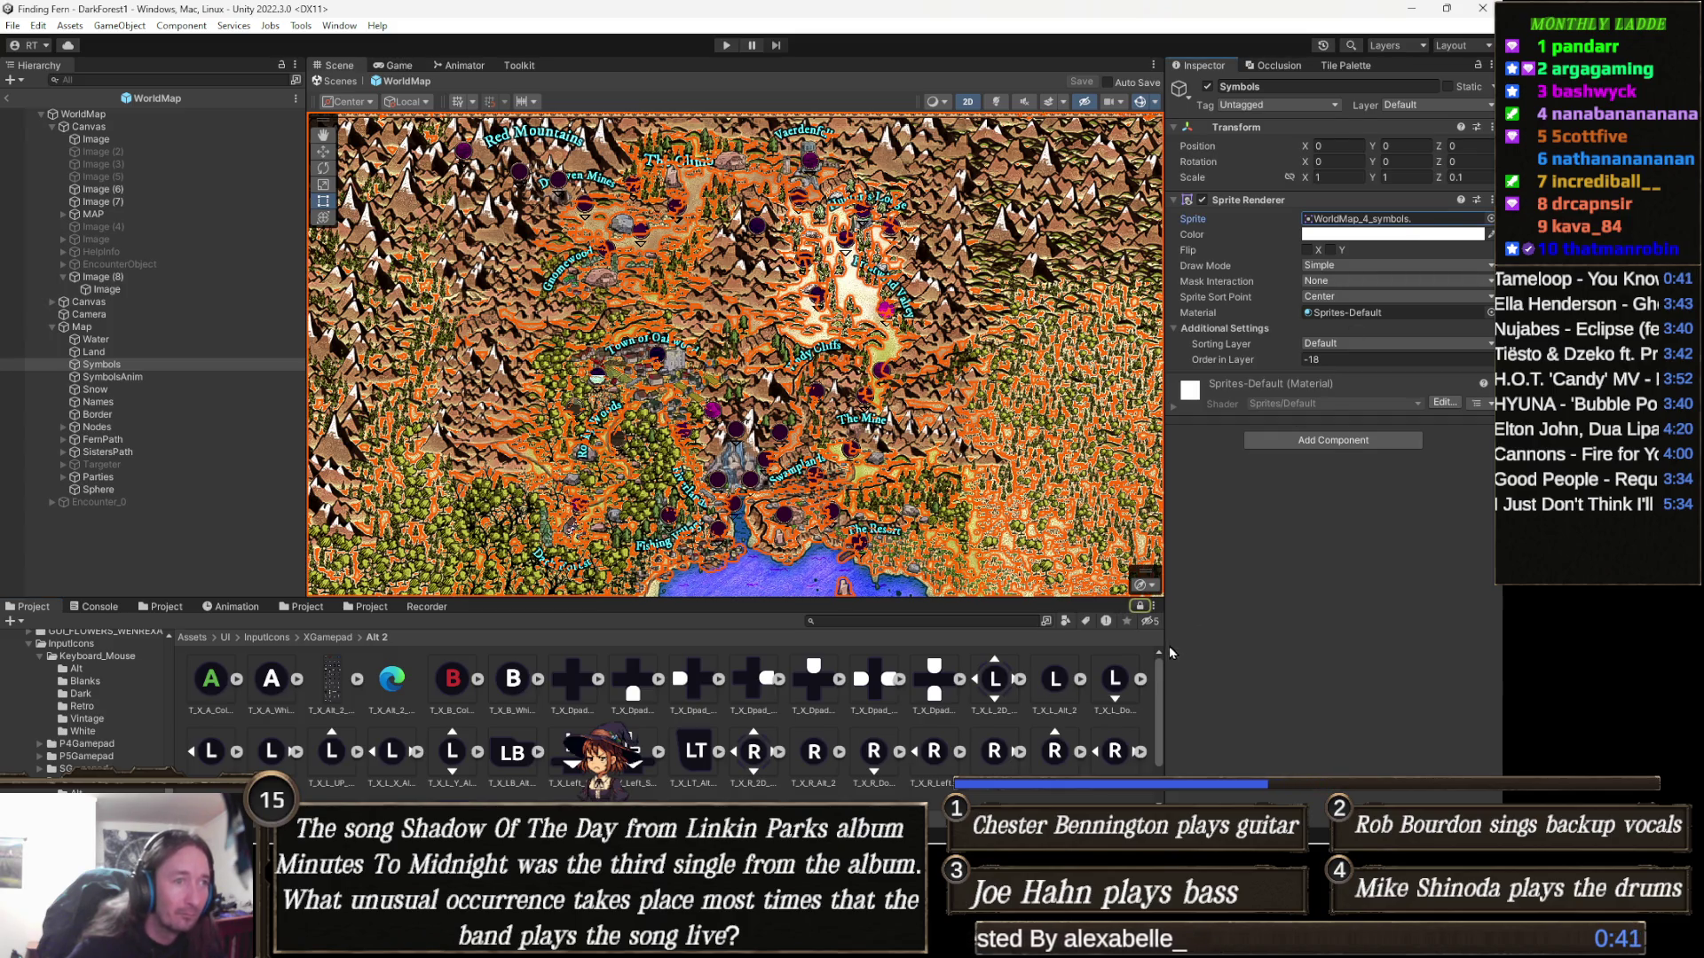
pyautogui.click(1401, 221)
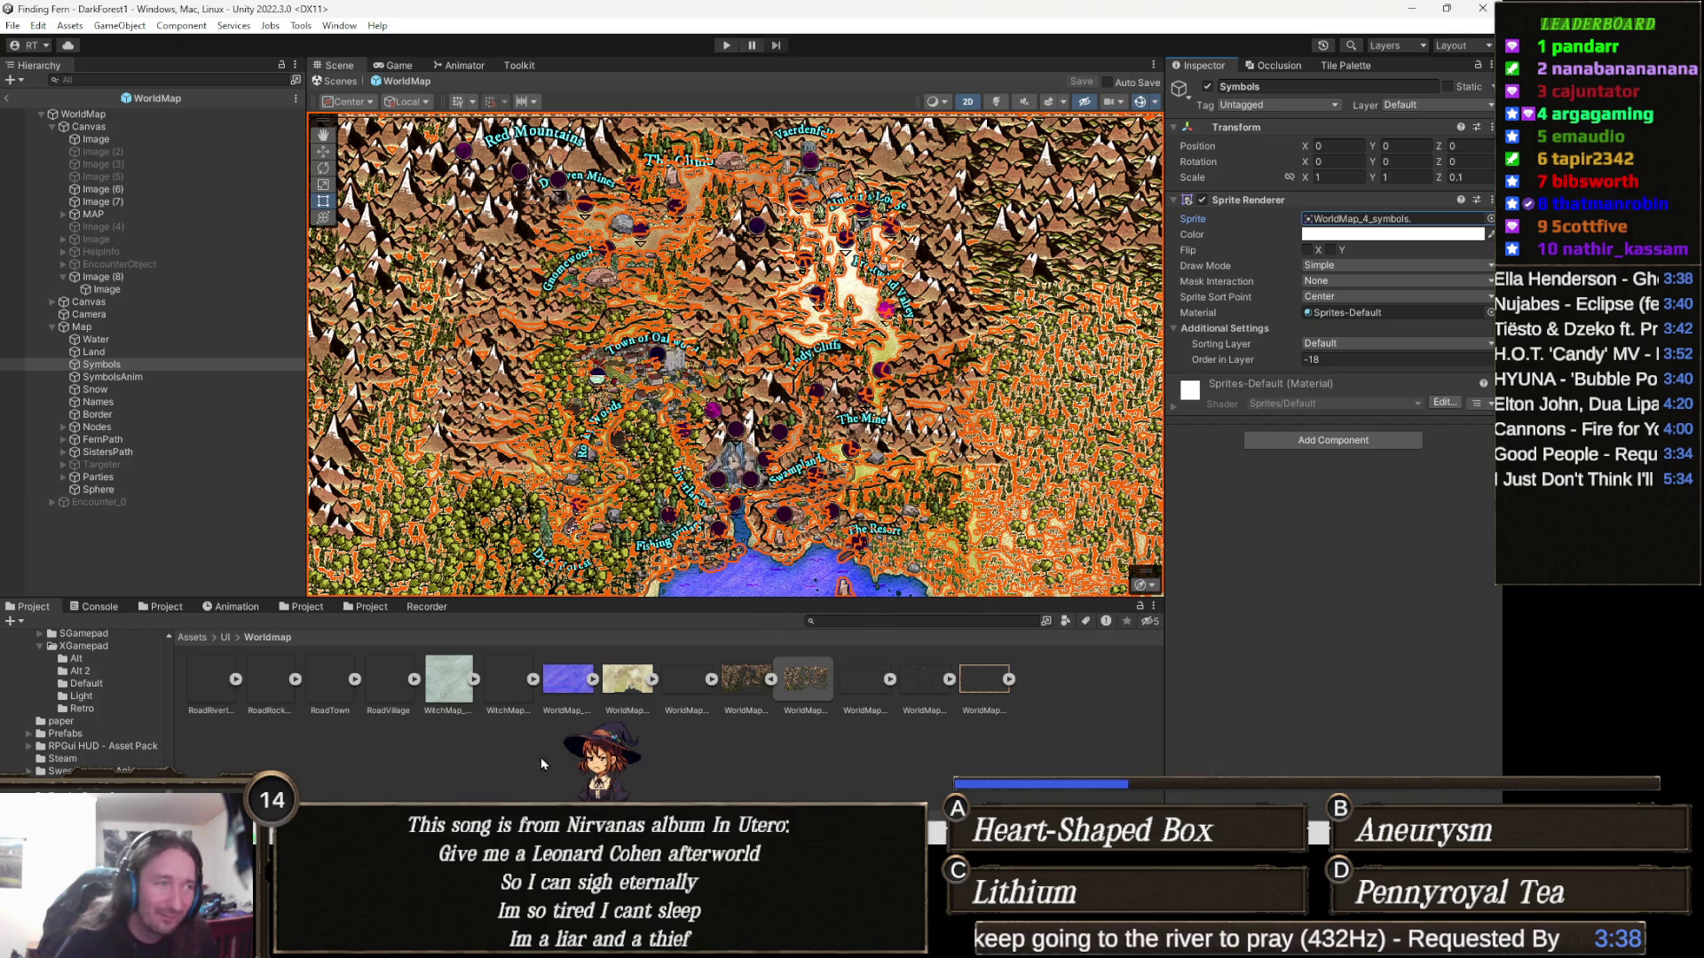
# Switch to the TeeVeedle browser window and start a new show puzzle
pyautogui.moveTo(659, 812)
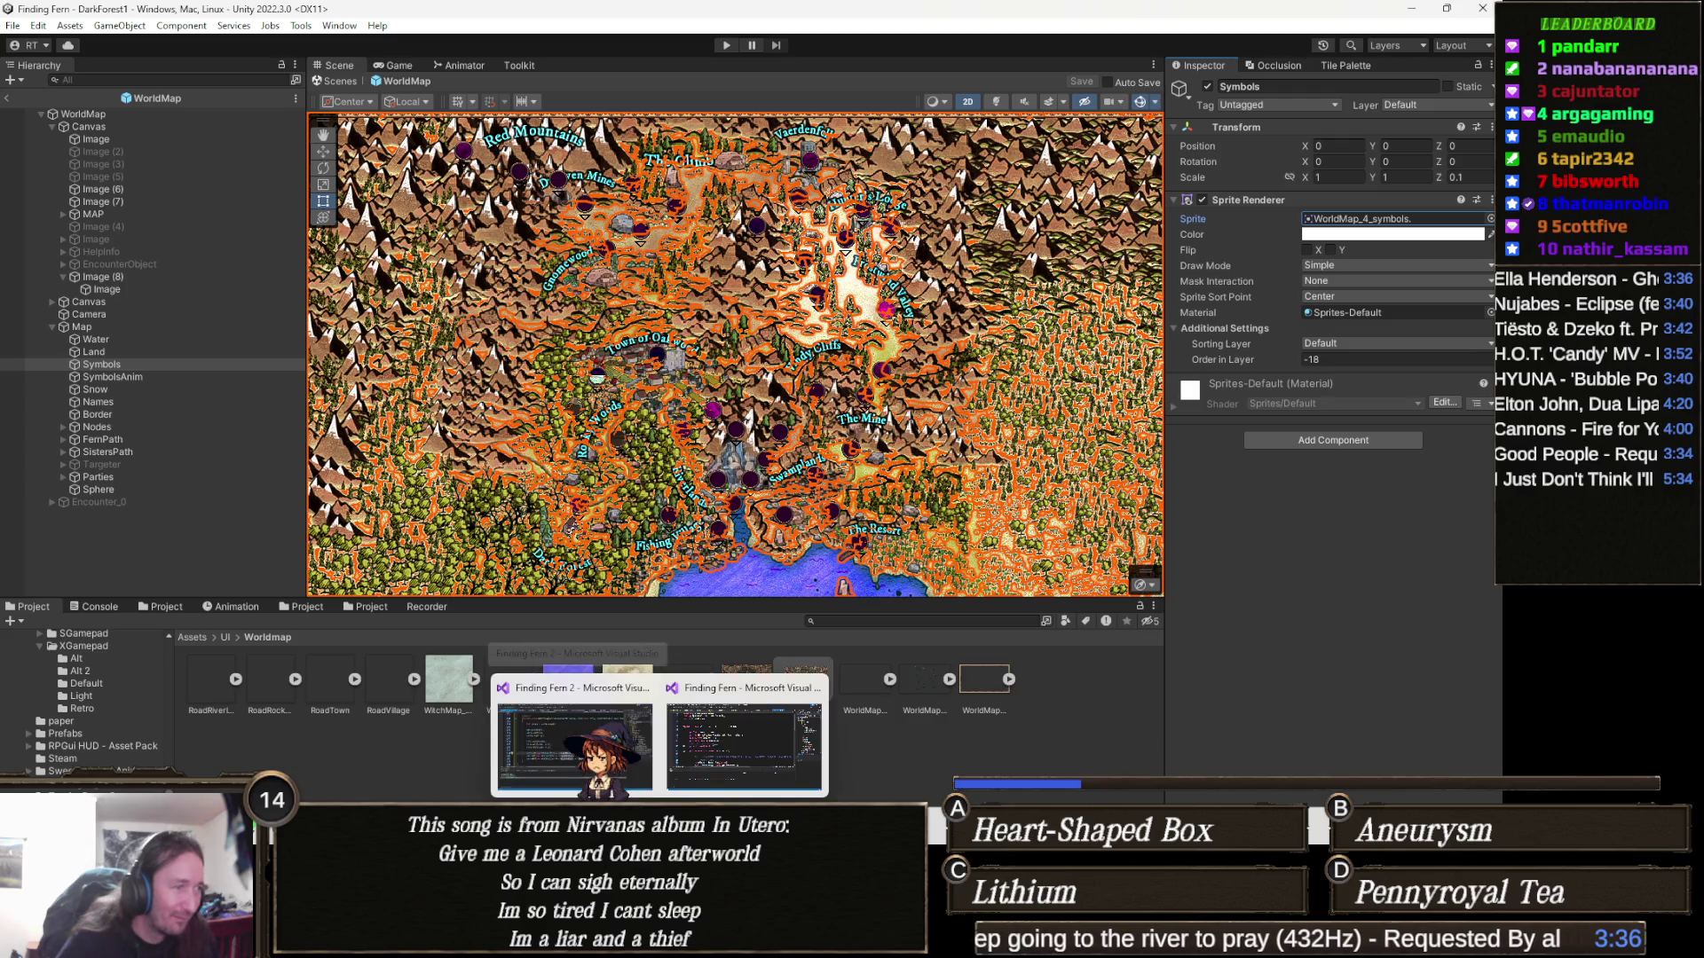
pyautogui.moveTo(557, 812)
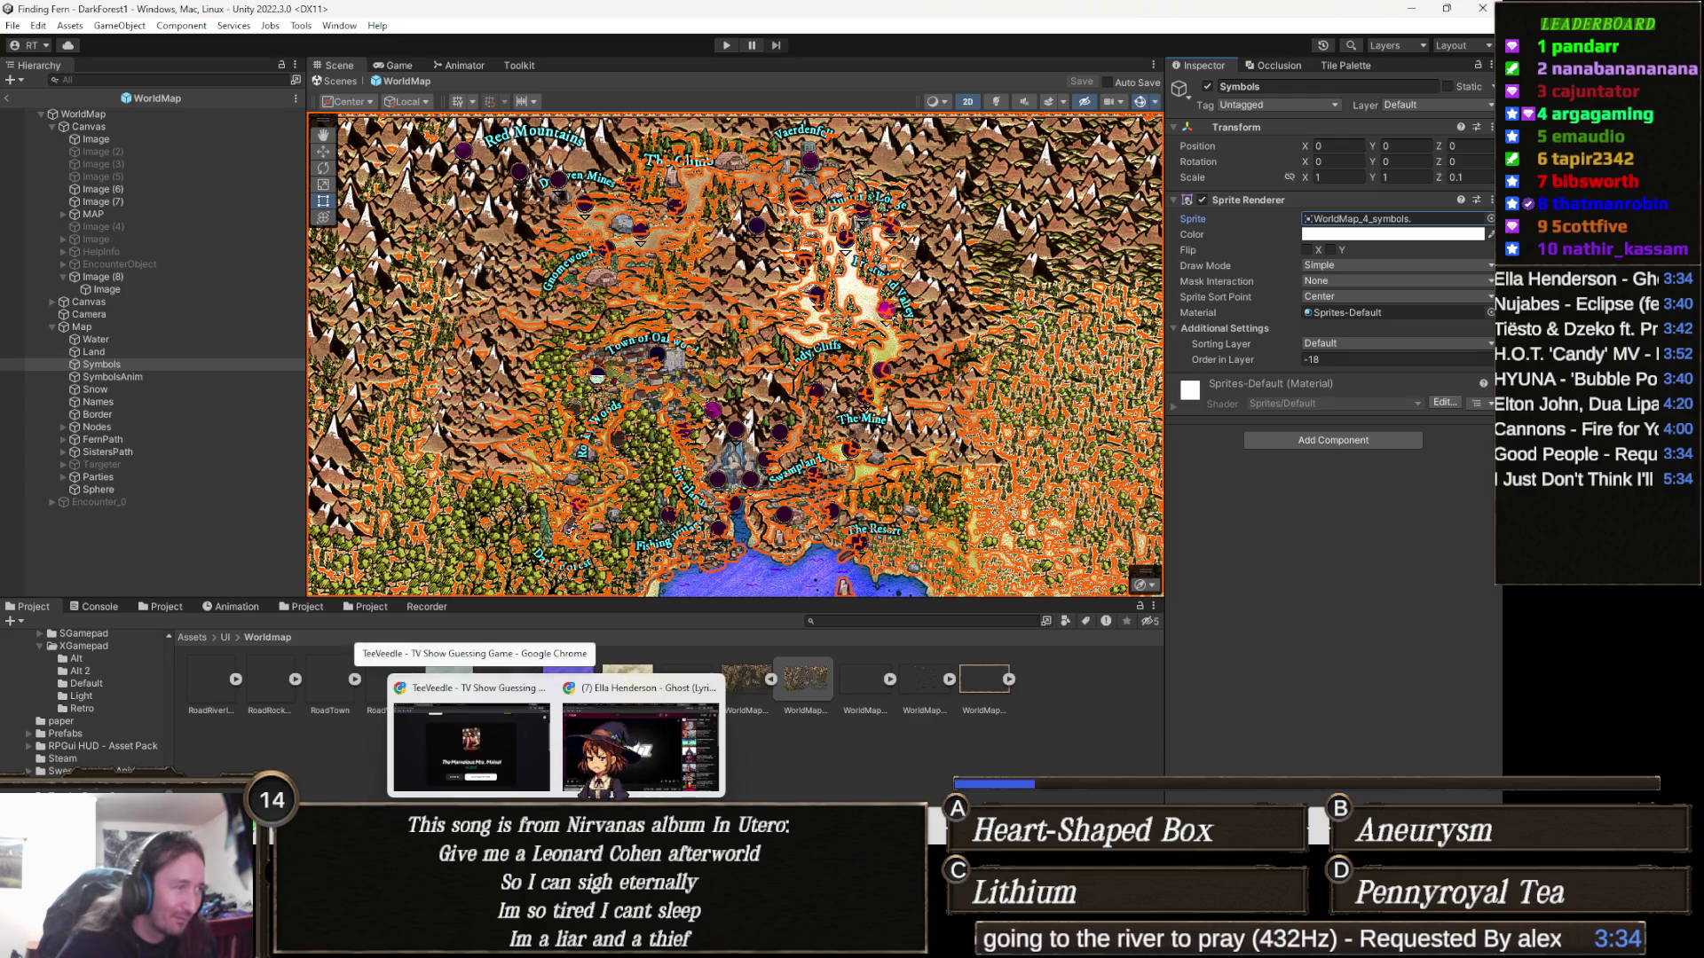
pyautogui.click(505, 758)
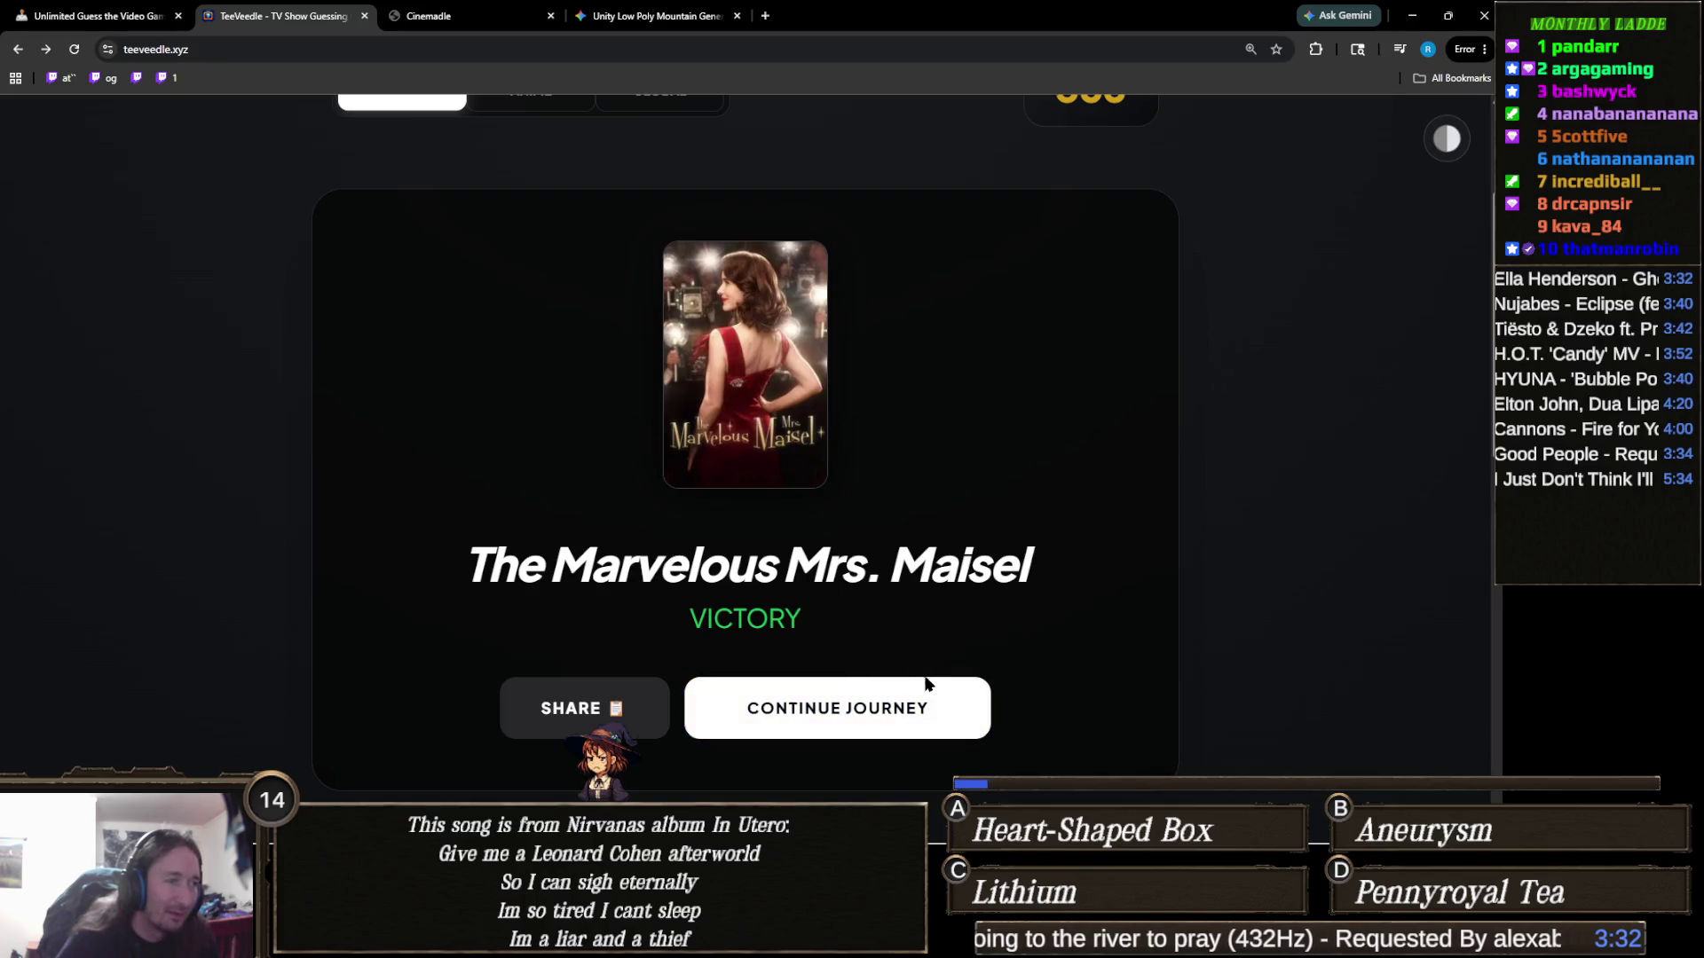
pyautogui.click(937, 703)
# Guess 'Captain Planet and the Planeteers' as the show
pyautogui.moveTo(383, 414)
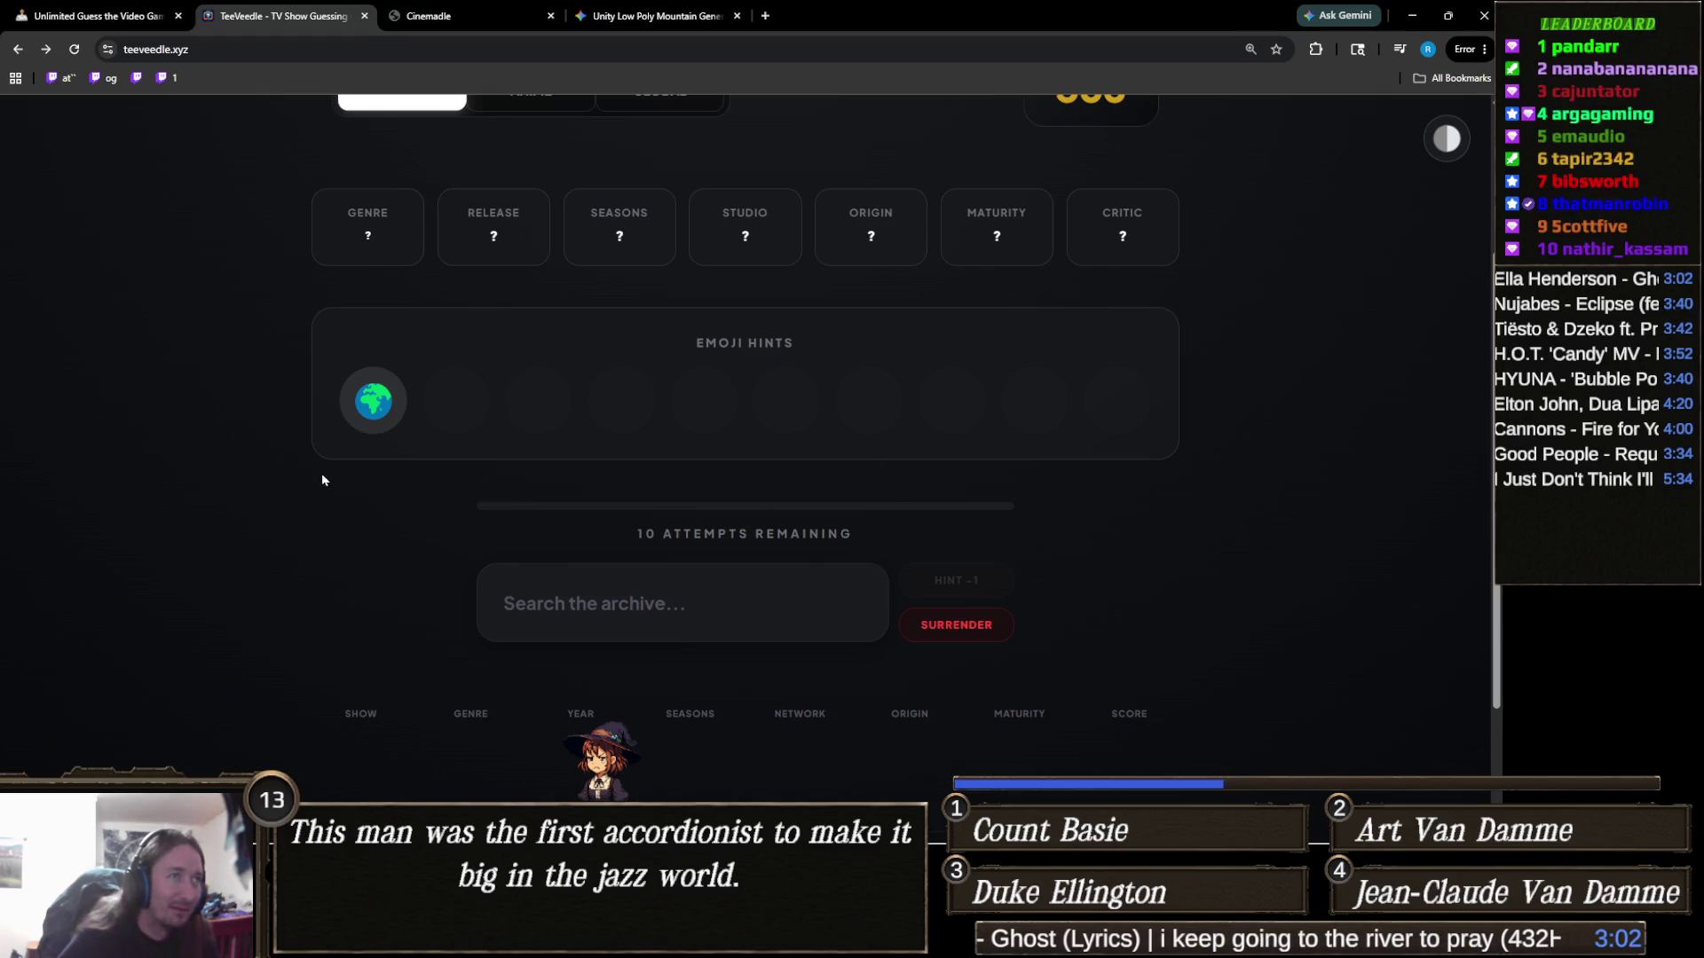
pyautogui.click(730, 606)
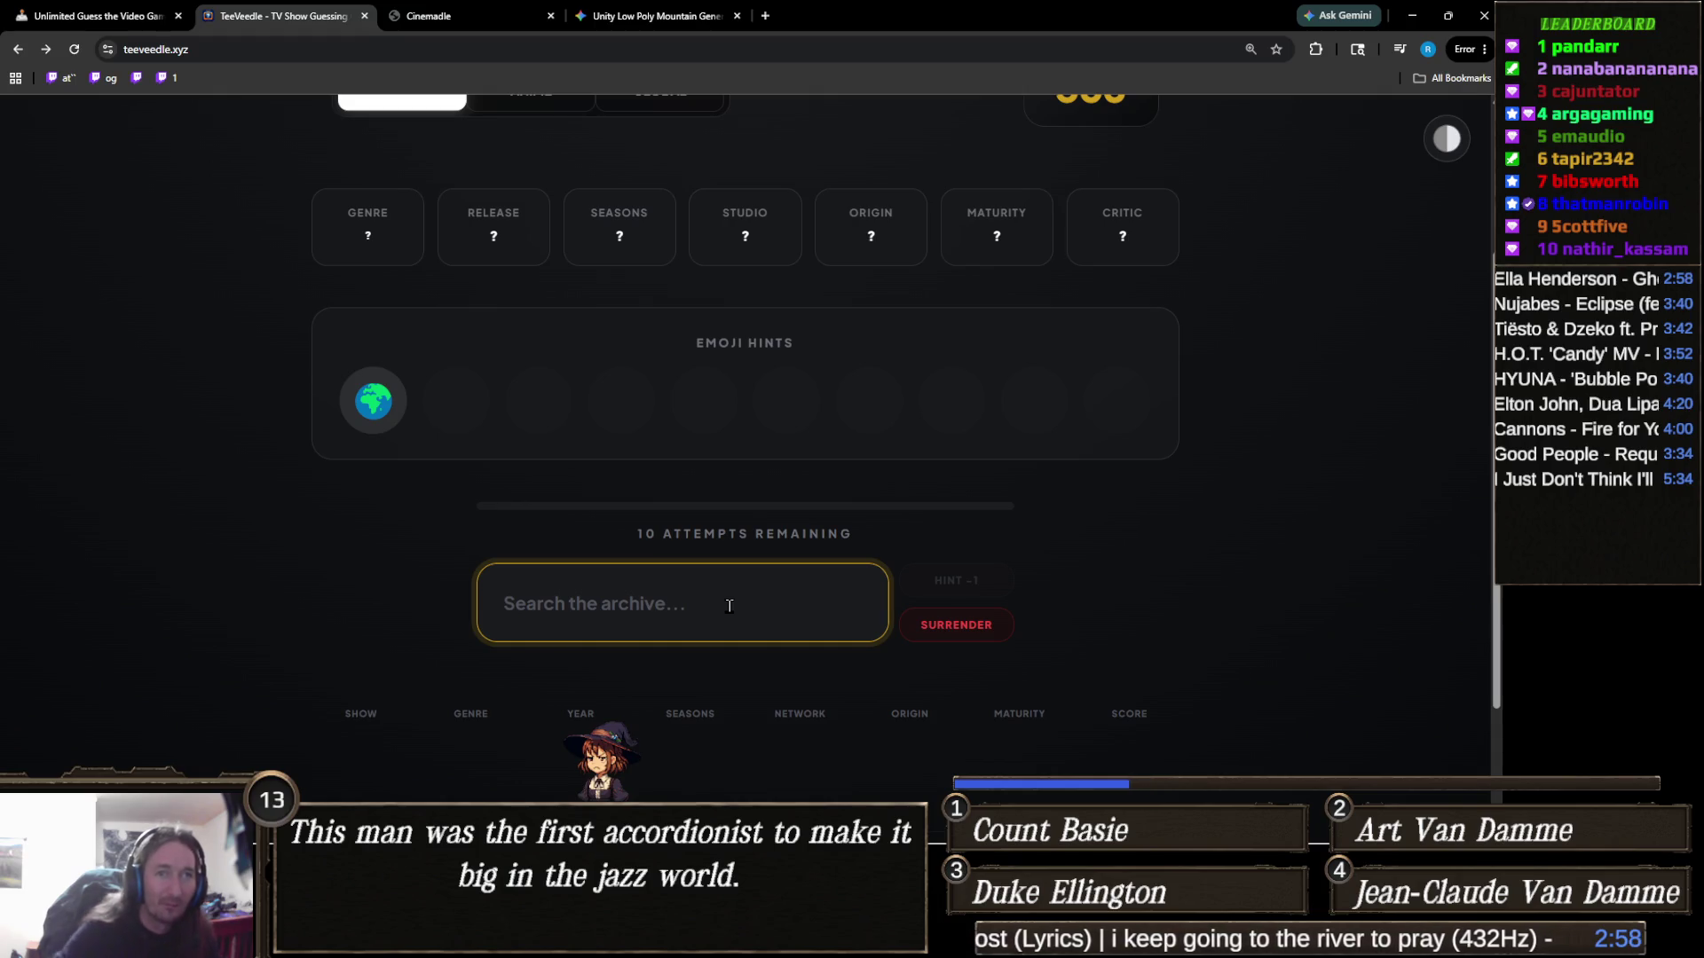
pyautogui.write('captain pl')
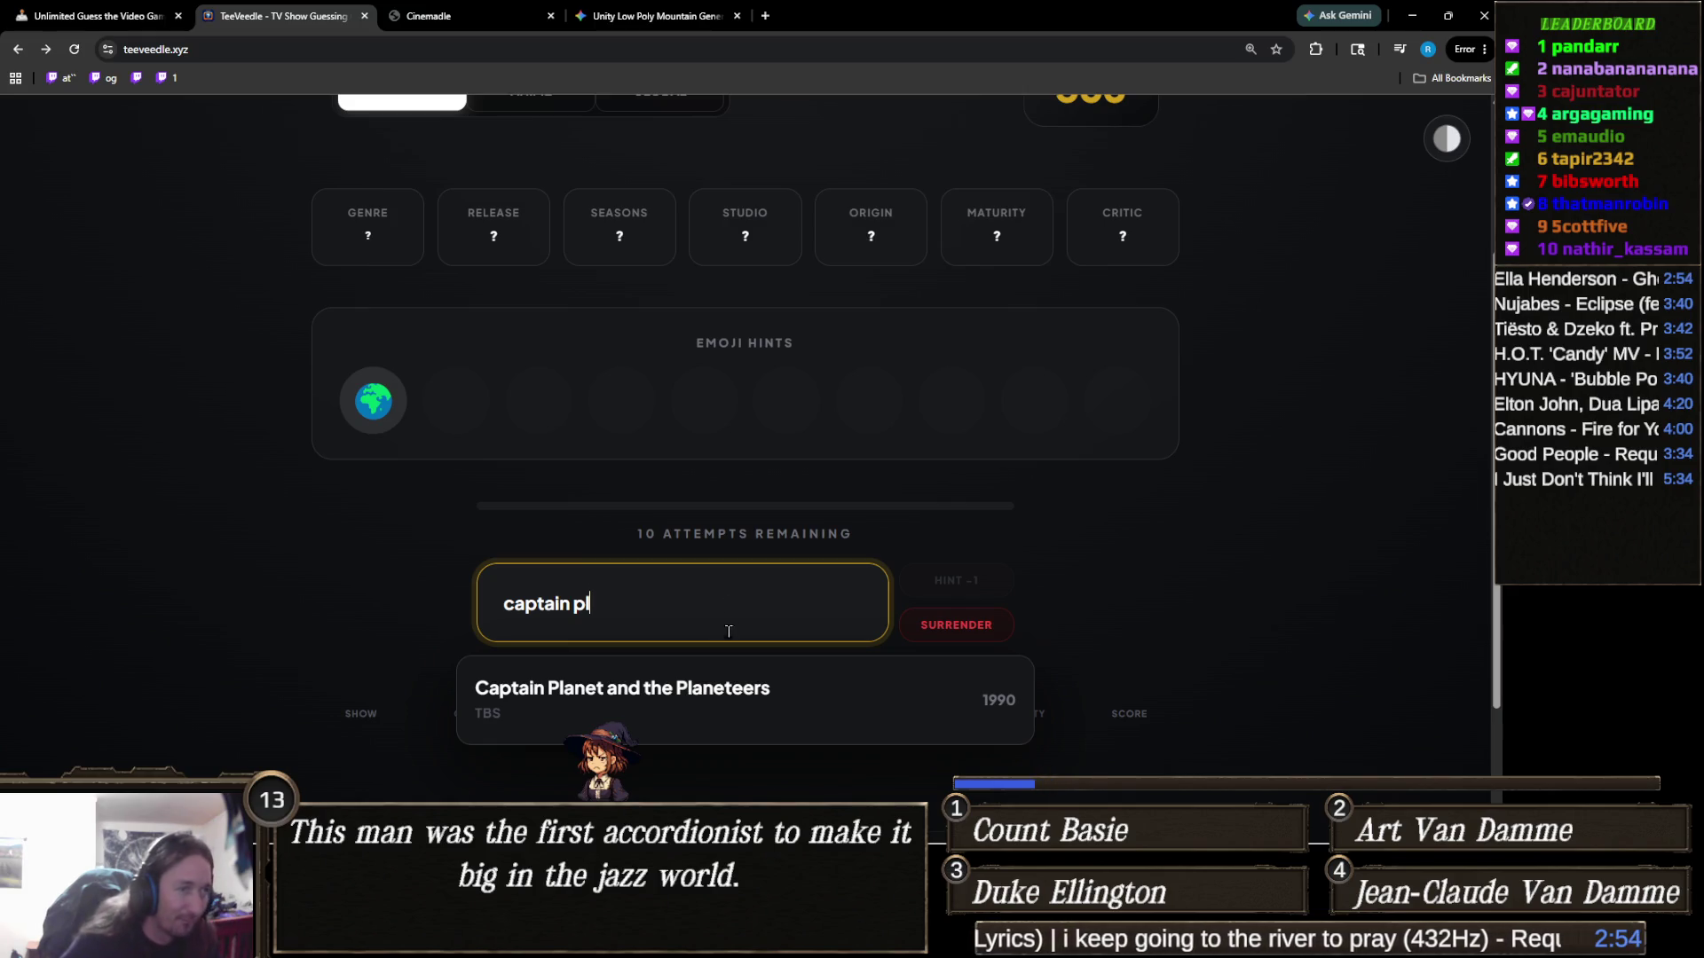
pyautogui.click(483, 676)
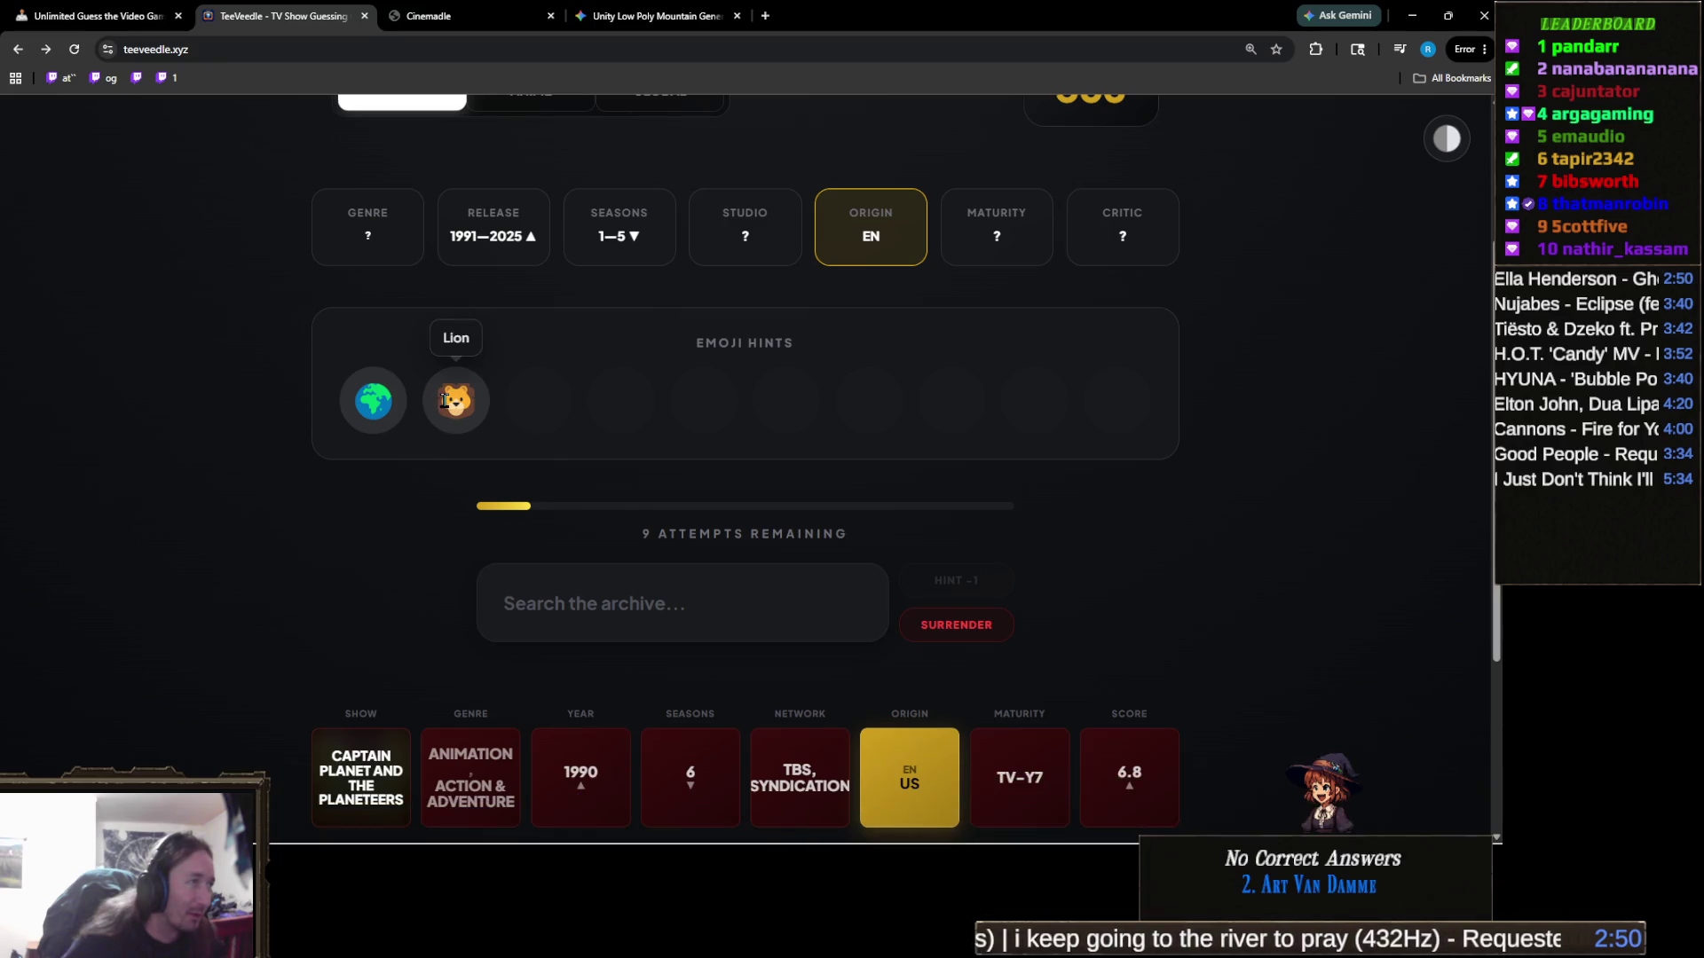
pyautogui.scroll(-2, 494, 519)
pyautogui.scroll(3, 495, 519)
pyautogui.scroll(-2, 495, 519)
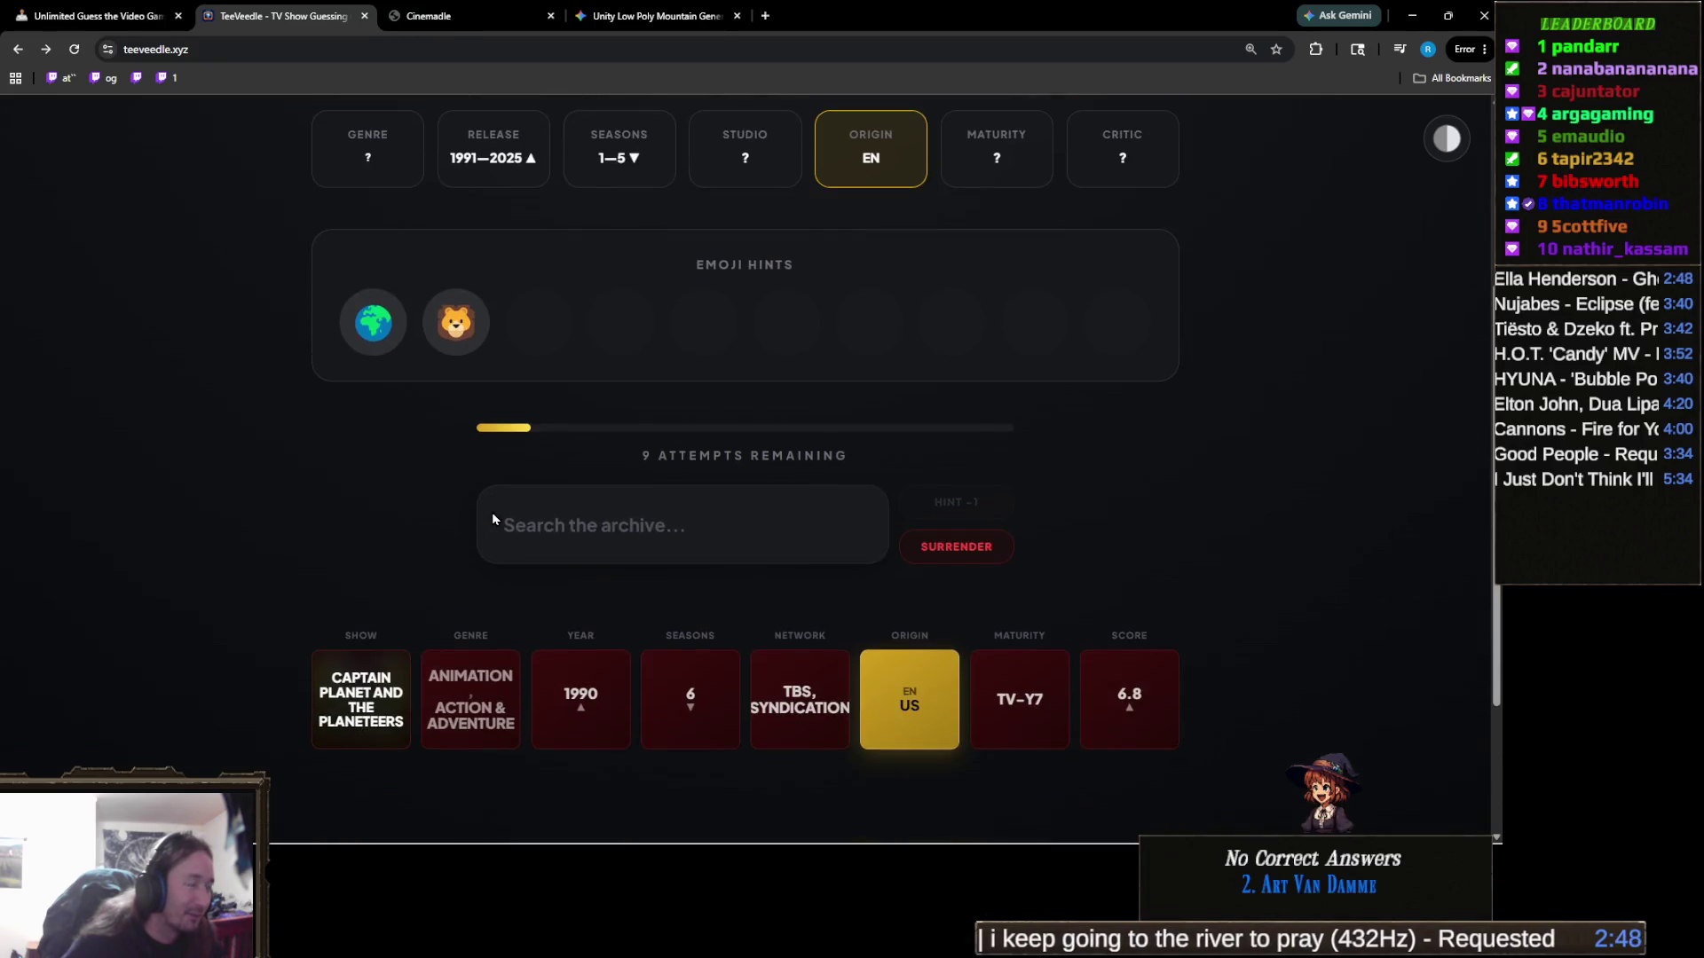
# Guess Planet Earth, solving the puzzle
pyautogui.click(659, 533)
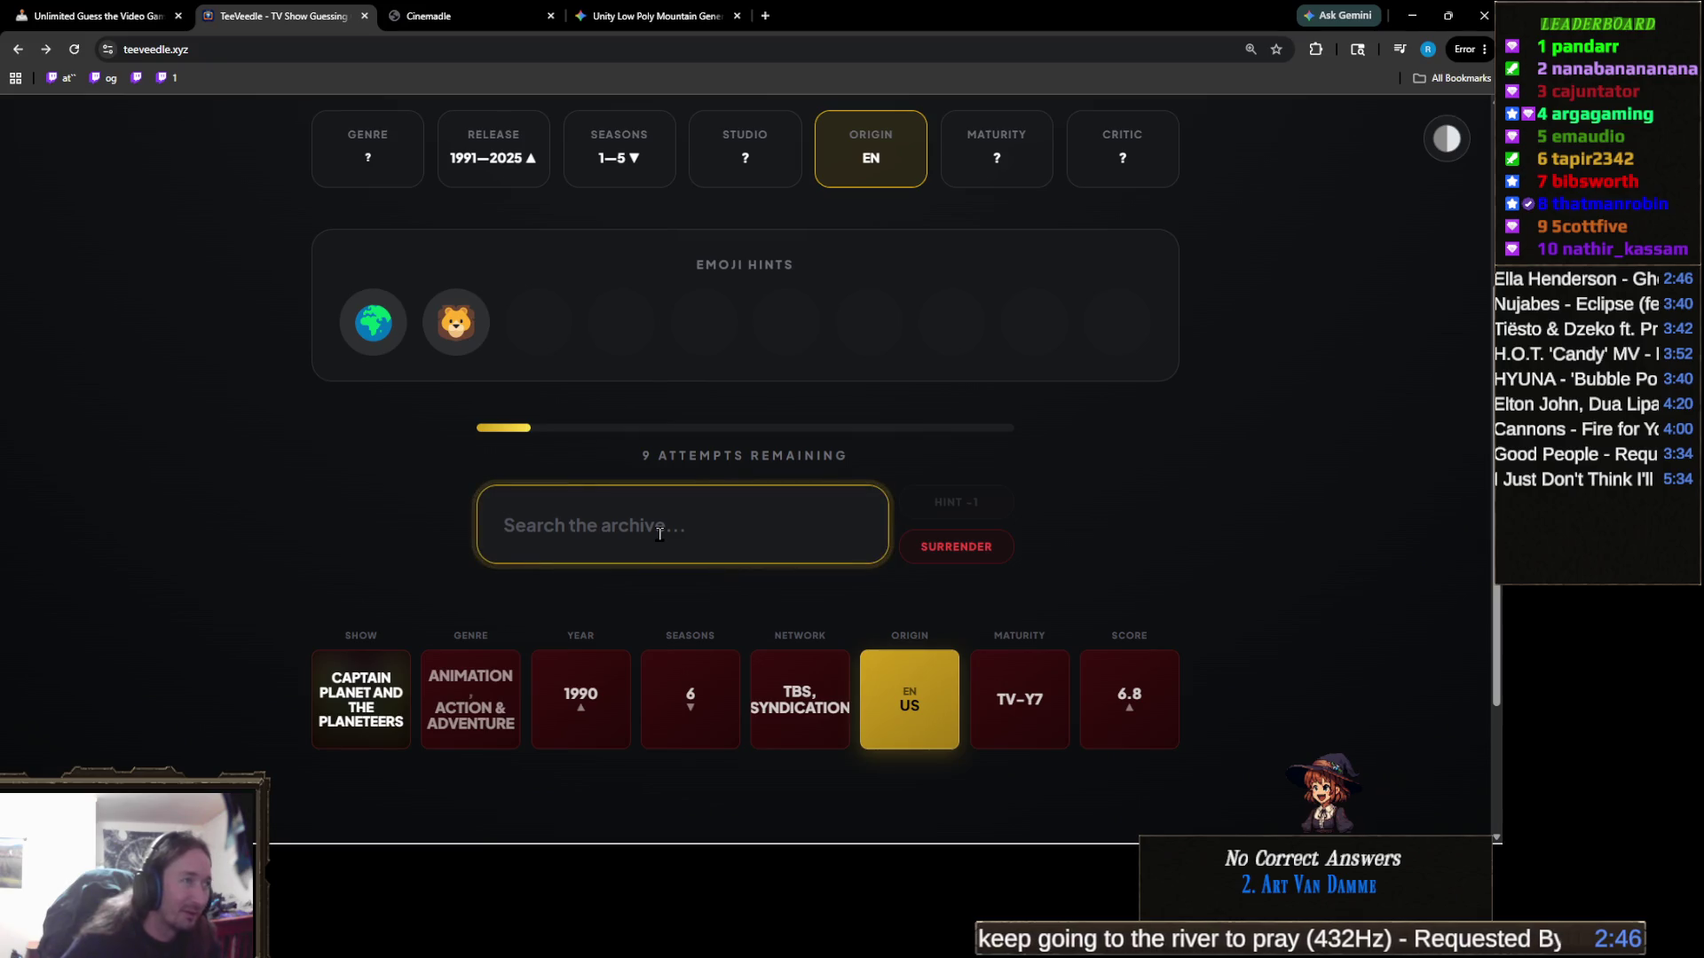
pyautogui.write('planet ea')
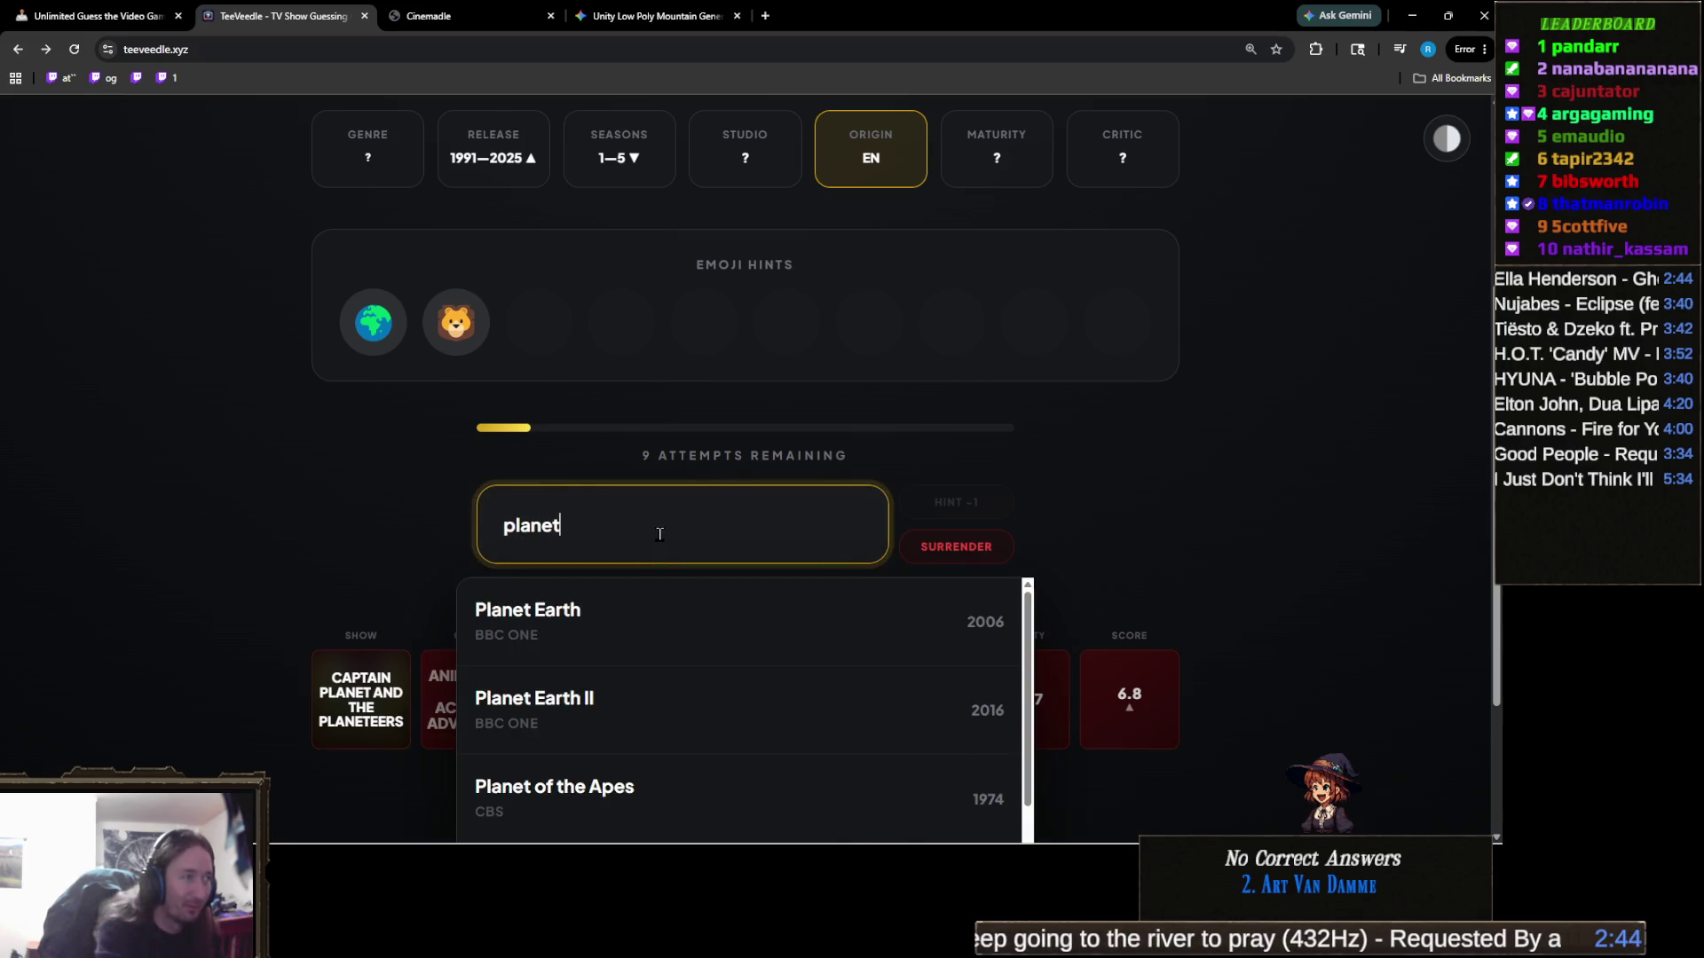
pyautogui.click(662, 593)
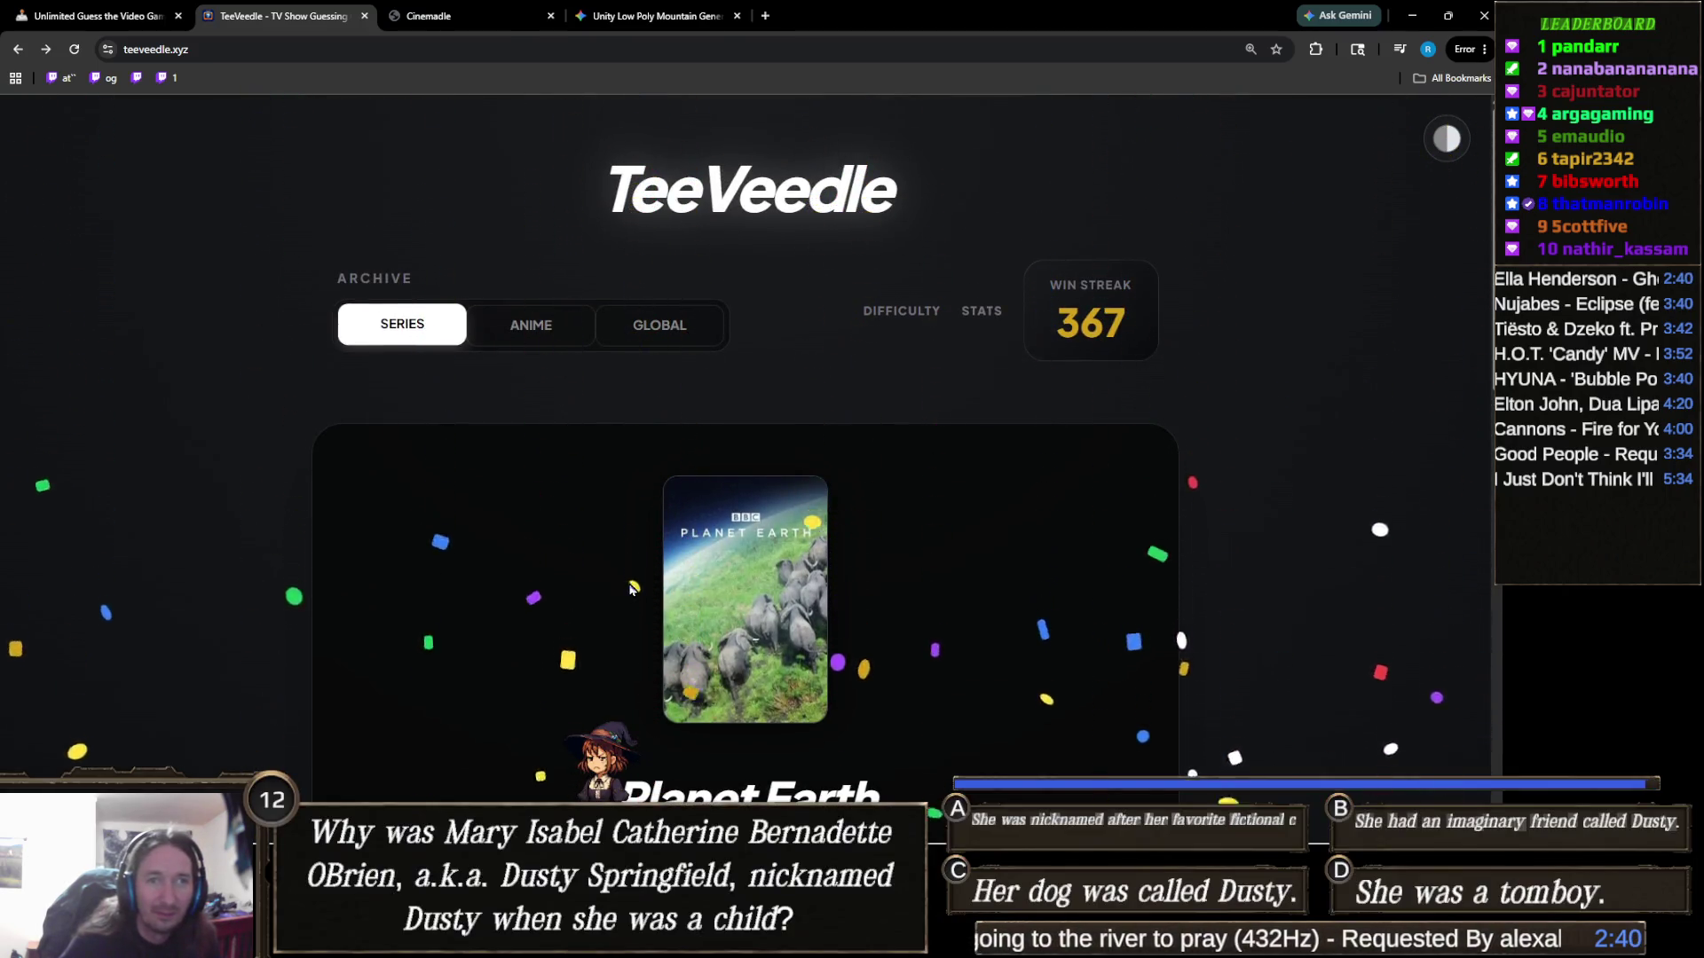
pyautogui.scroll(-3, 614, 573)
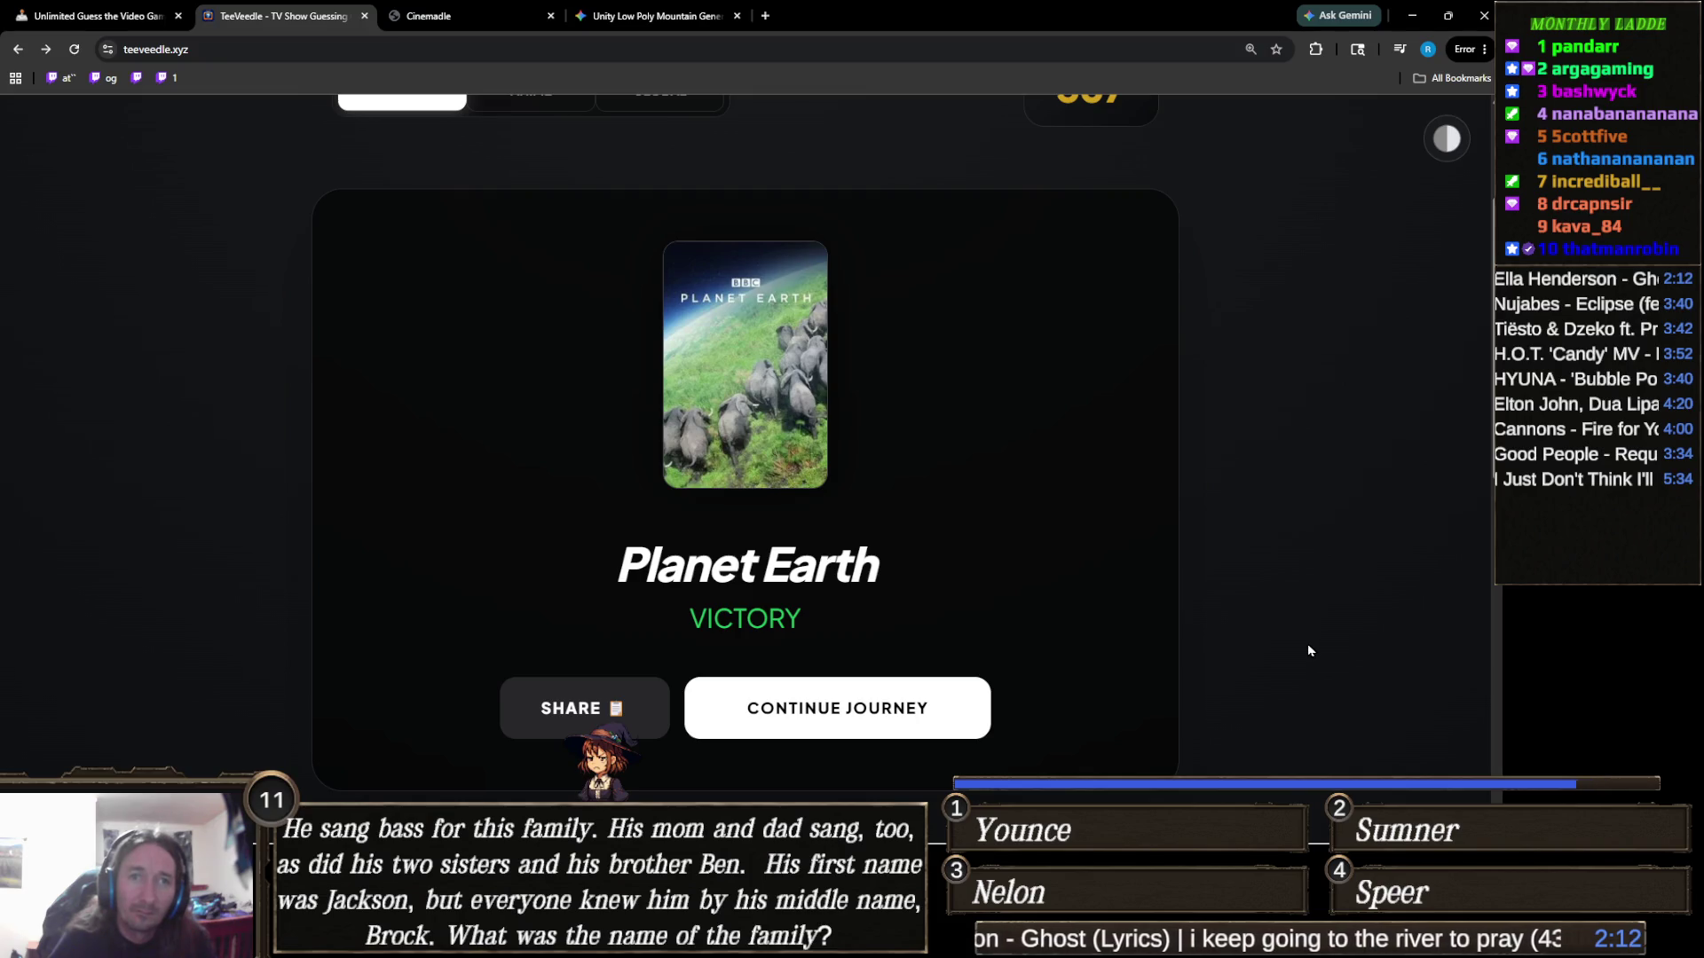
# Start the next puzzle and guess Modern Family, then Stranger Things
pyautogui.click(923, 709)
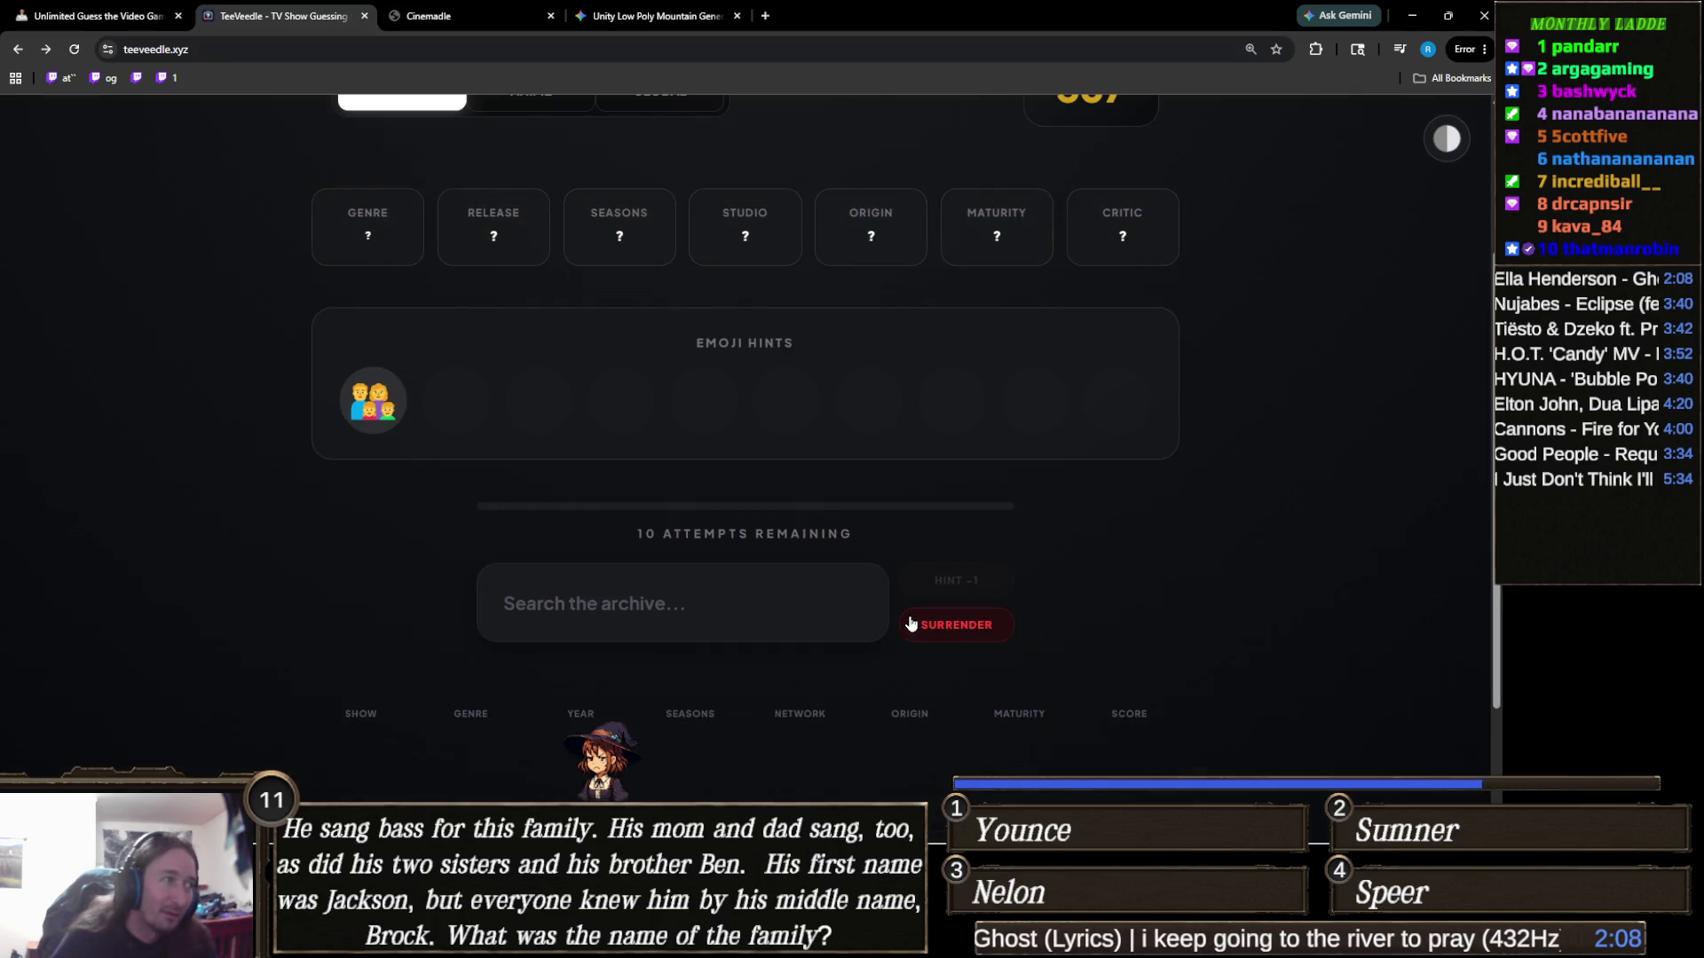
pyautogui.moveTo(381, 404)
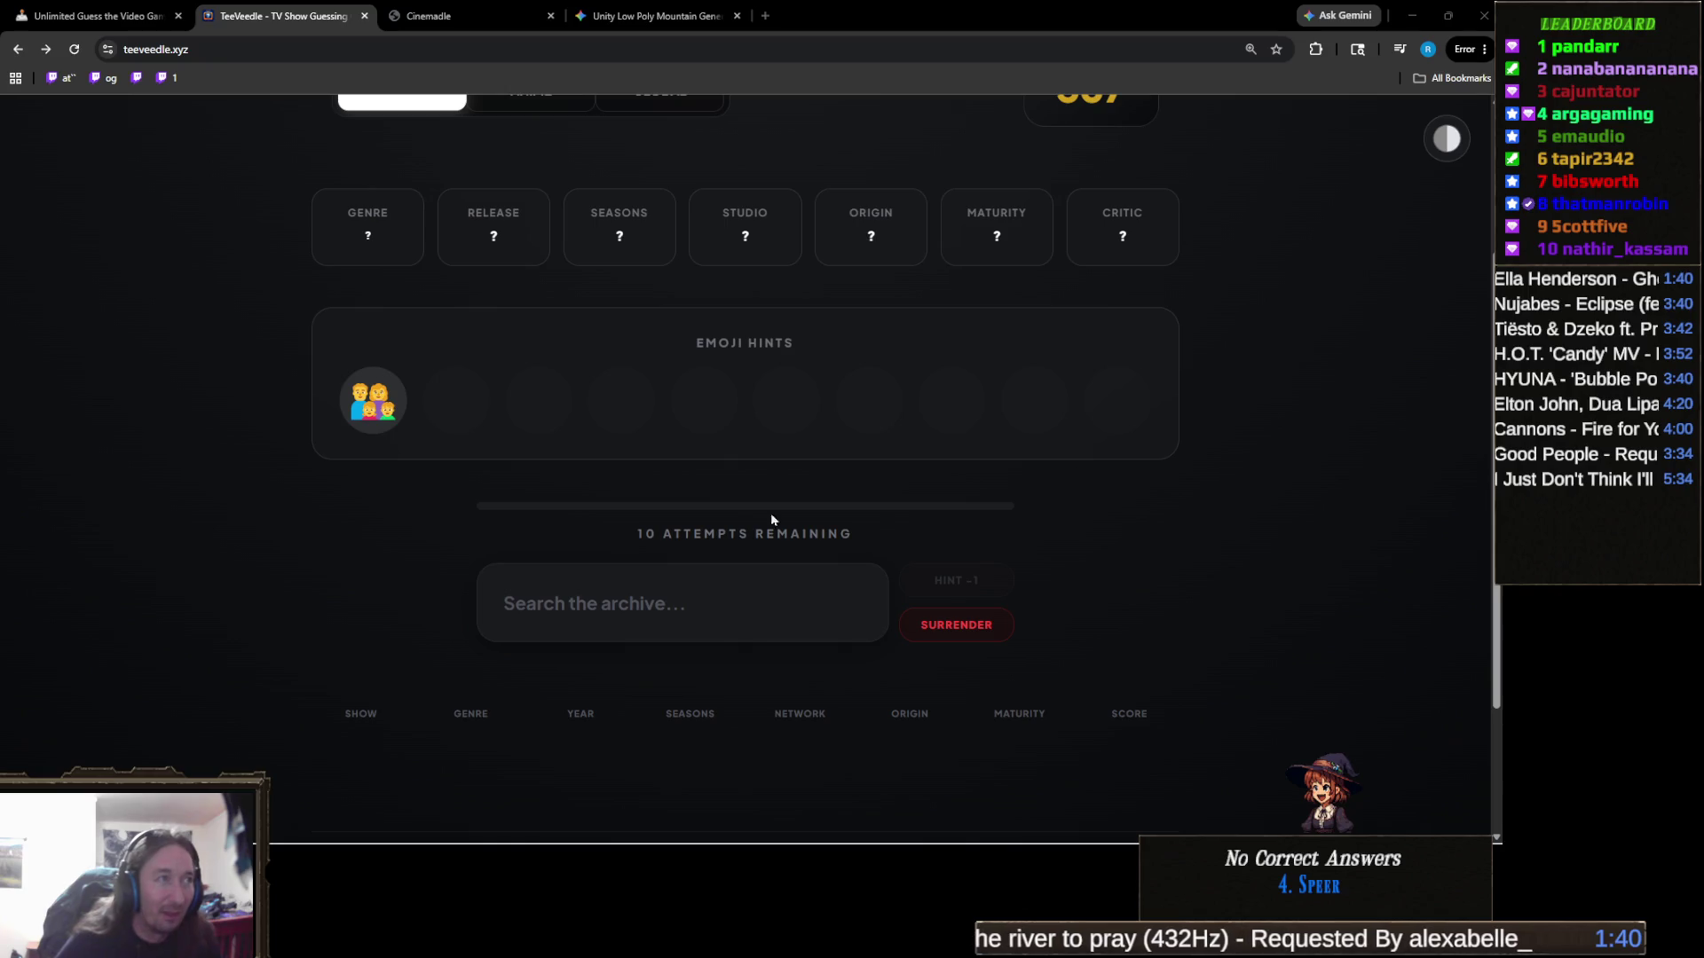
pyautogui.click(686, 580)
pyautogui.write('modern')
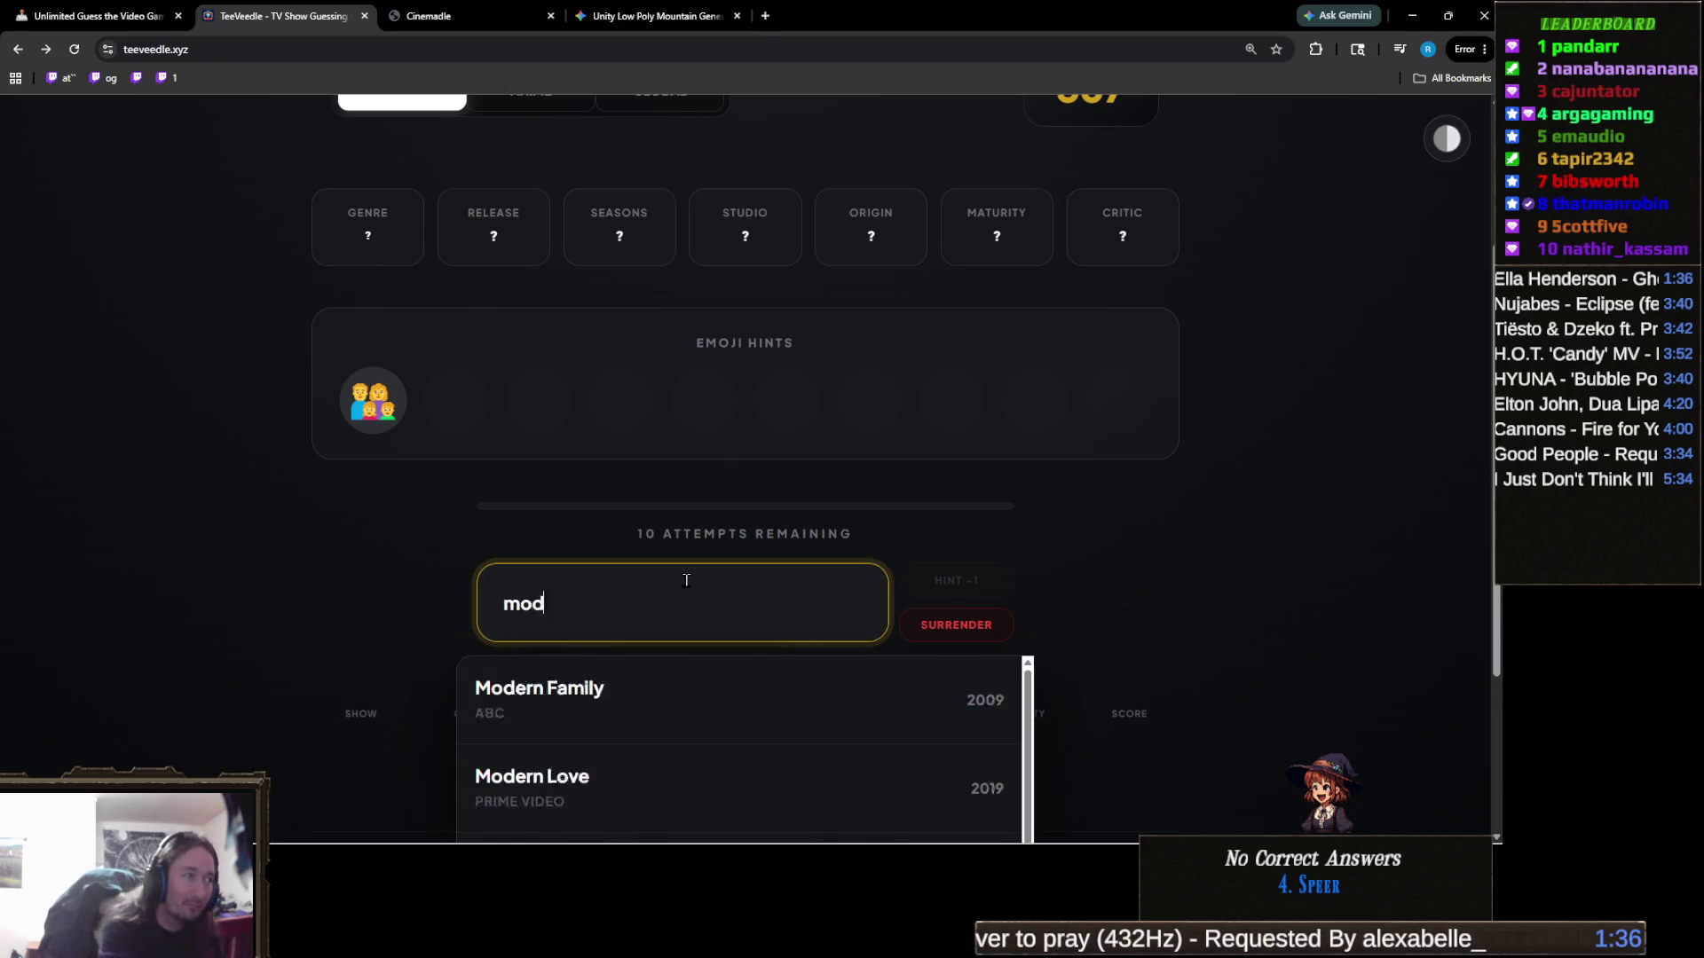
pyautogui.click(566, 683)
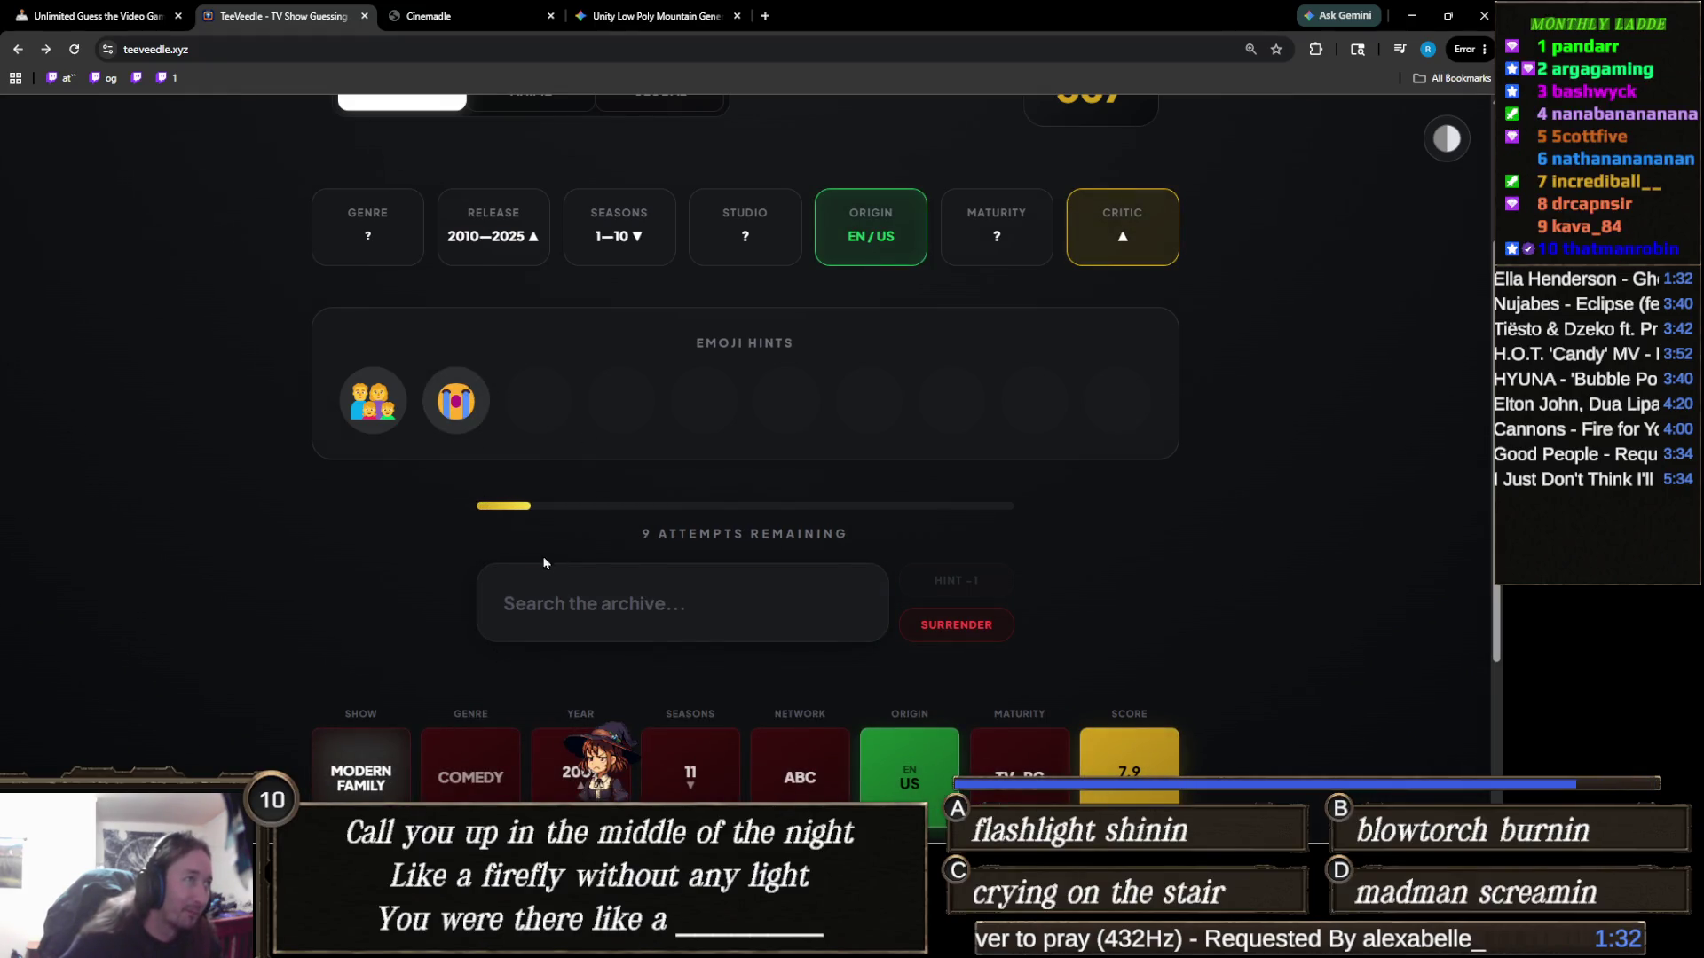
pyautogui.click(620, 590)
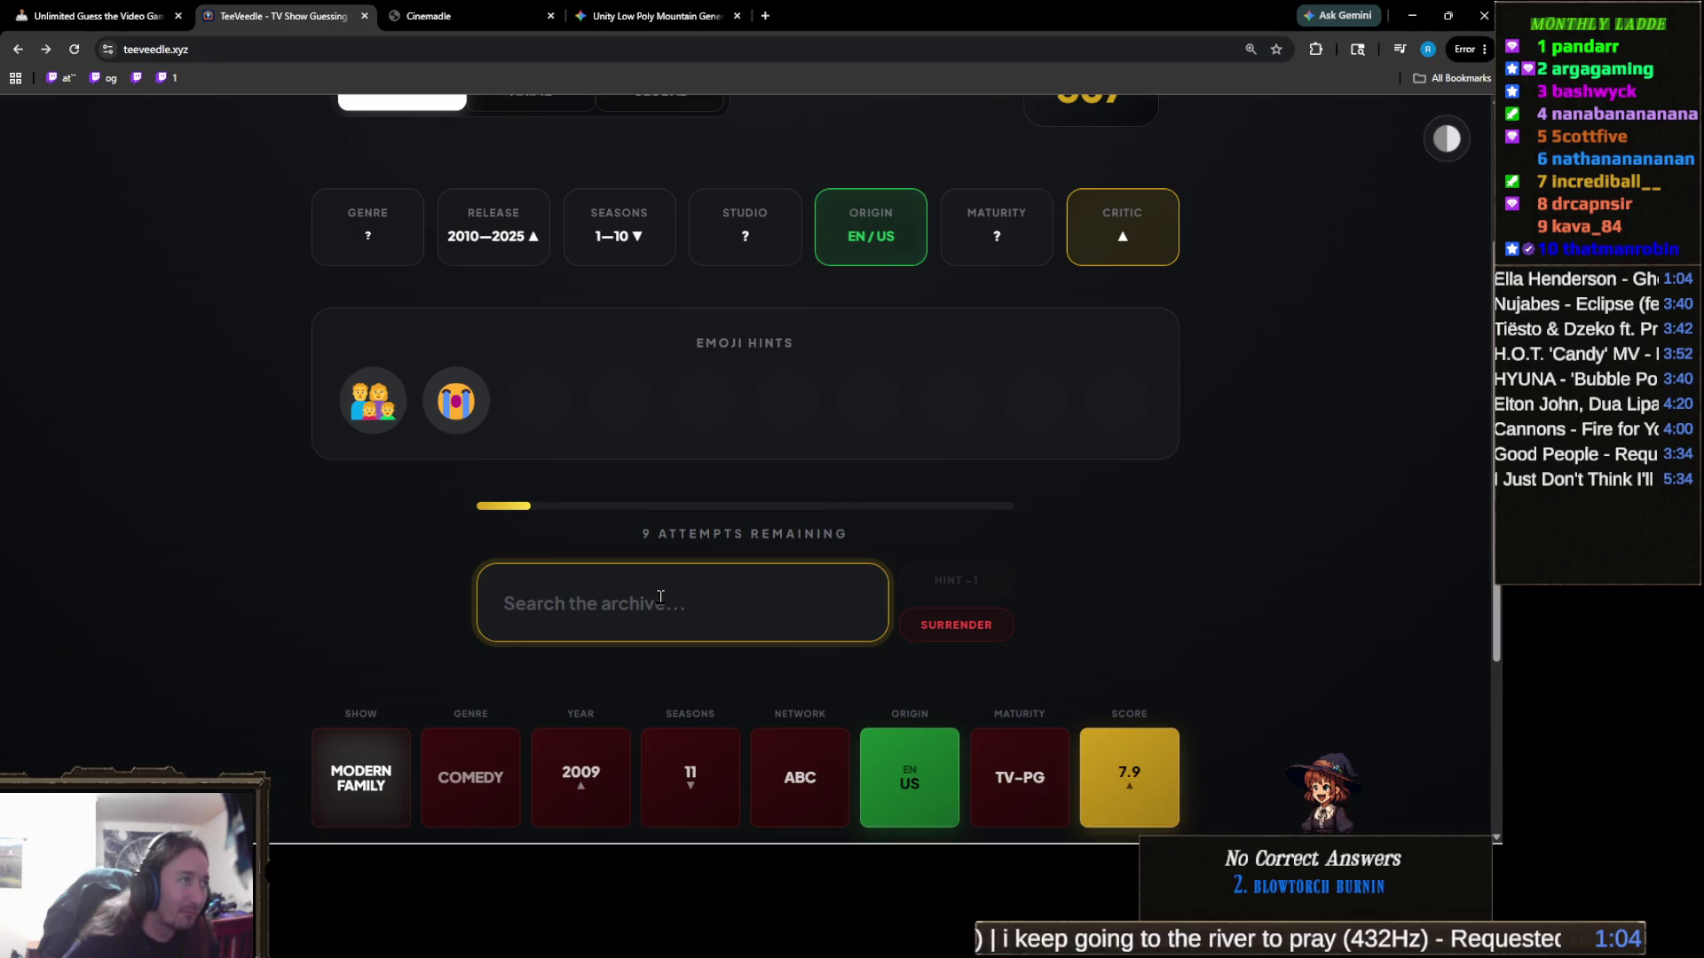
pyautogui.write('stra')
pyautogui.click(537, 670)
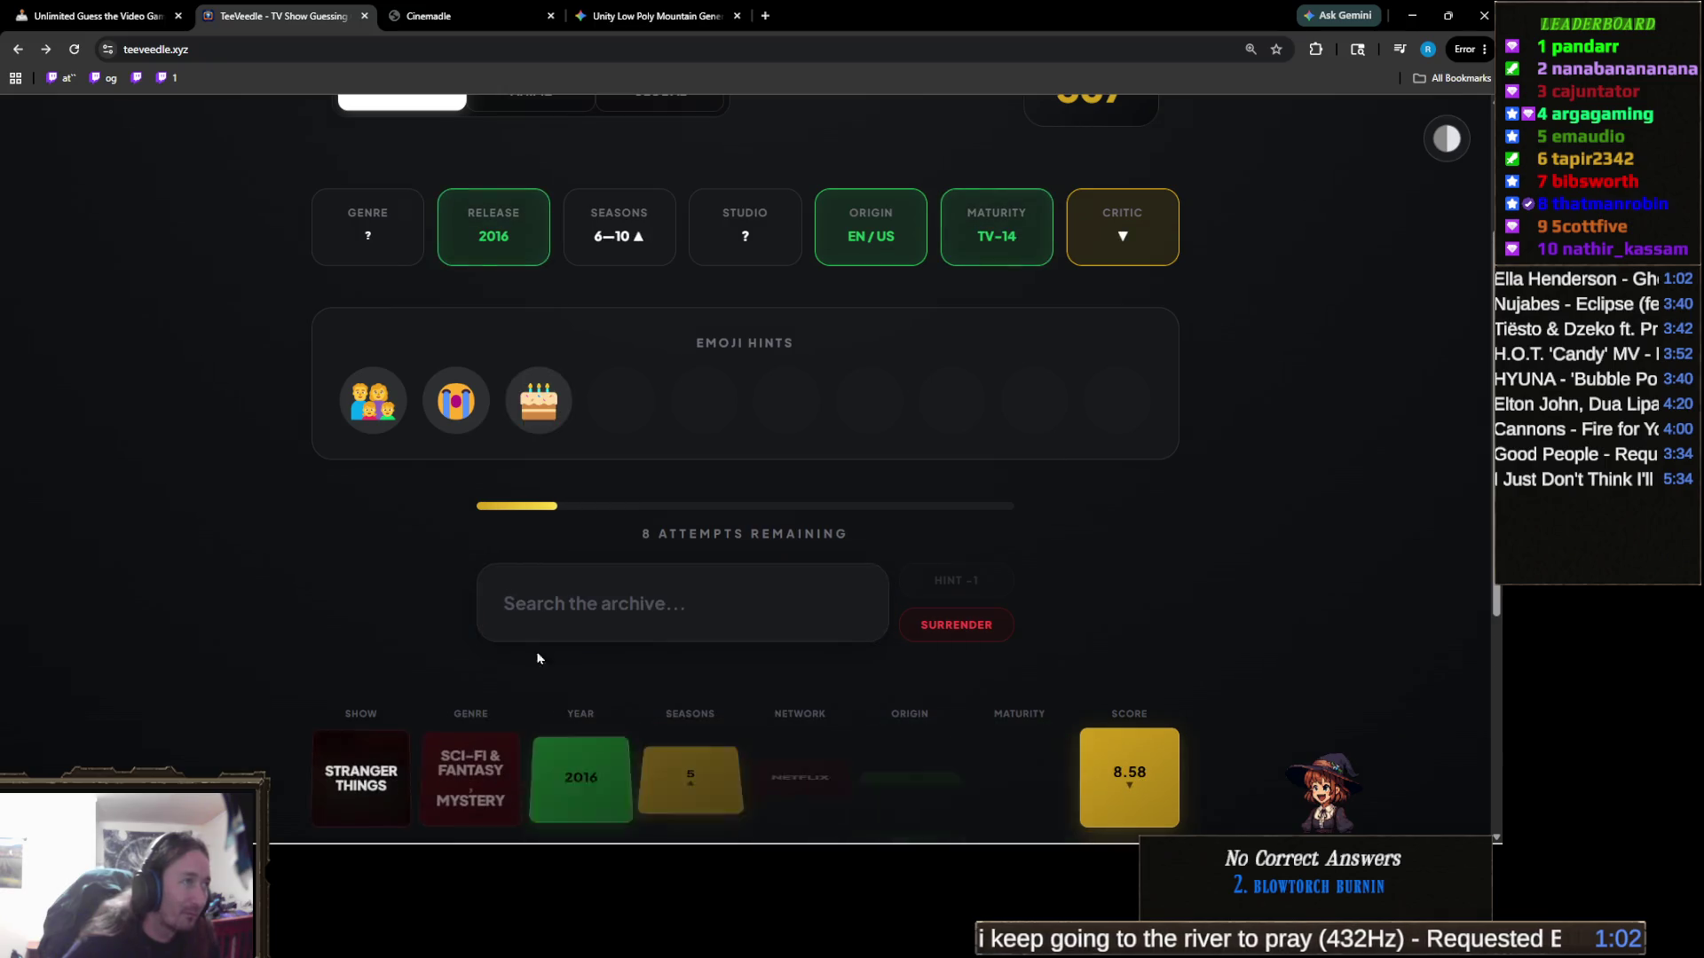
# Guess Shameless, then Grey's Anatomy
pyautogui.moveTo(547, 395)
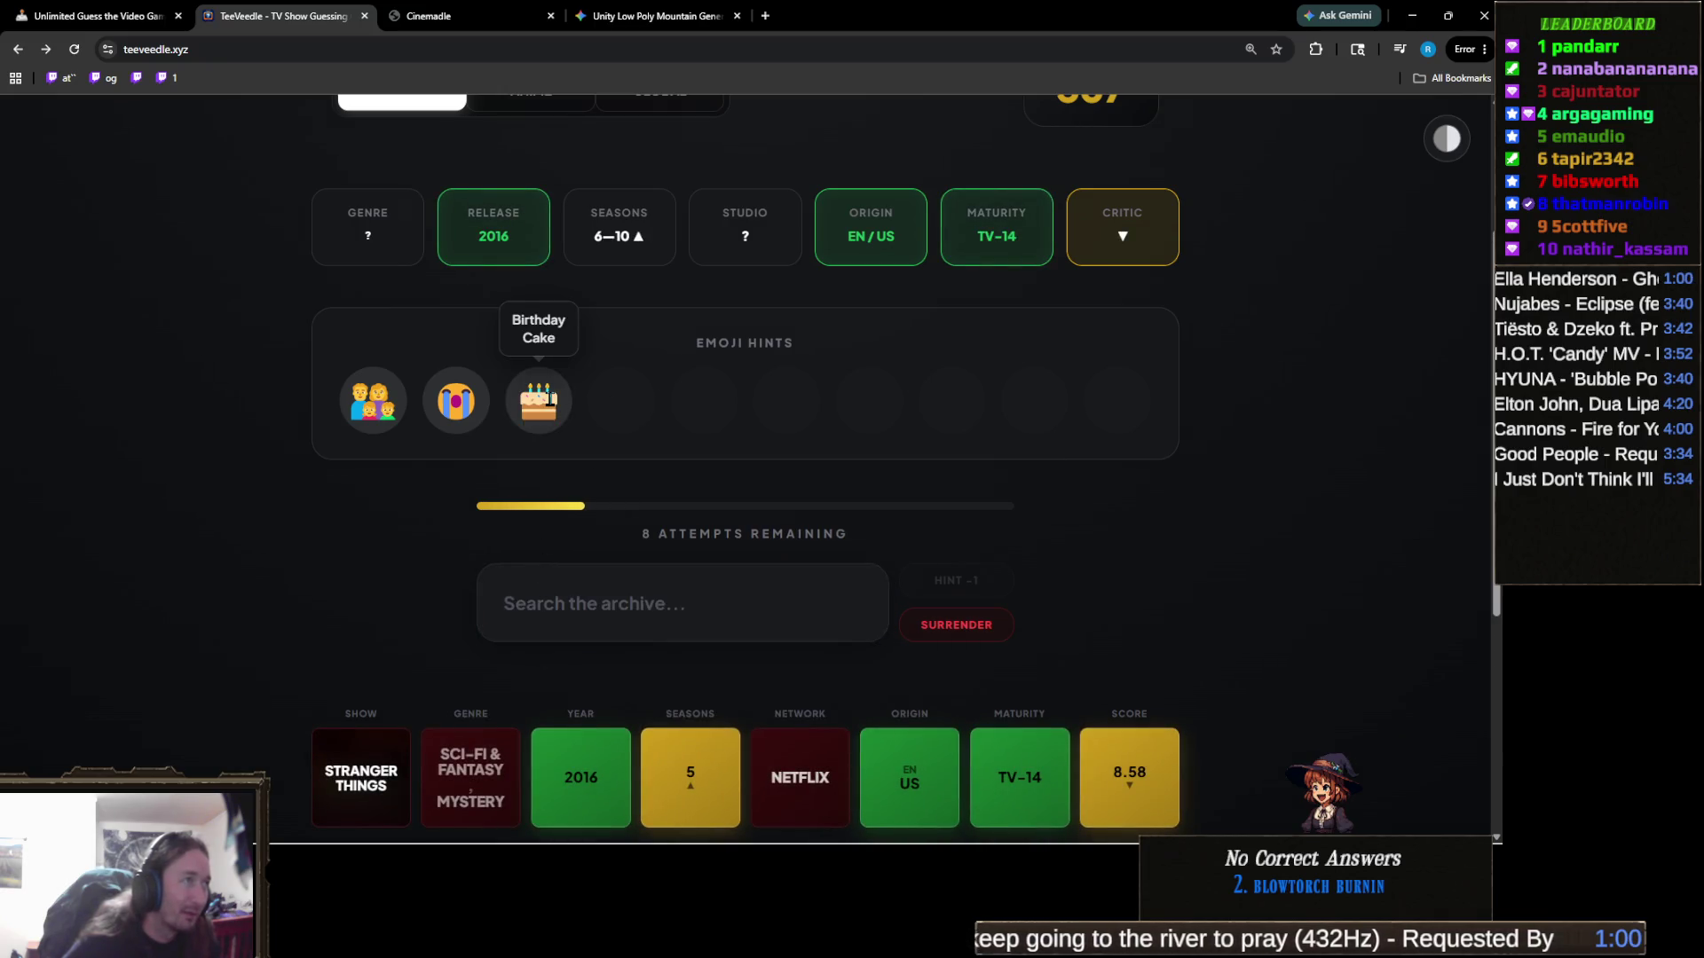
pyautogui.click(729, 598)
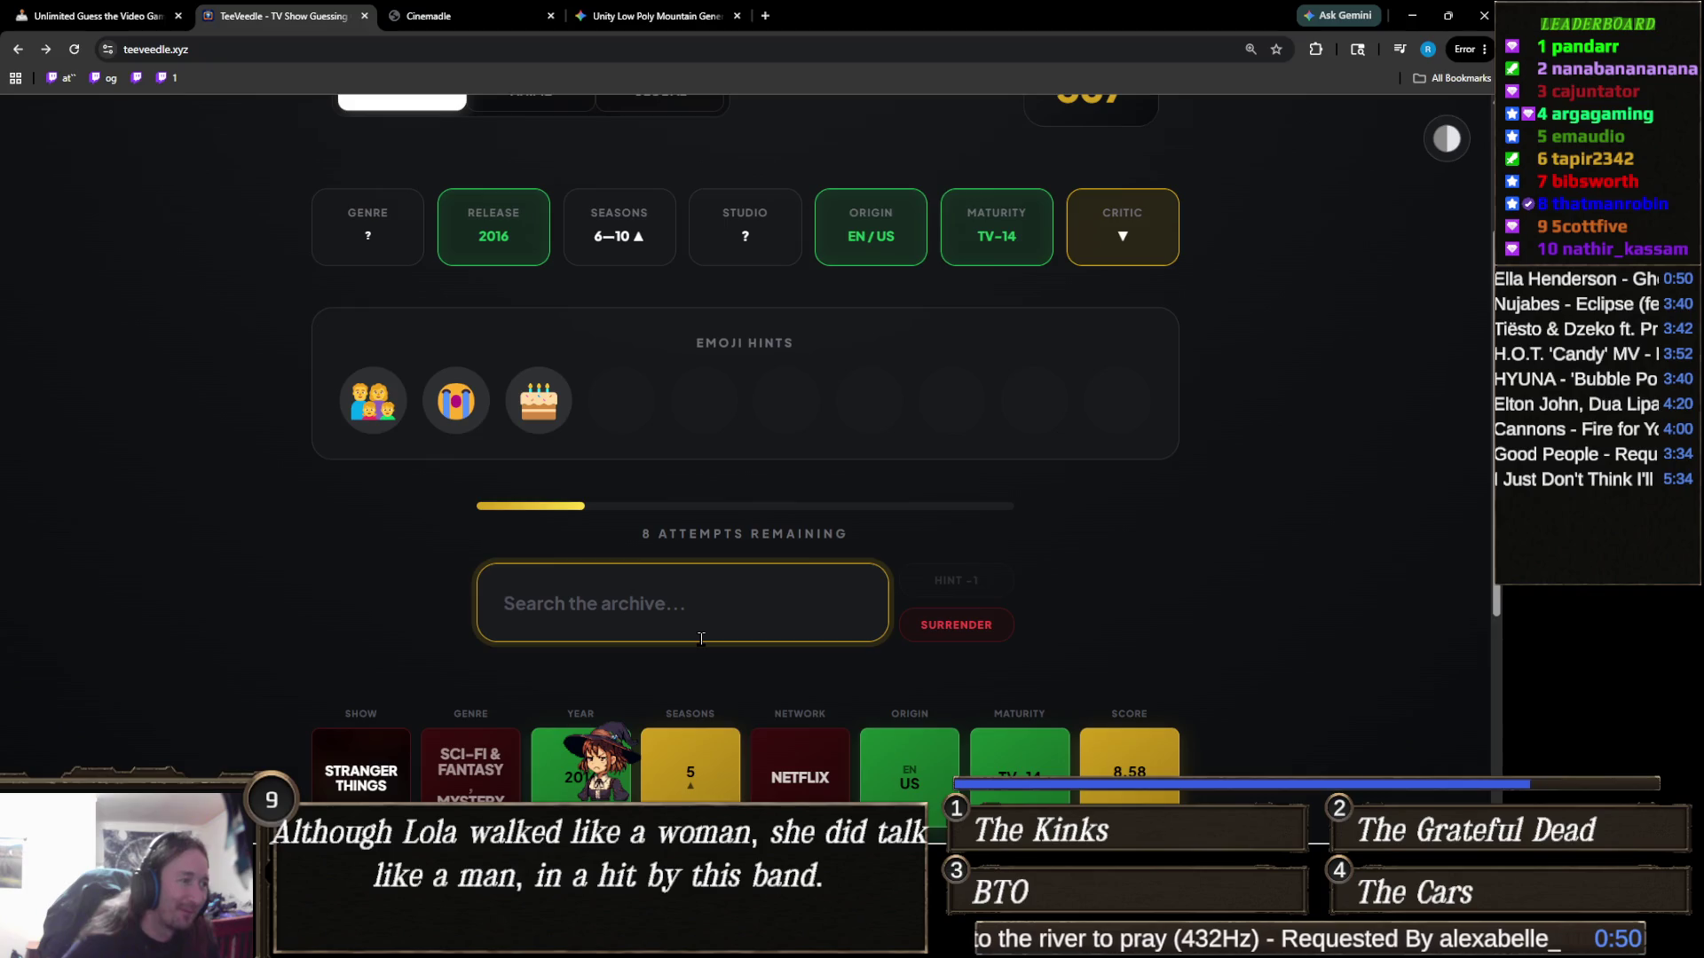
pyautogui.scroll(-3, 701, 639)
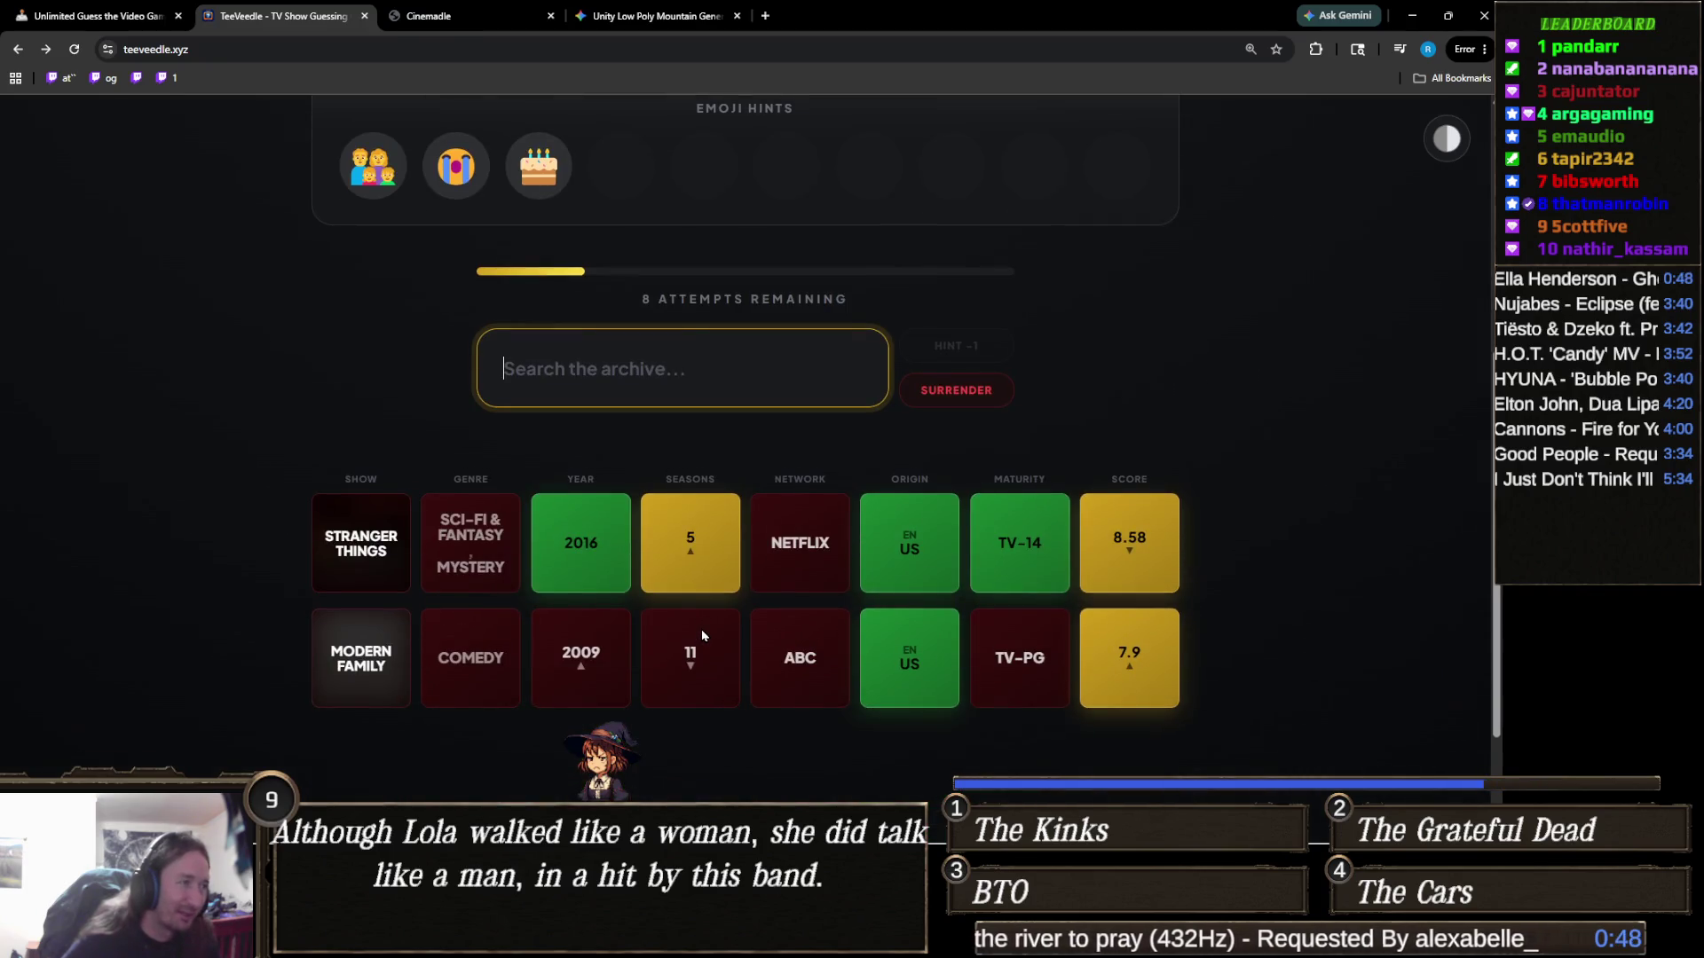
pyautogui.scroll(2, 702, 635)
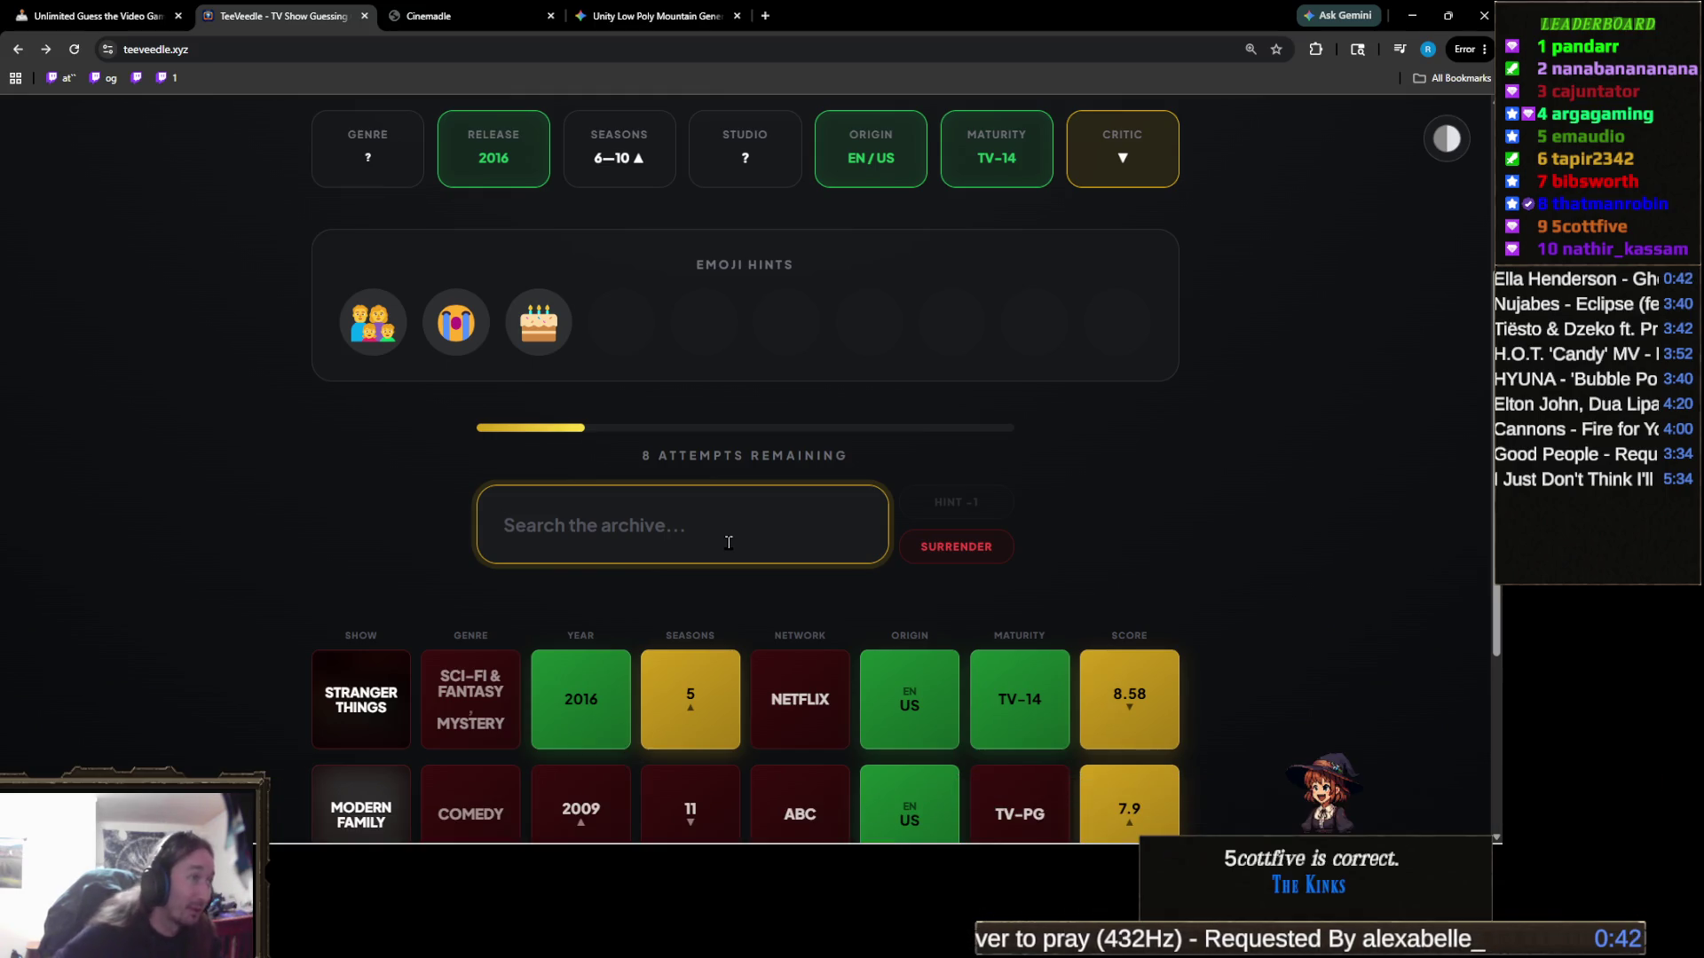
pyautogui.write('shame')
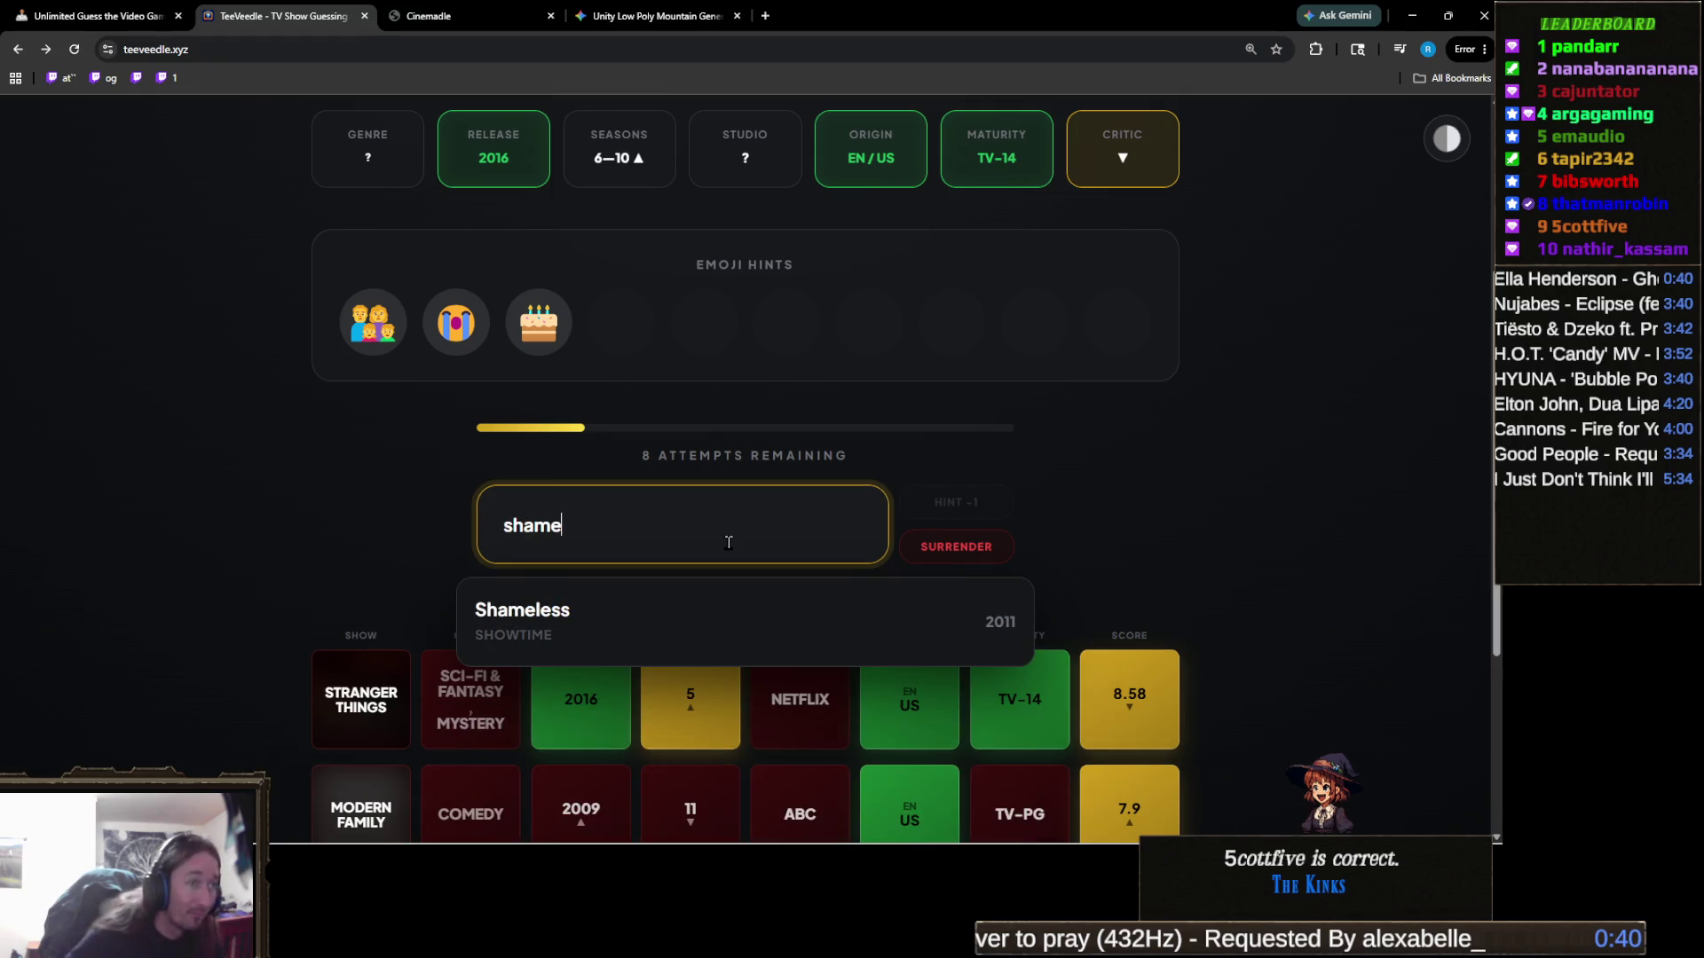
pyautogui.click(749, 621)
pyautogui.scroll(2, 798, 587)
pyautogui.moveTo(624, 488)
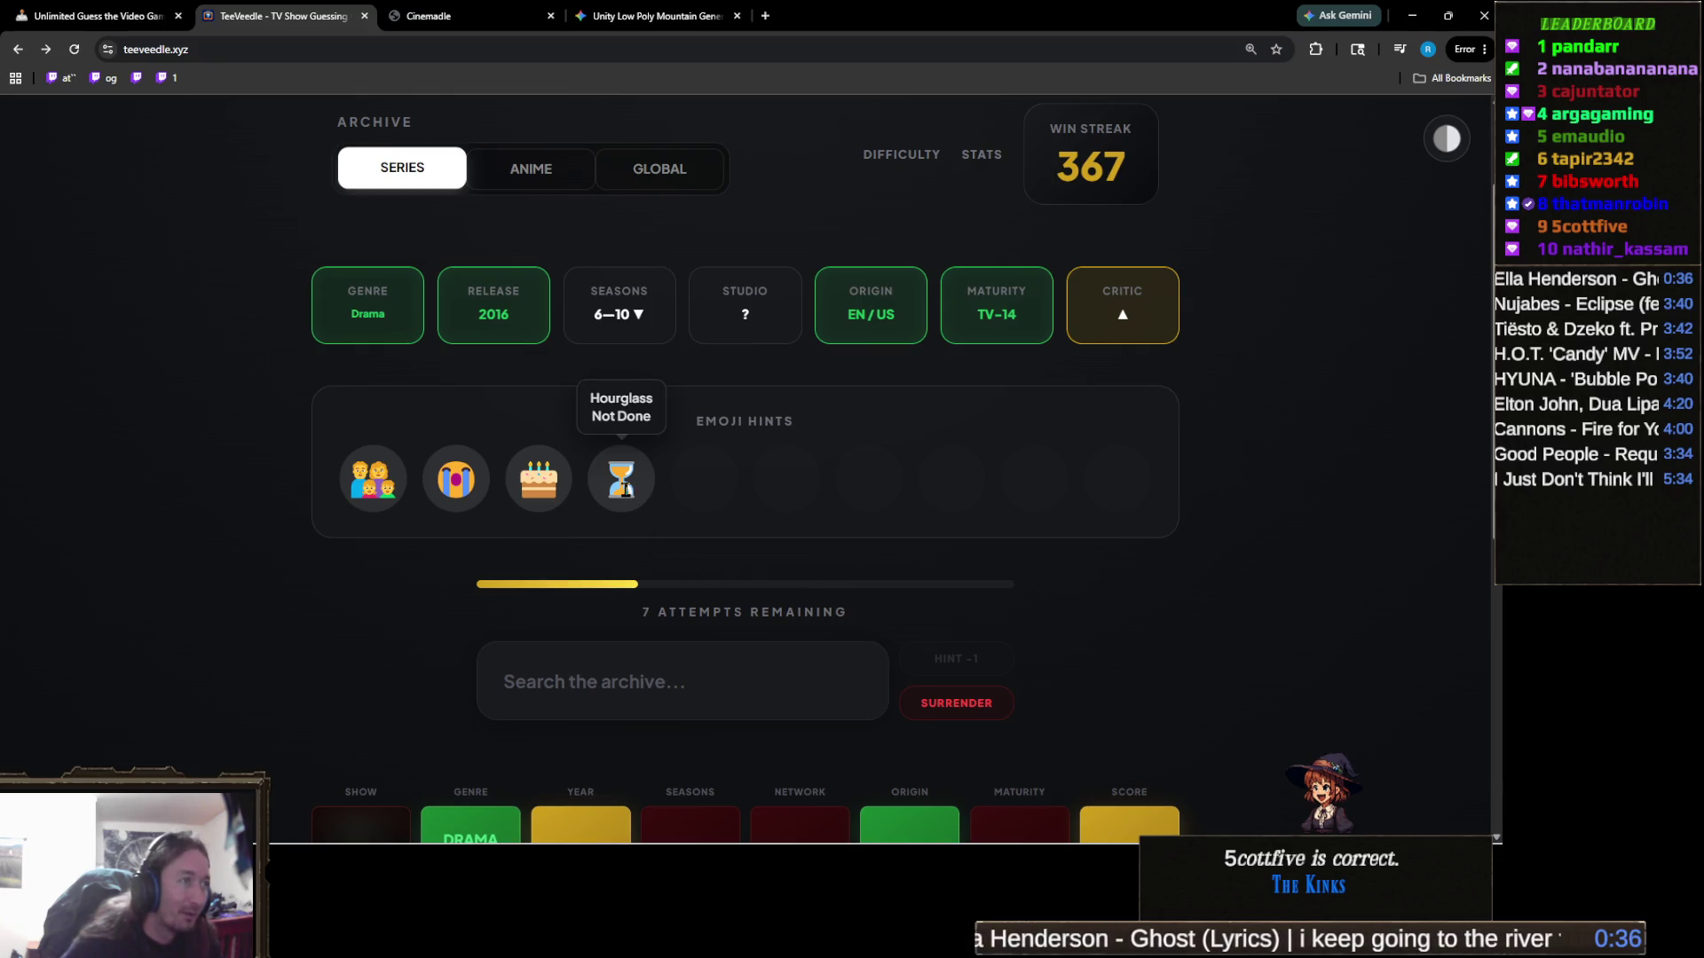
pyautogui.click(707, 693)
pyautogui.write('g')
pyautogui.press('Return')
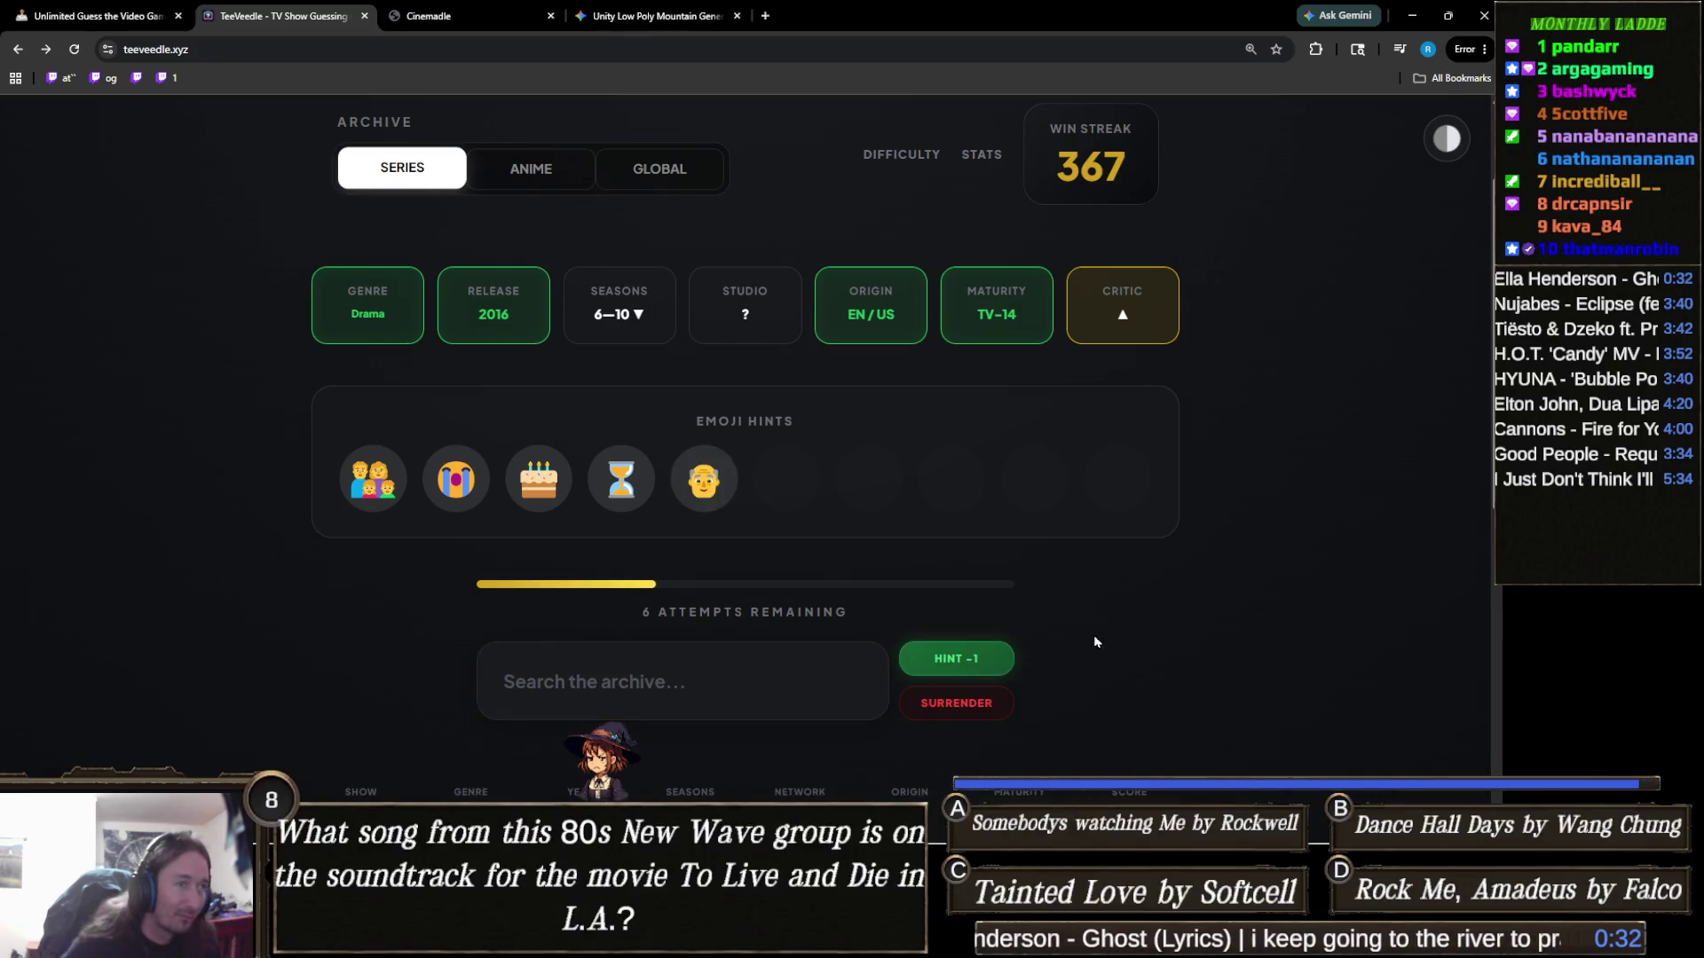
# Reveal a text hint for one attempt, then guess This Is Us correctly
pyautogui.click(957, 658)
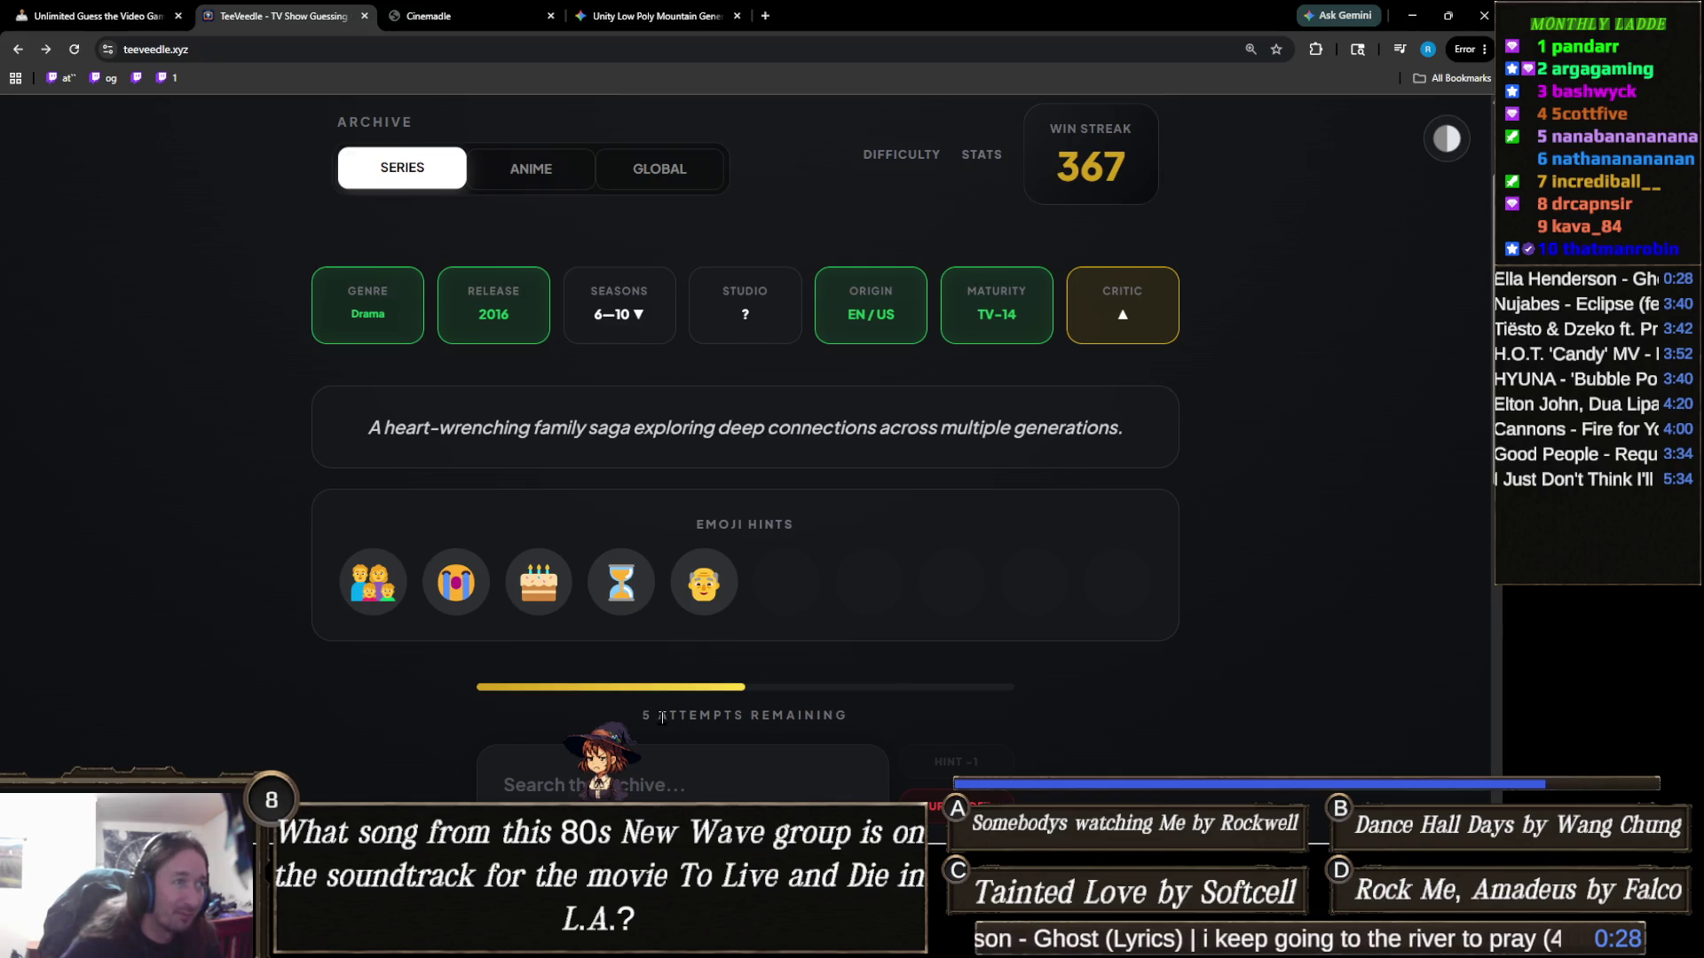
pyautogui.scroll(-2, 685, 701)
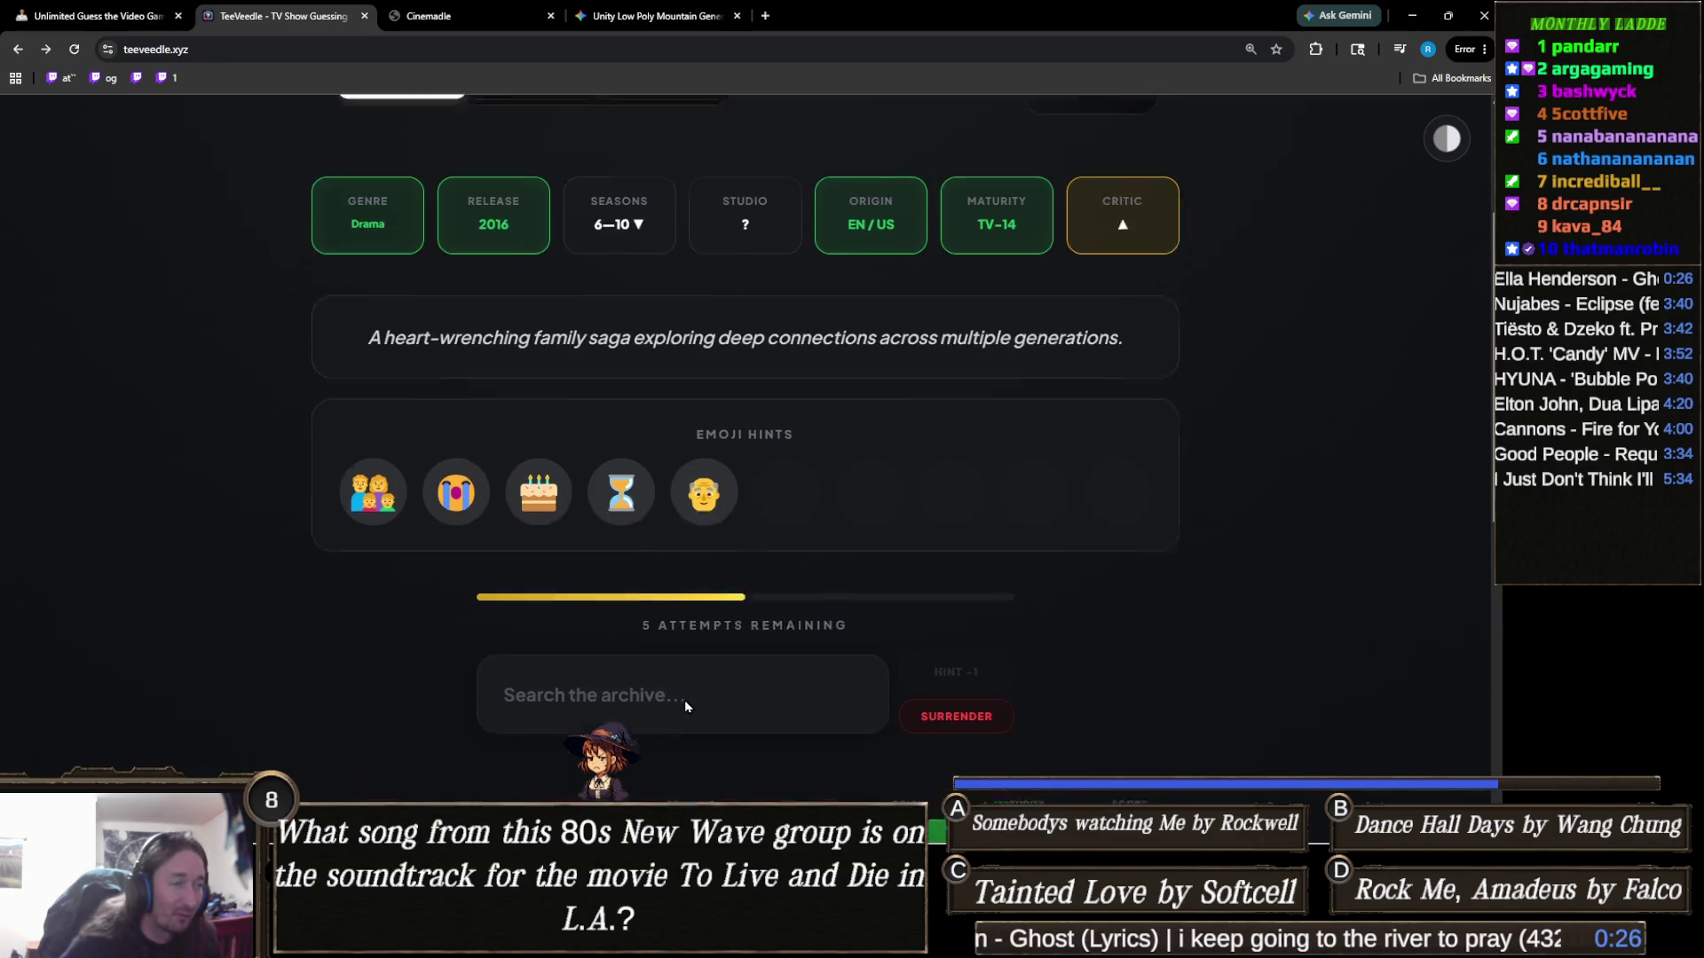
pyautogui.click(699, 629)
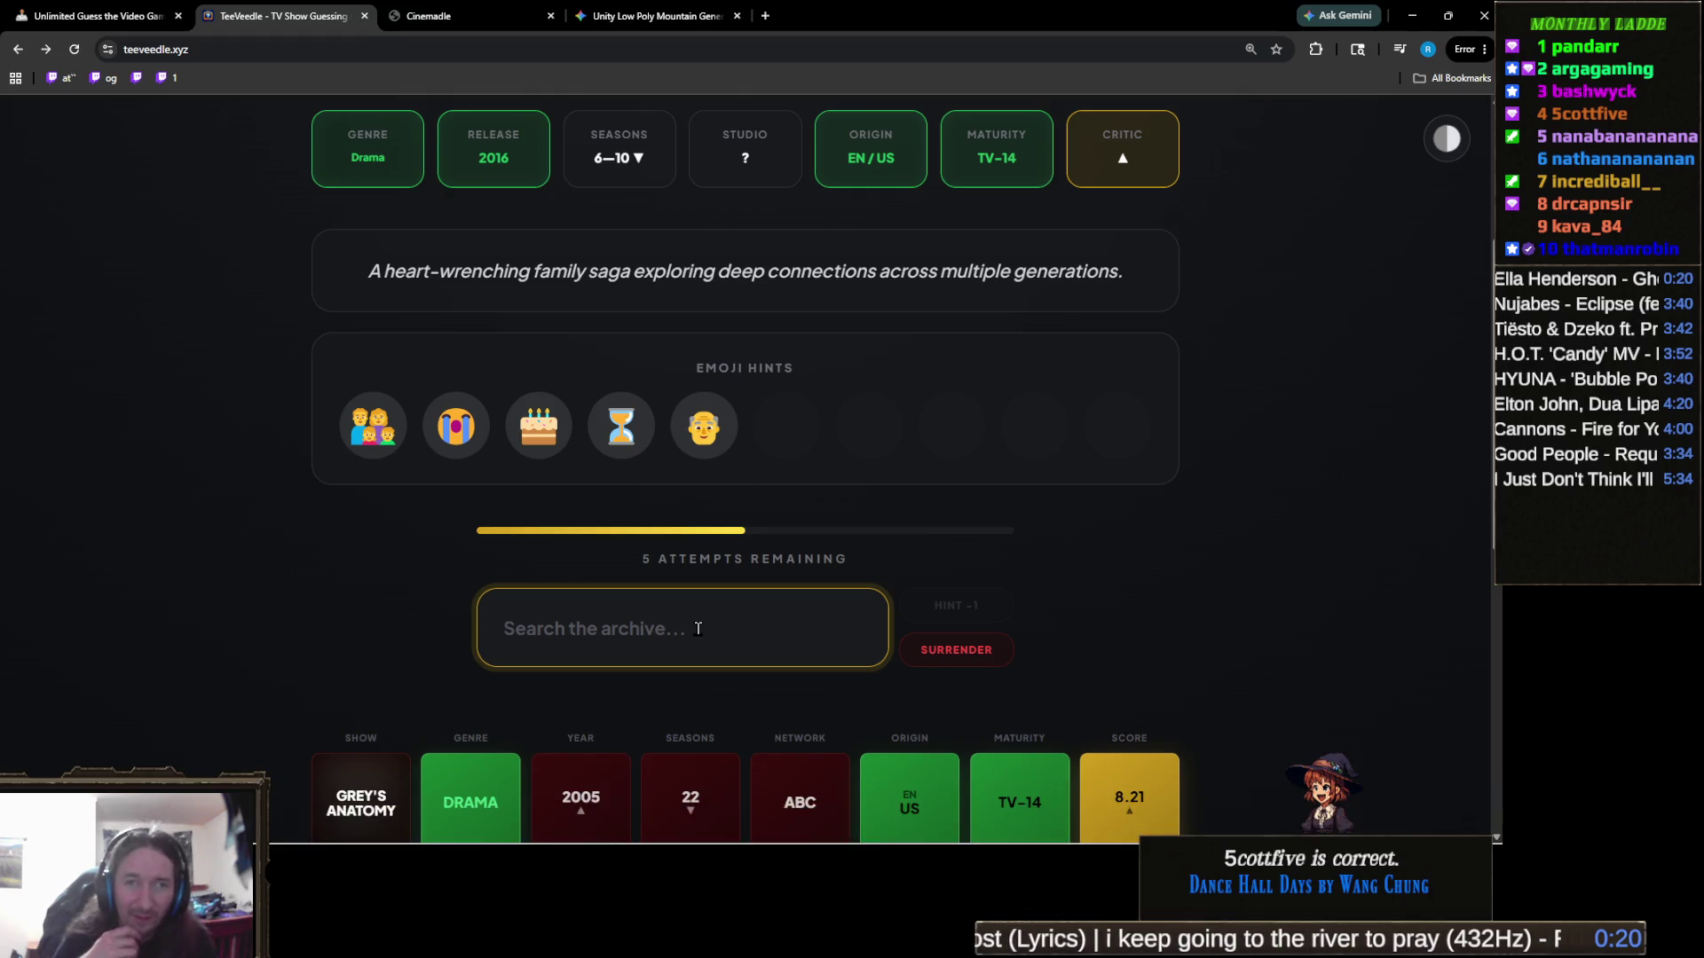
pyautogui.write('this is us')
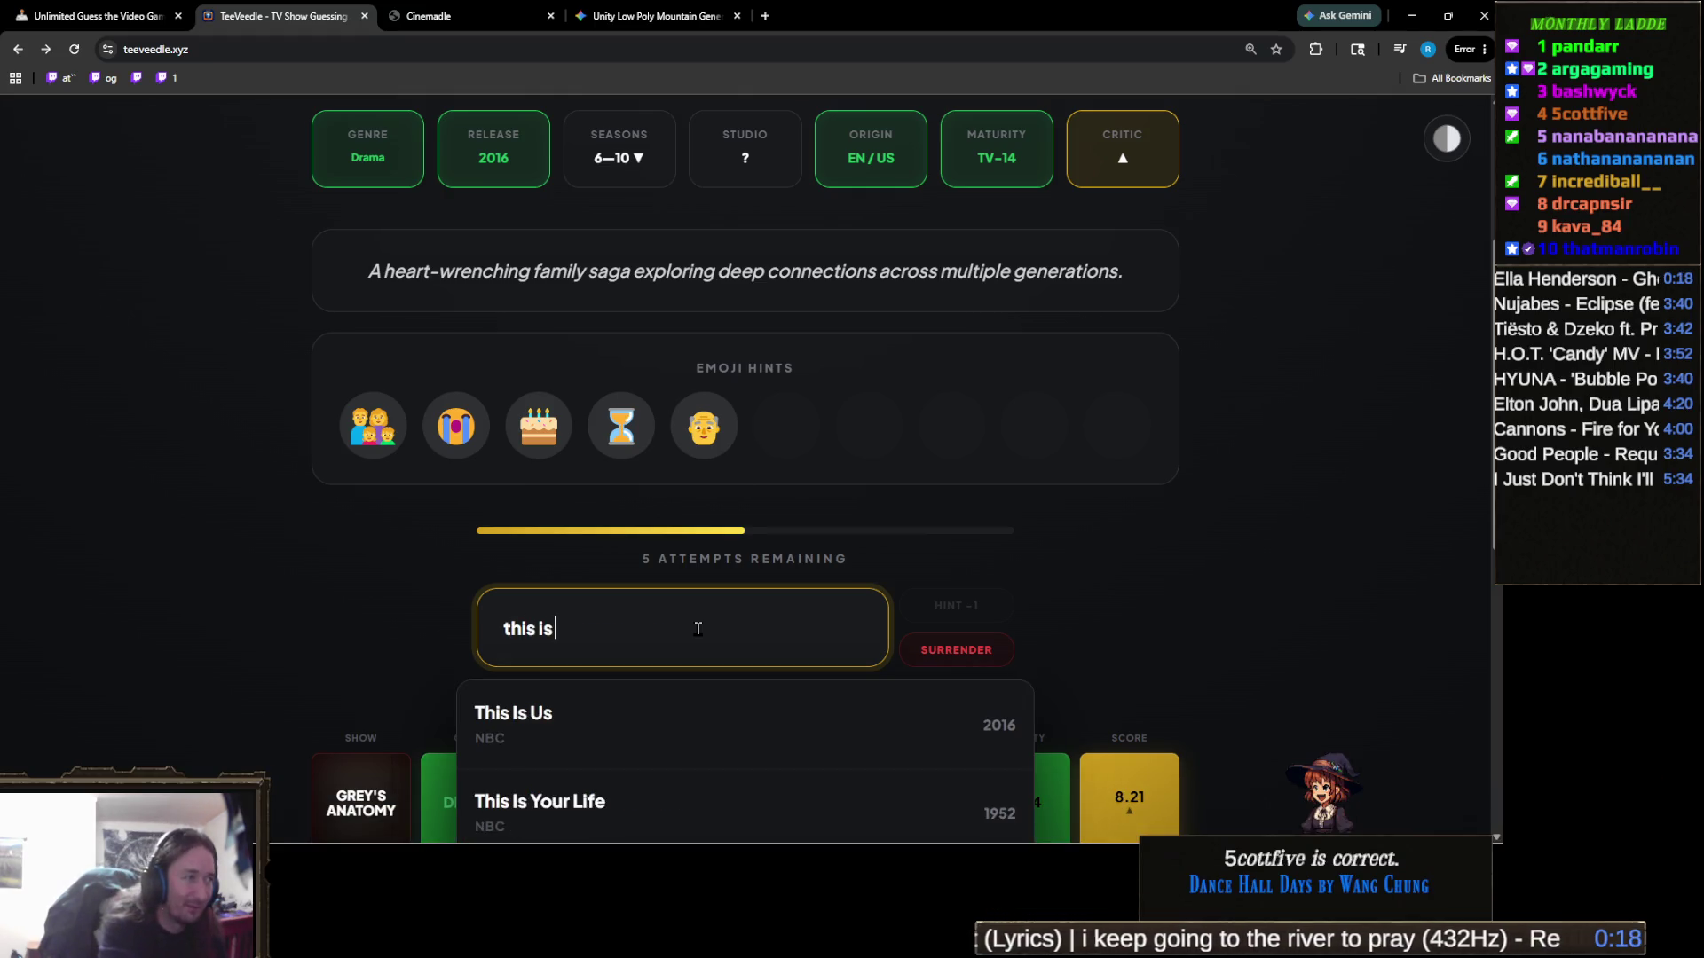
pyautogui.click(595, 710)
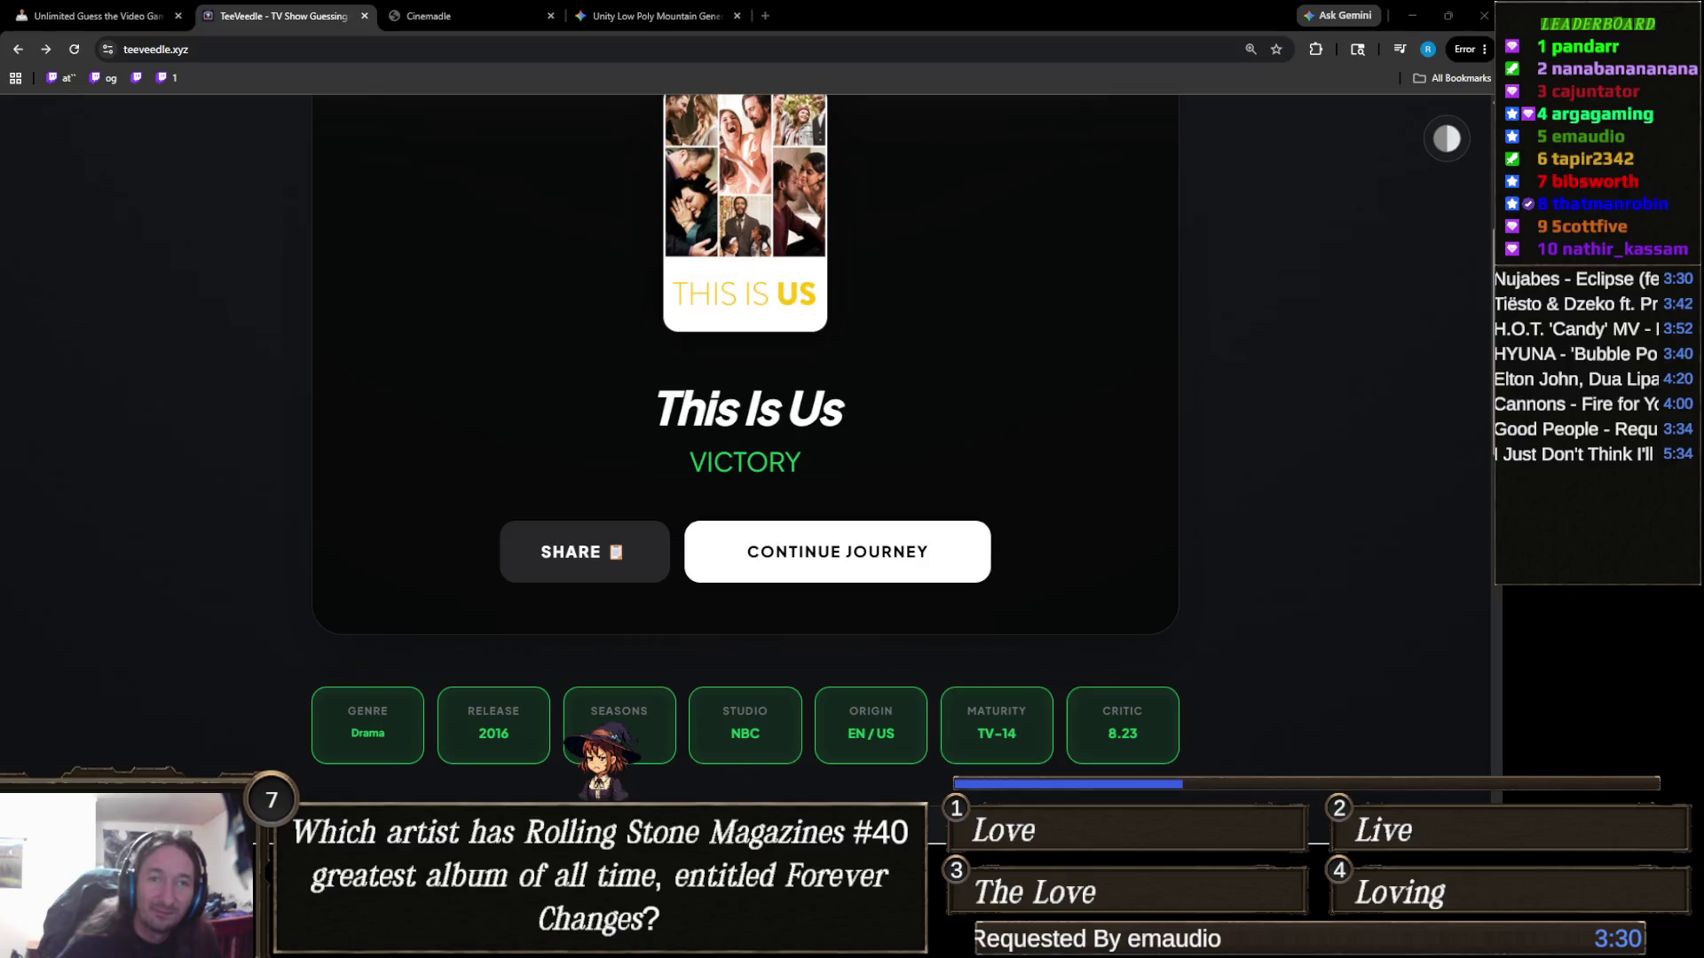
pyautogui.scroll(2, 881, 450)
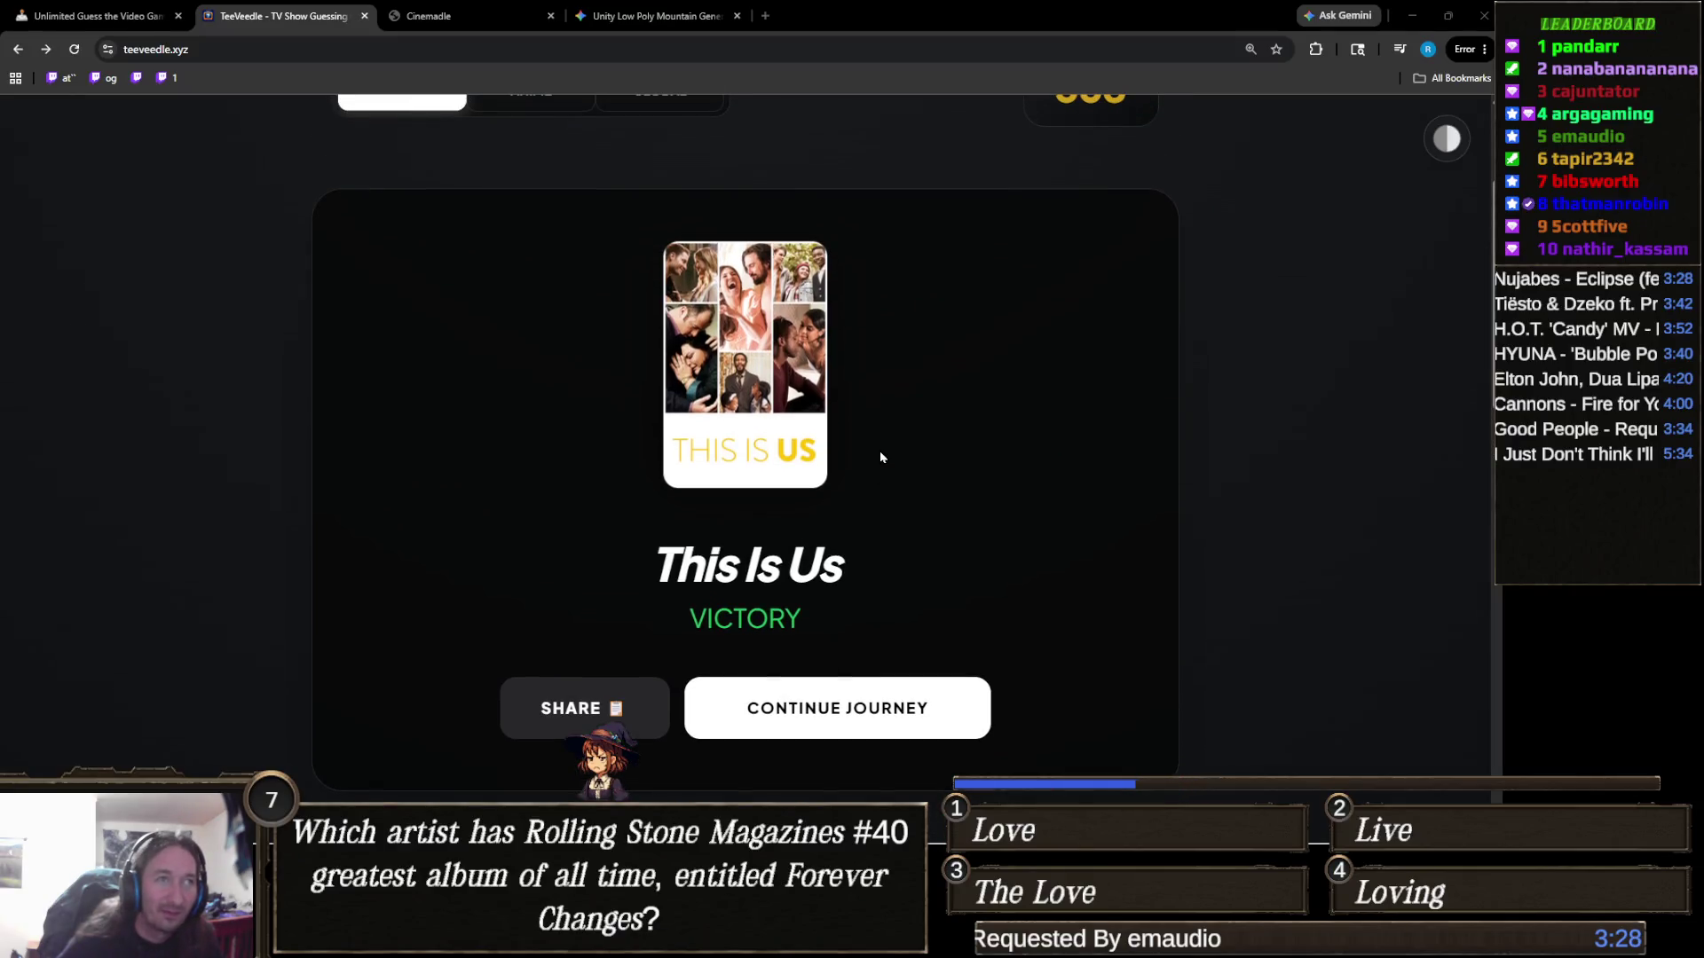
pyautogui.scroll(2, 883, 454)
pyautogui.scroll(-2, 883, 455)
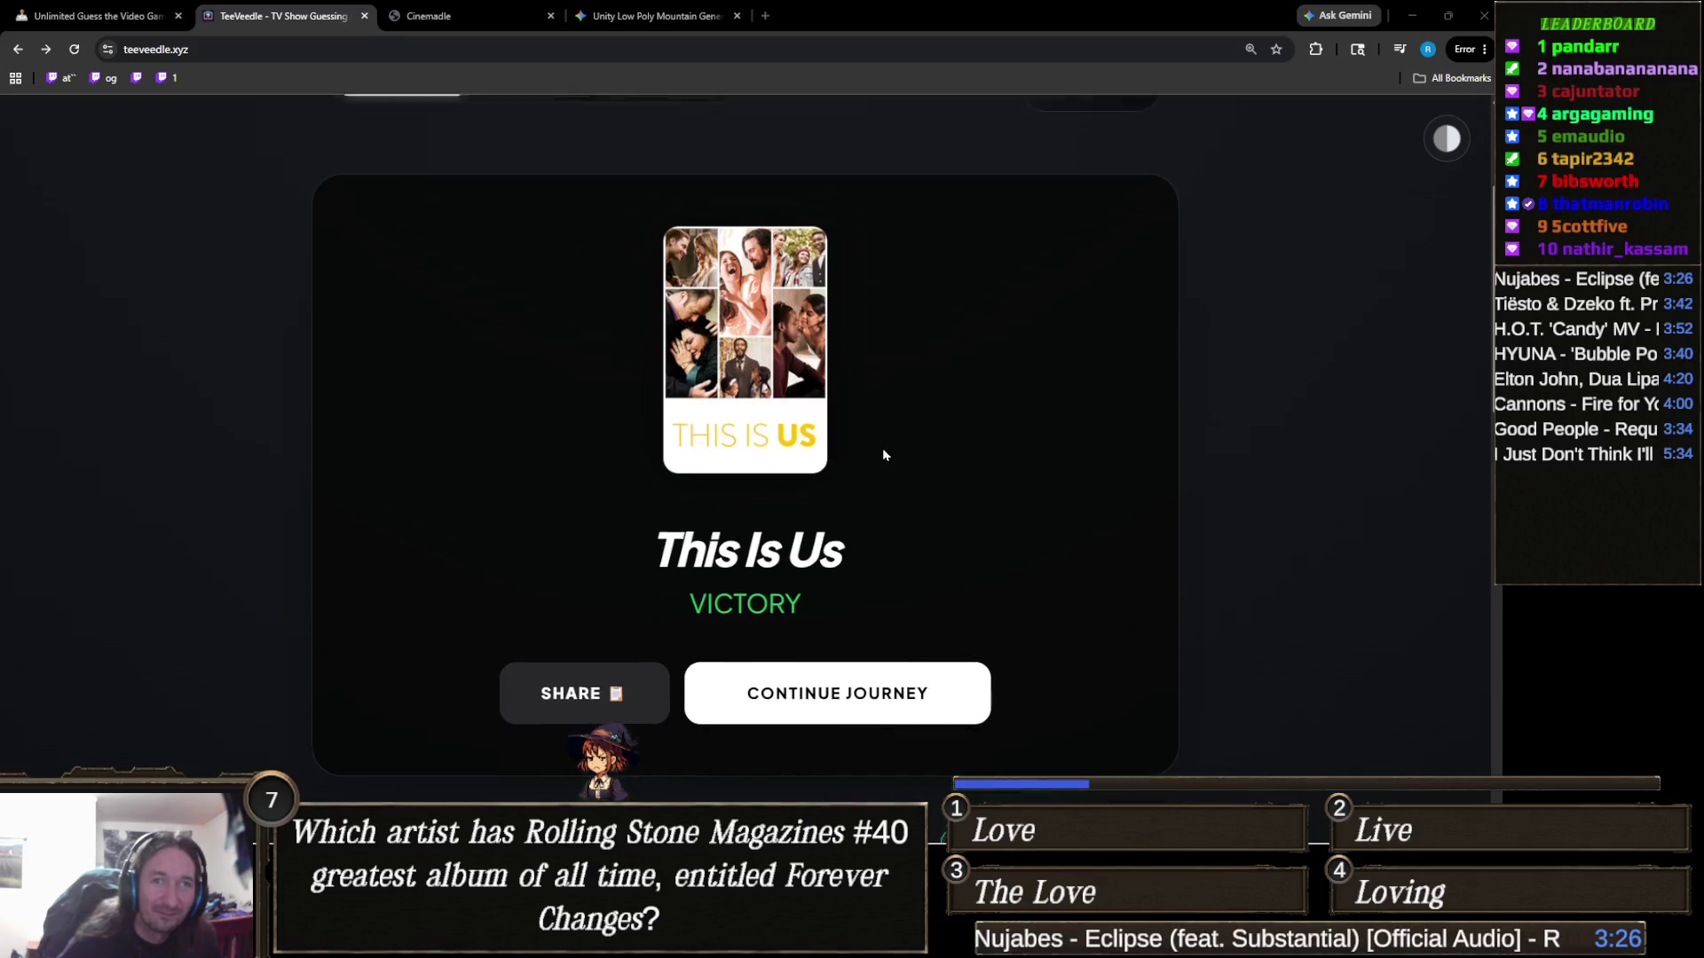
pyautogui.scroll(2, 883, 454)
pyautogui.scroll(-1, 883, 454)
pyautogui.scroll(-2, 882, 449)
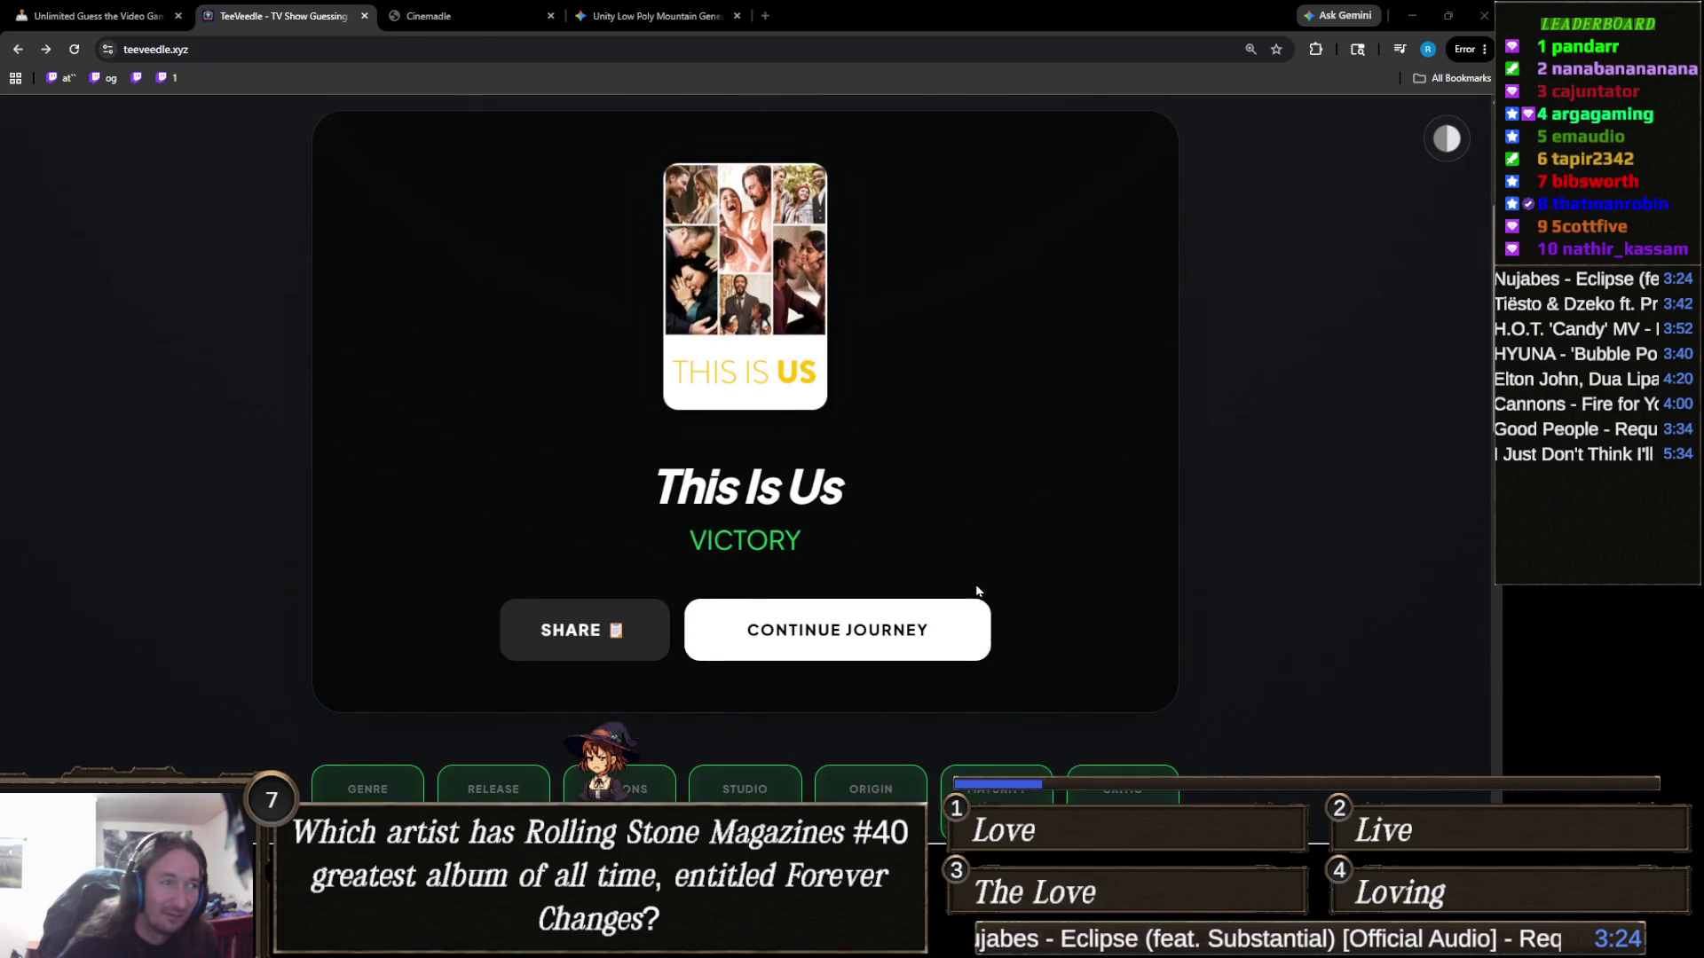
# Start the next puzzle, solve it with The Simpsons on the first guess, then load a fresh puzzle
pyautogui.click(971, 626)
pyautogui.scroll(-2, 573, 573)
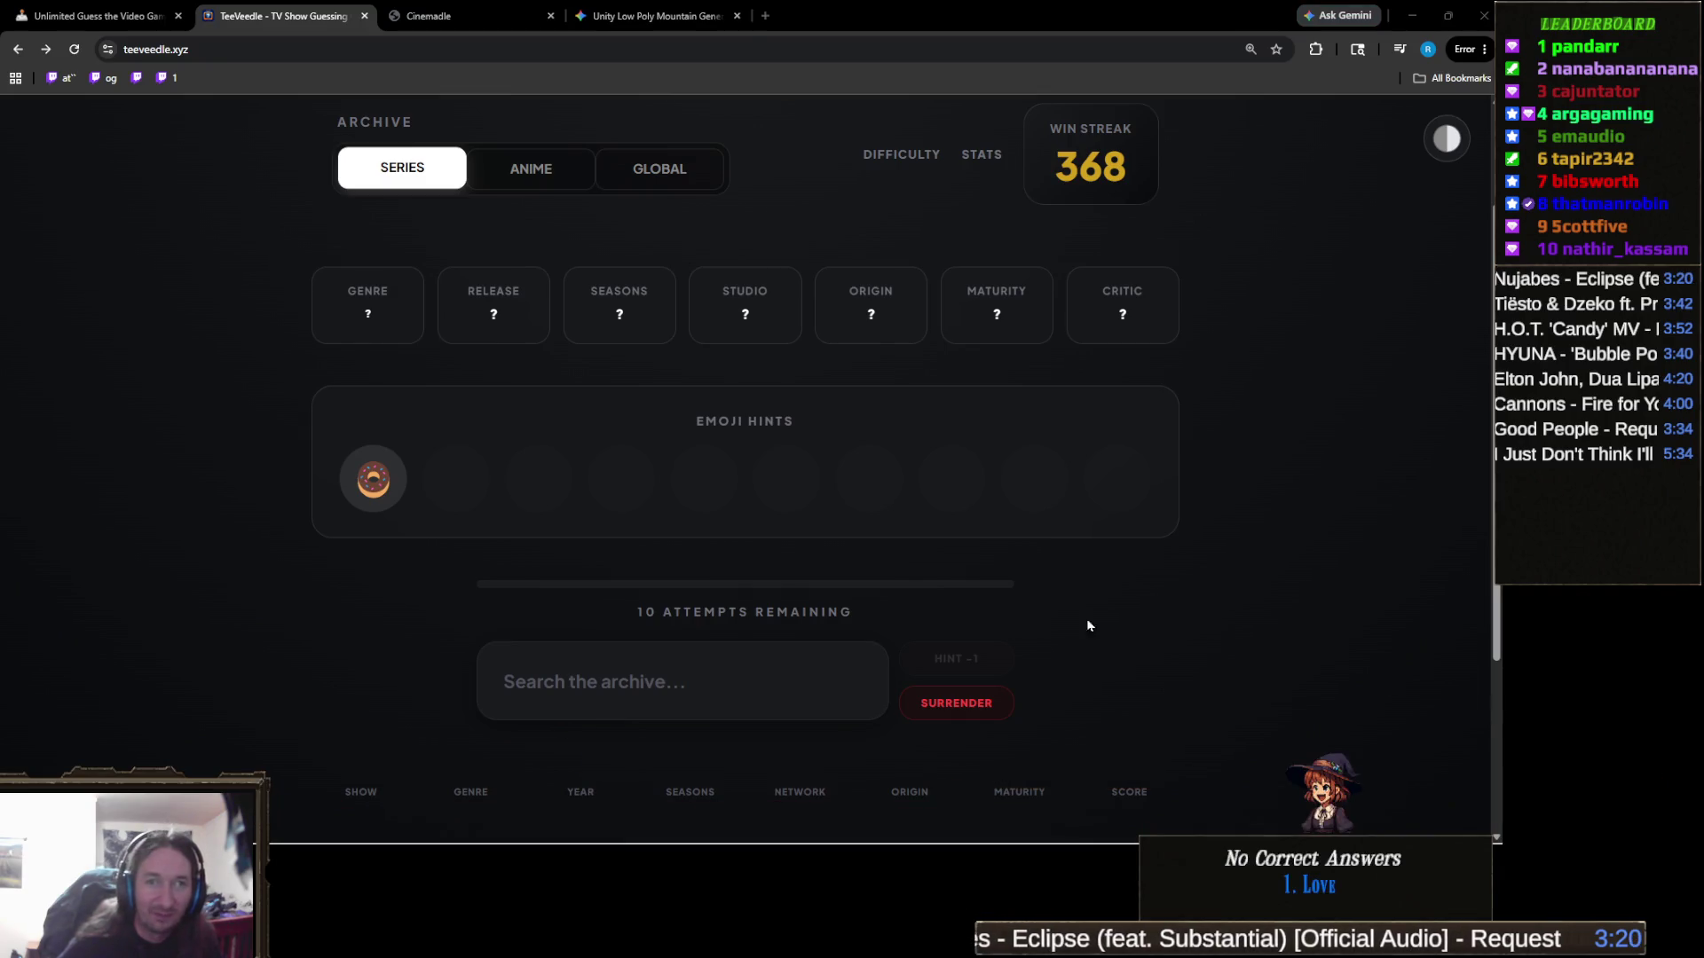
pyautogui.click(673, 680)
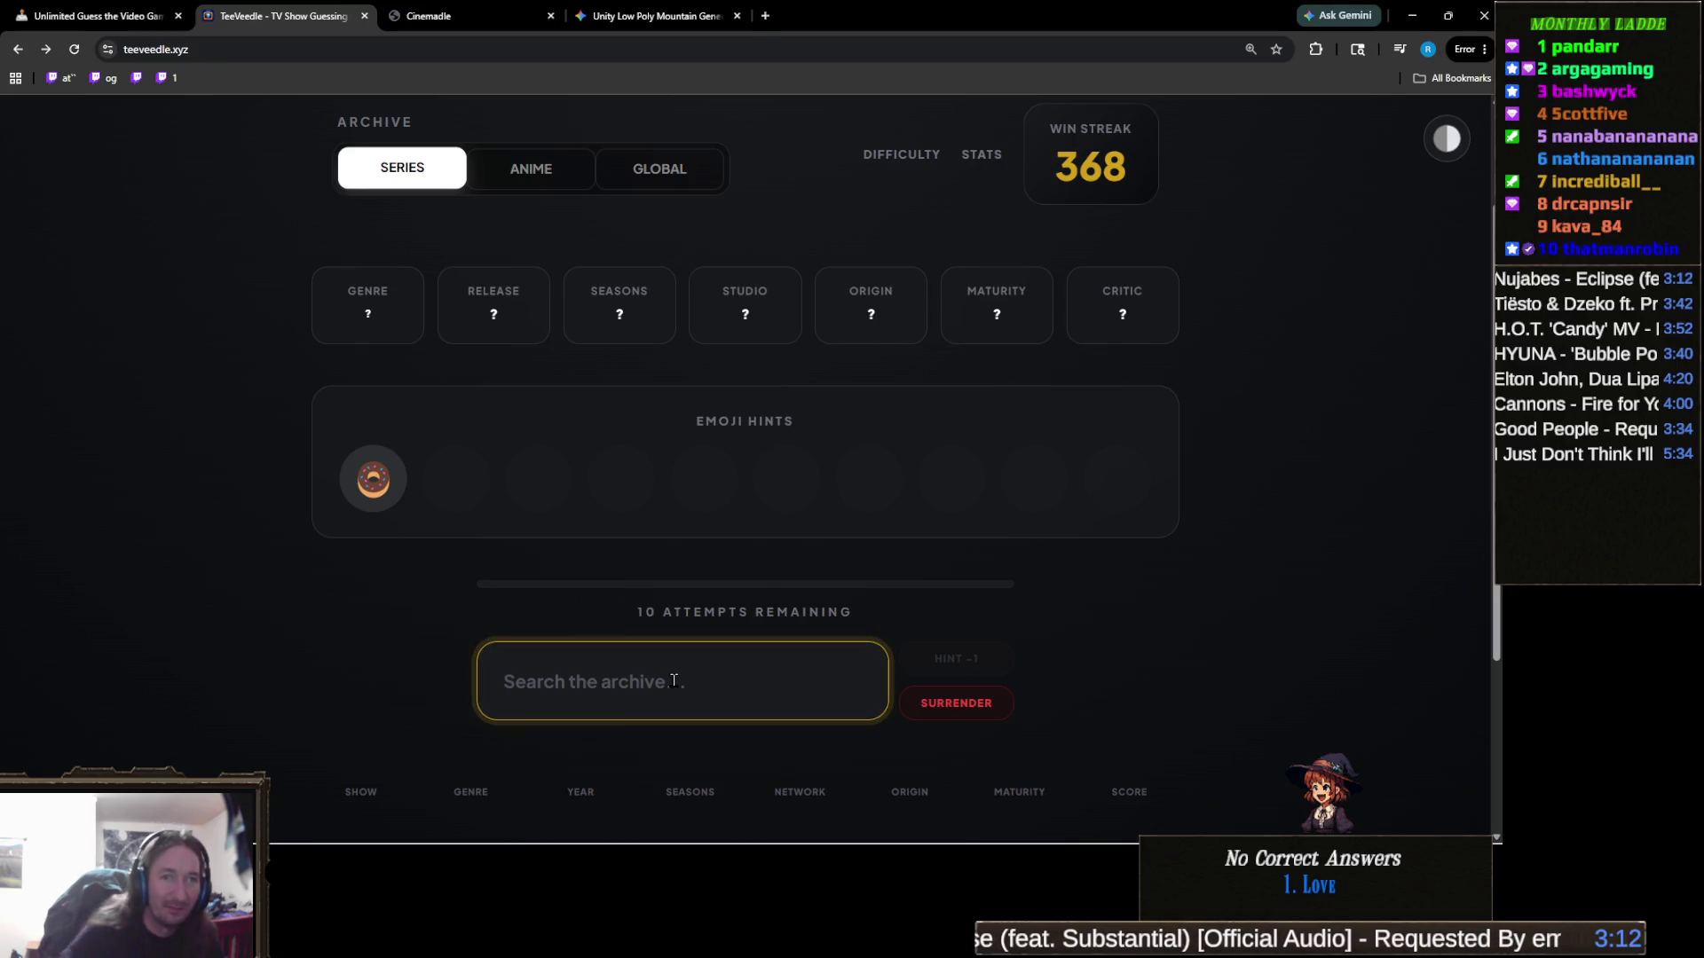
pyautogui.write('simpso')
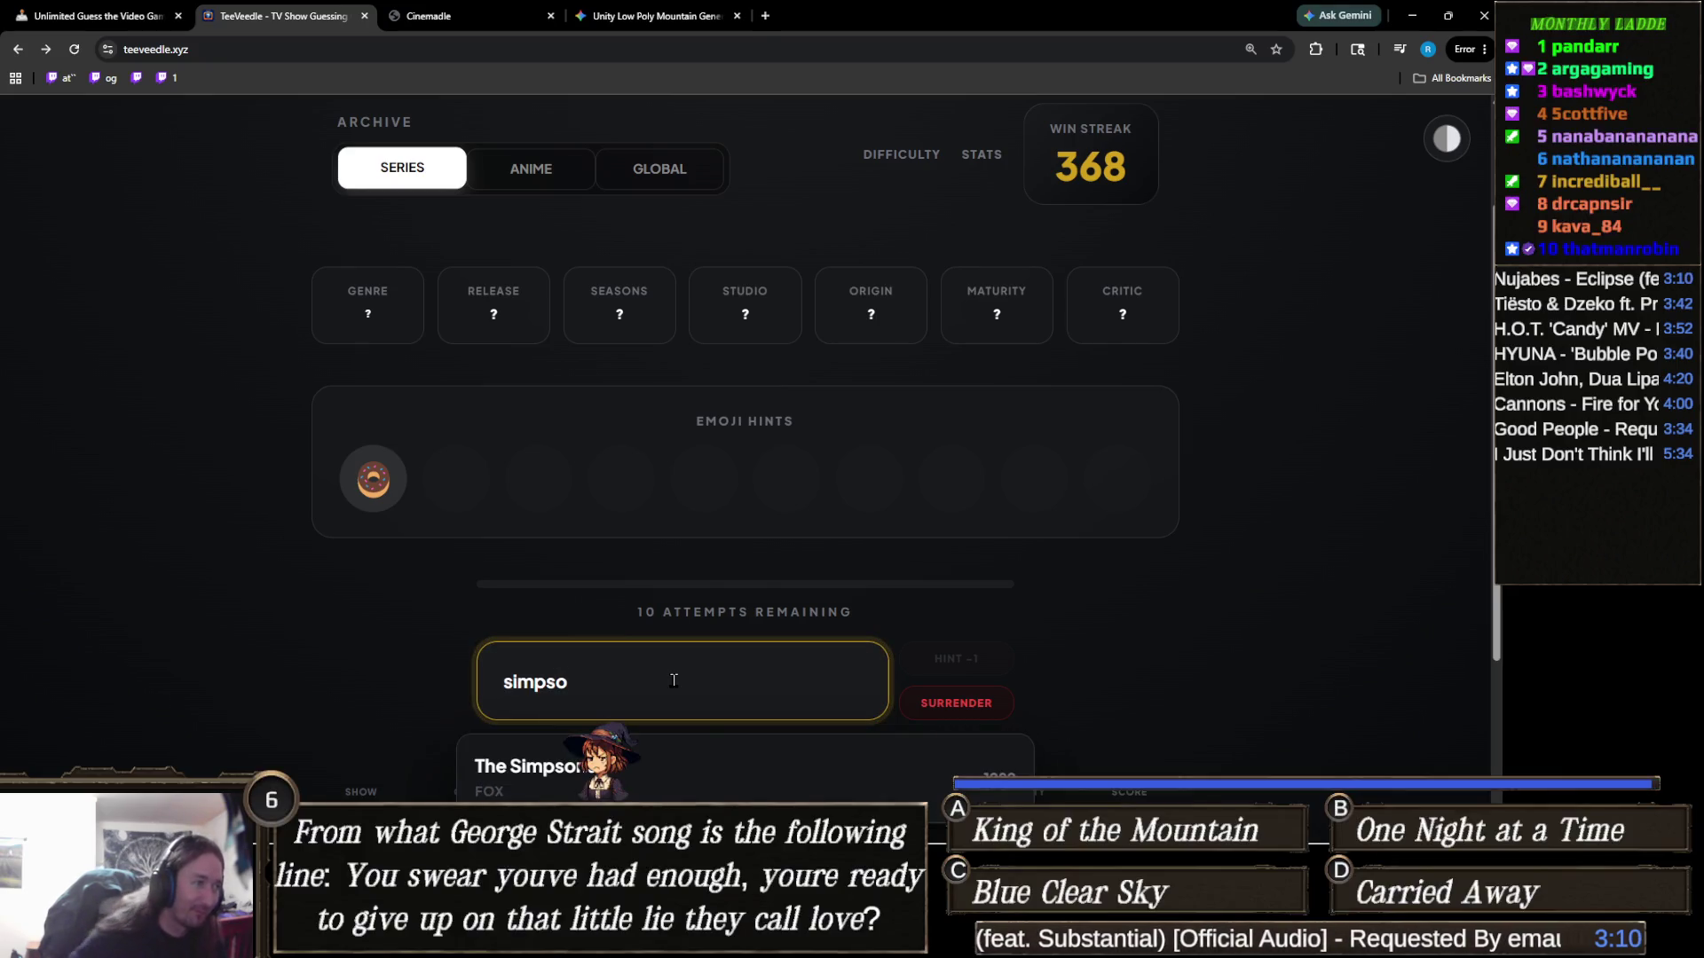
pyautogui.click(623, 770)
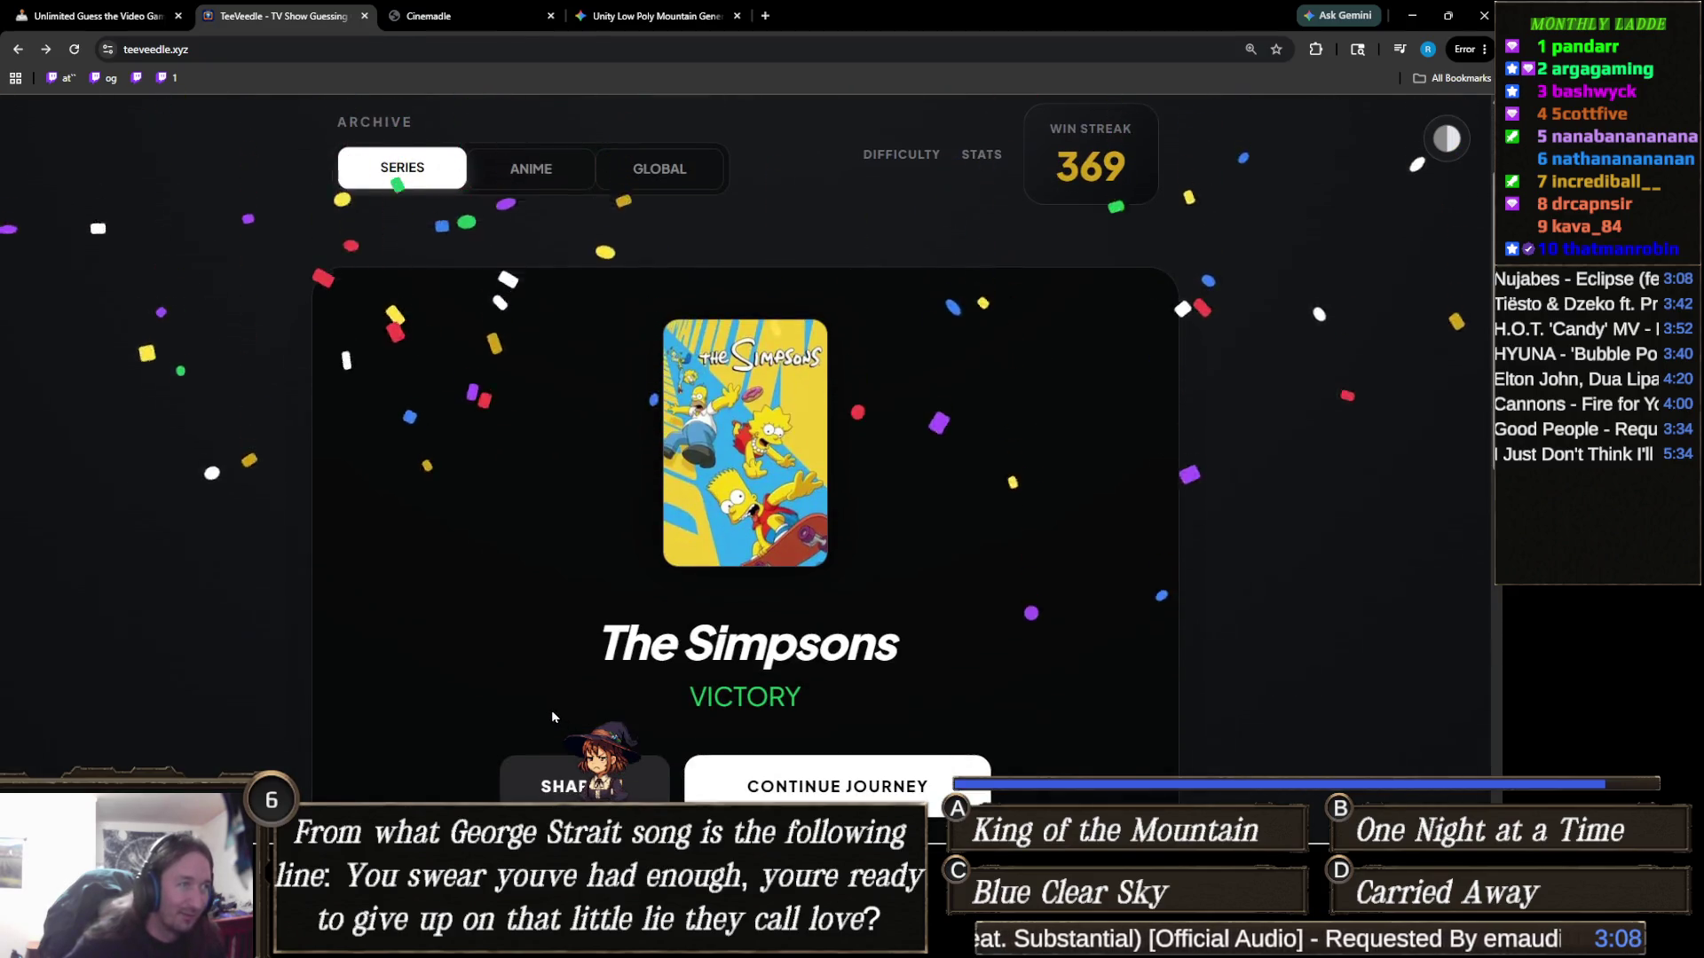
pyautogui.scroll(-5, 550, 713)
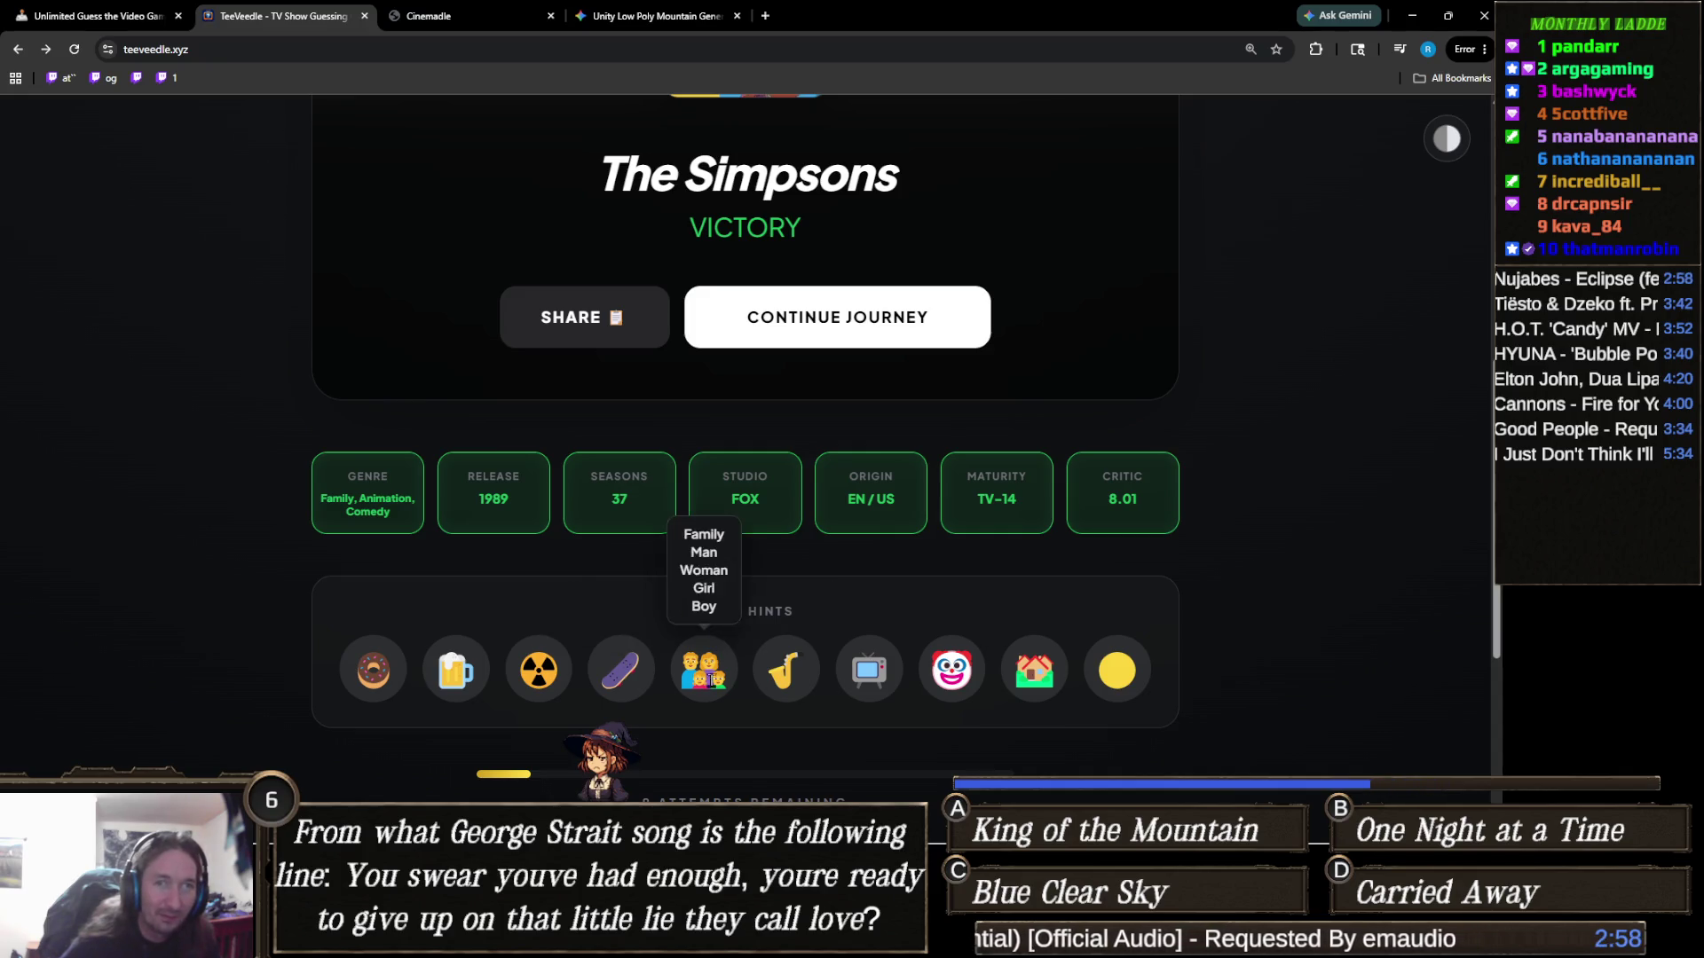
pyautogui.moveTo(715, 659)
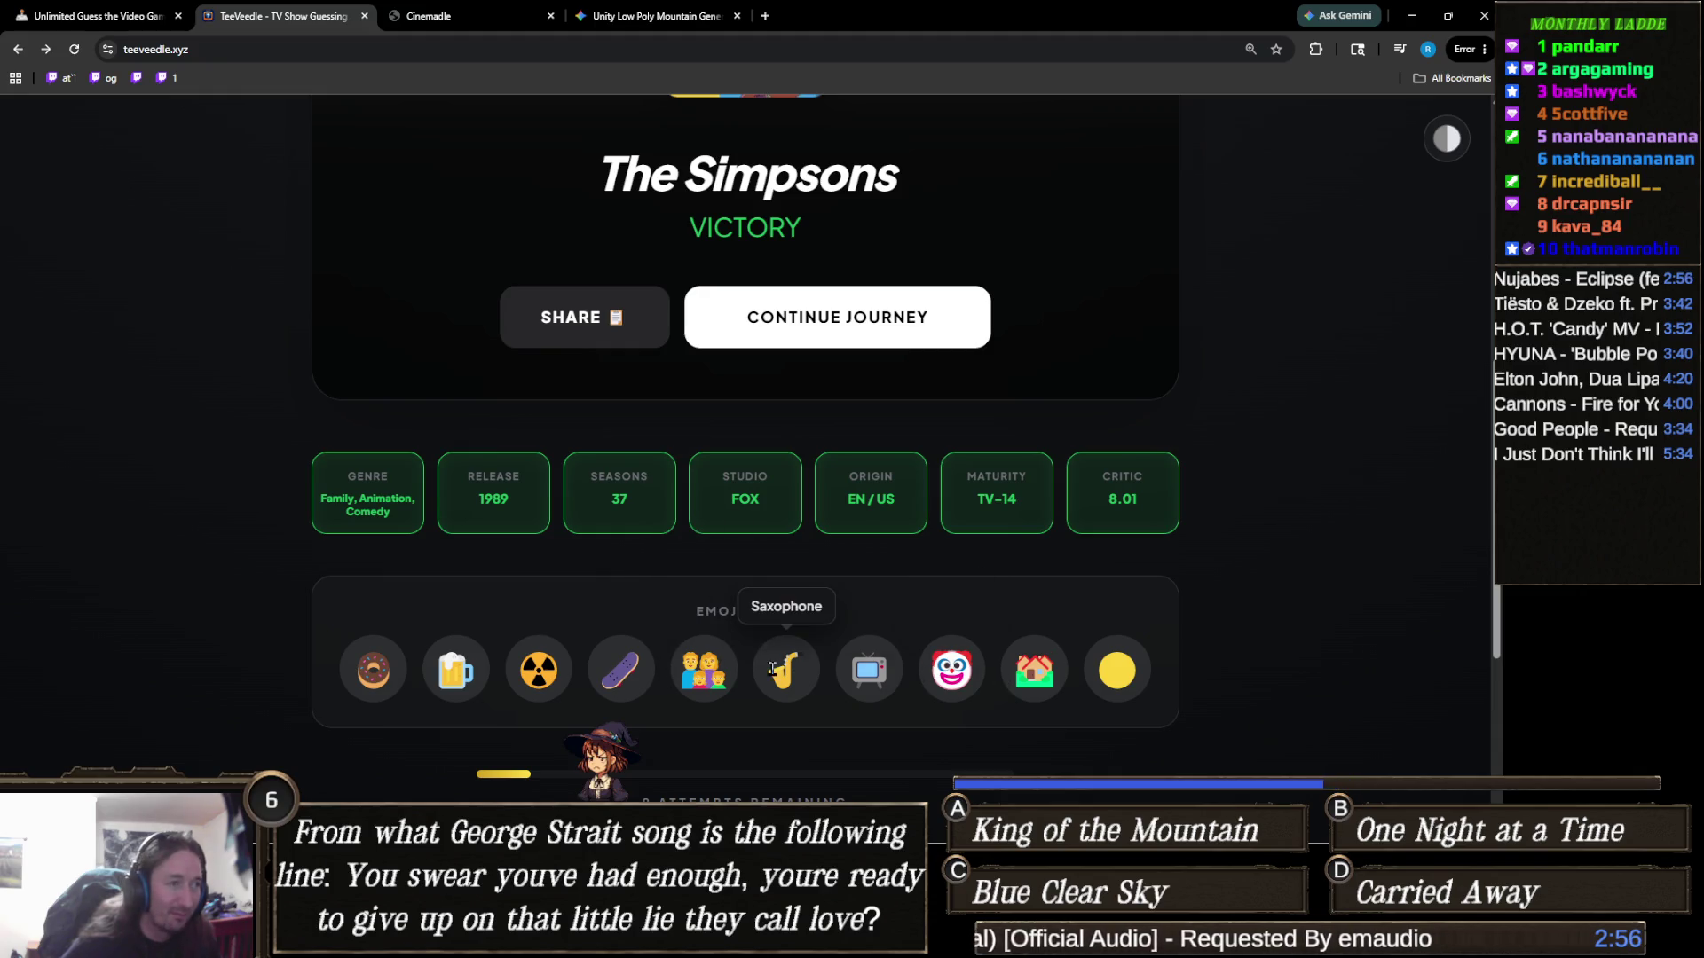
pyautogui.scroll(3, 781, 661)
pyautogui.click(854, 576)
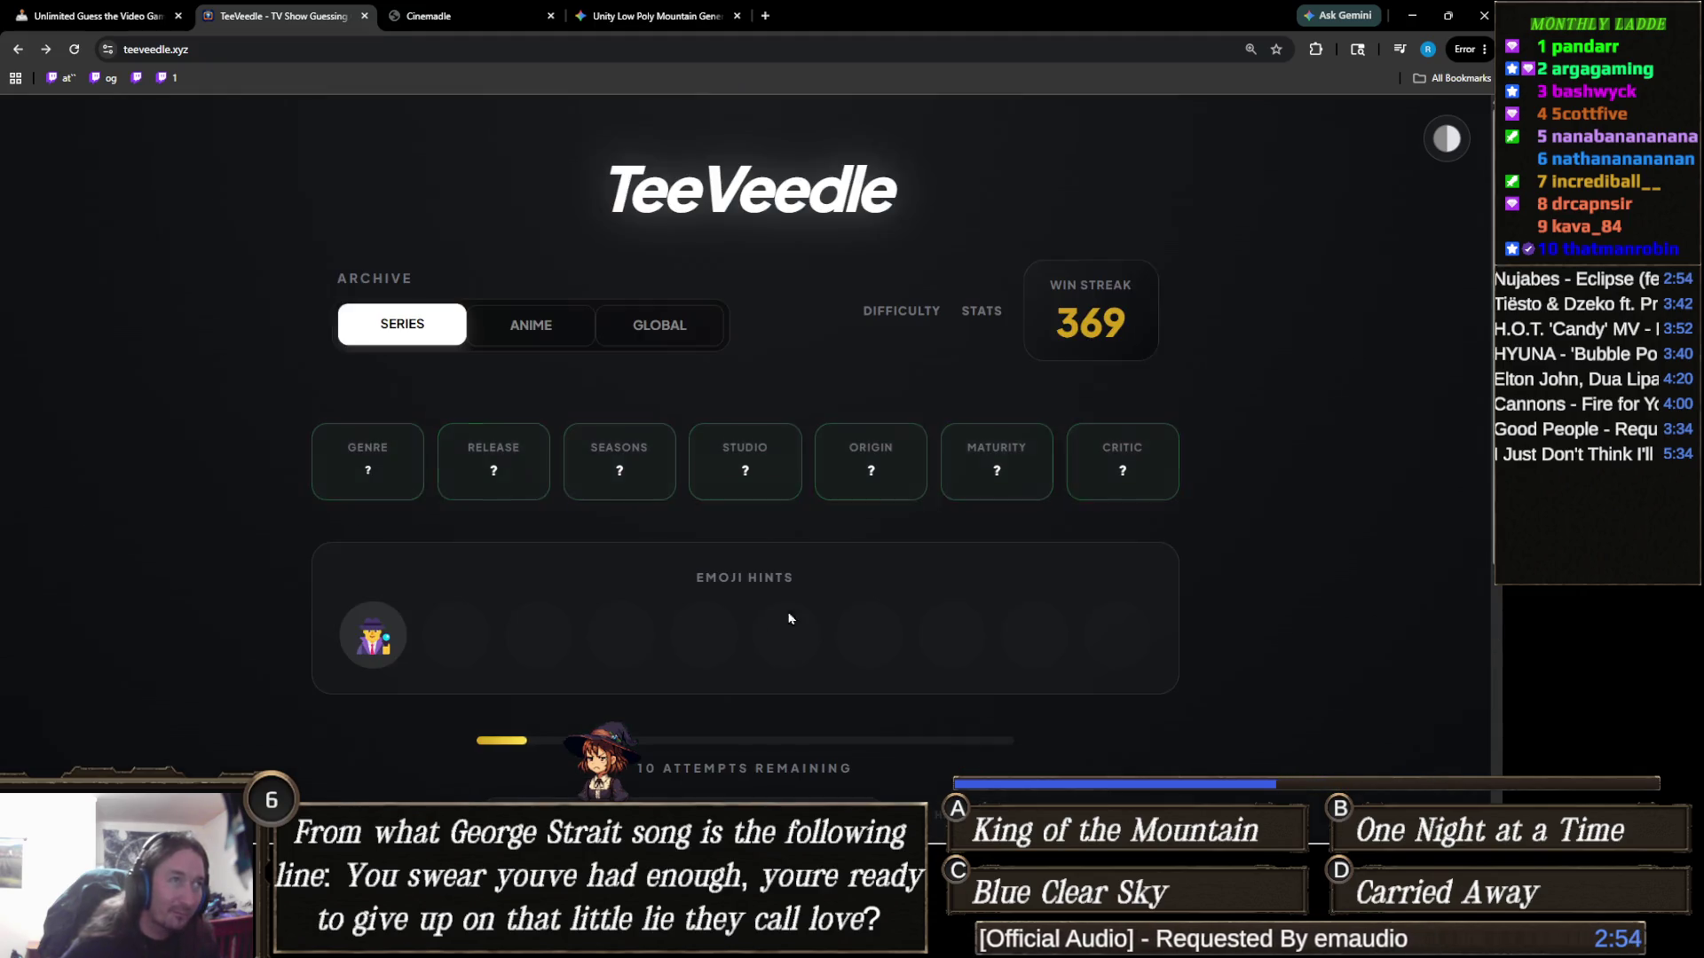
# Guess Mindhunter as the first show
pyautogui.scroll(-2, 753, 618)
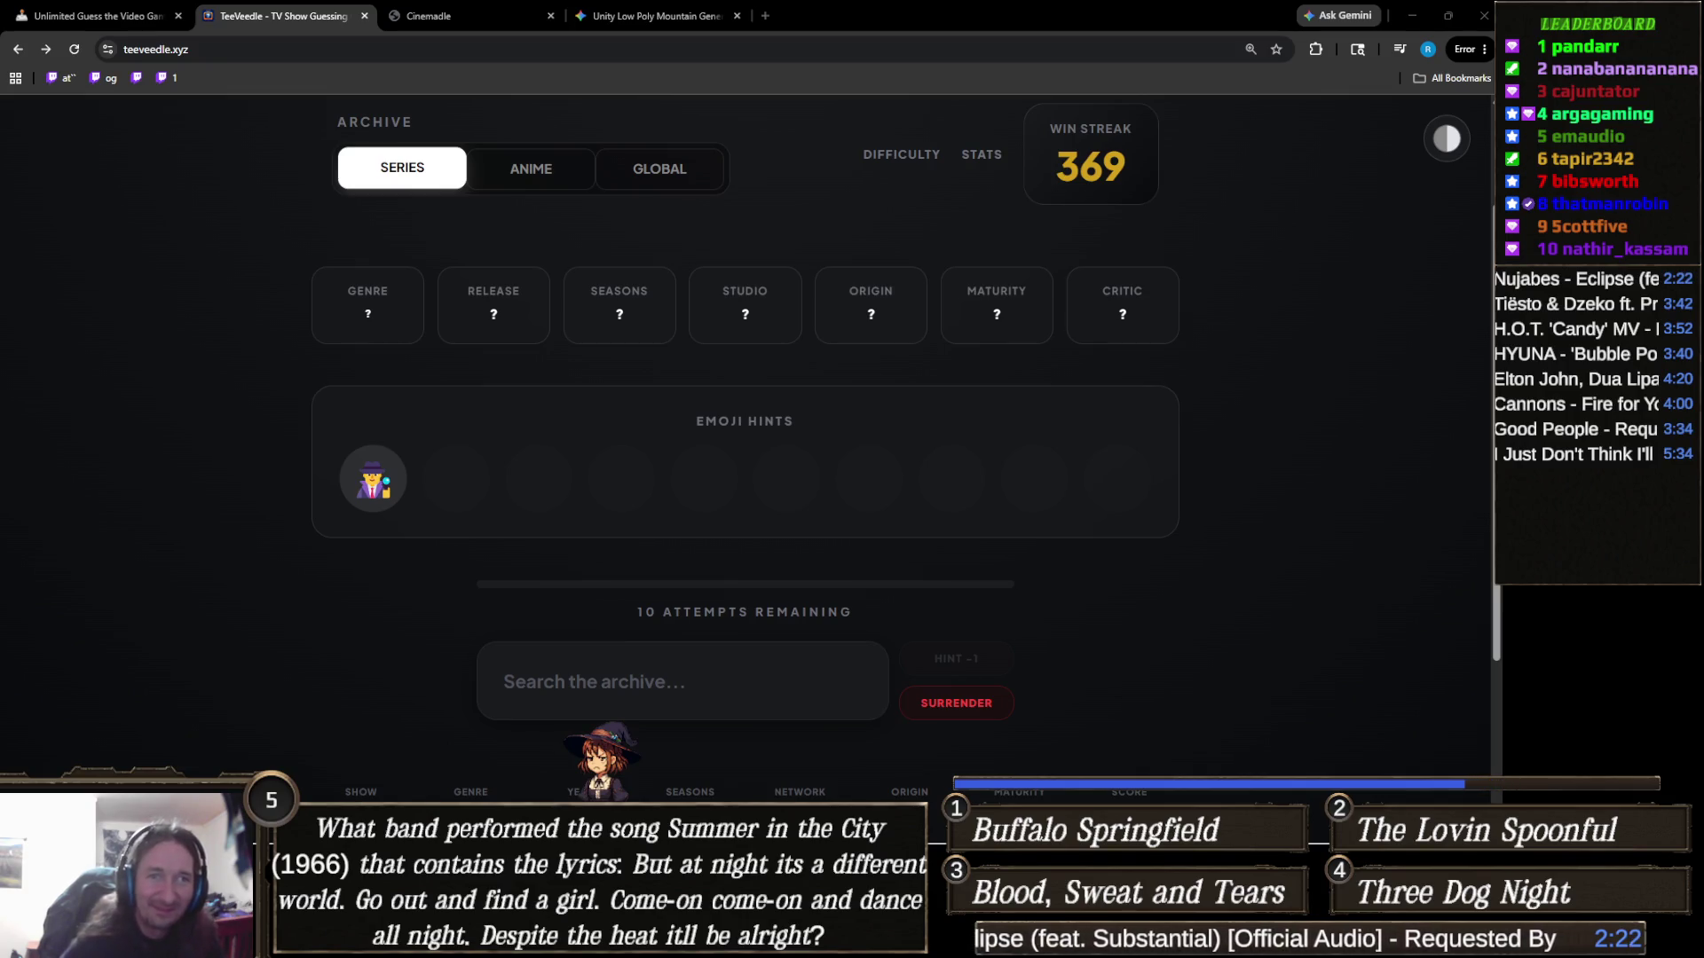
pyautogui.click(607, 702)
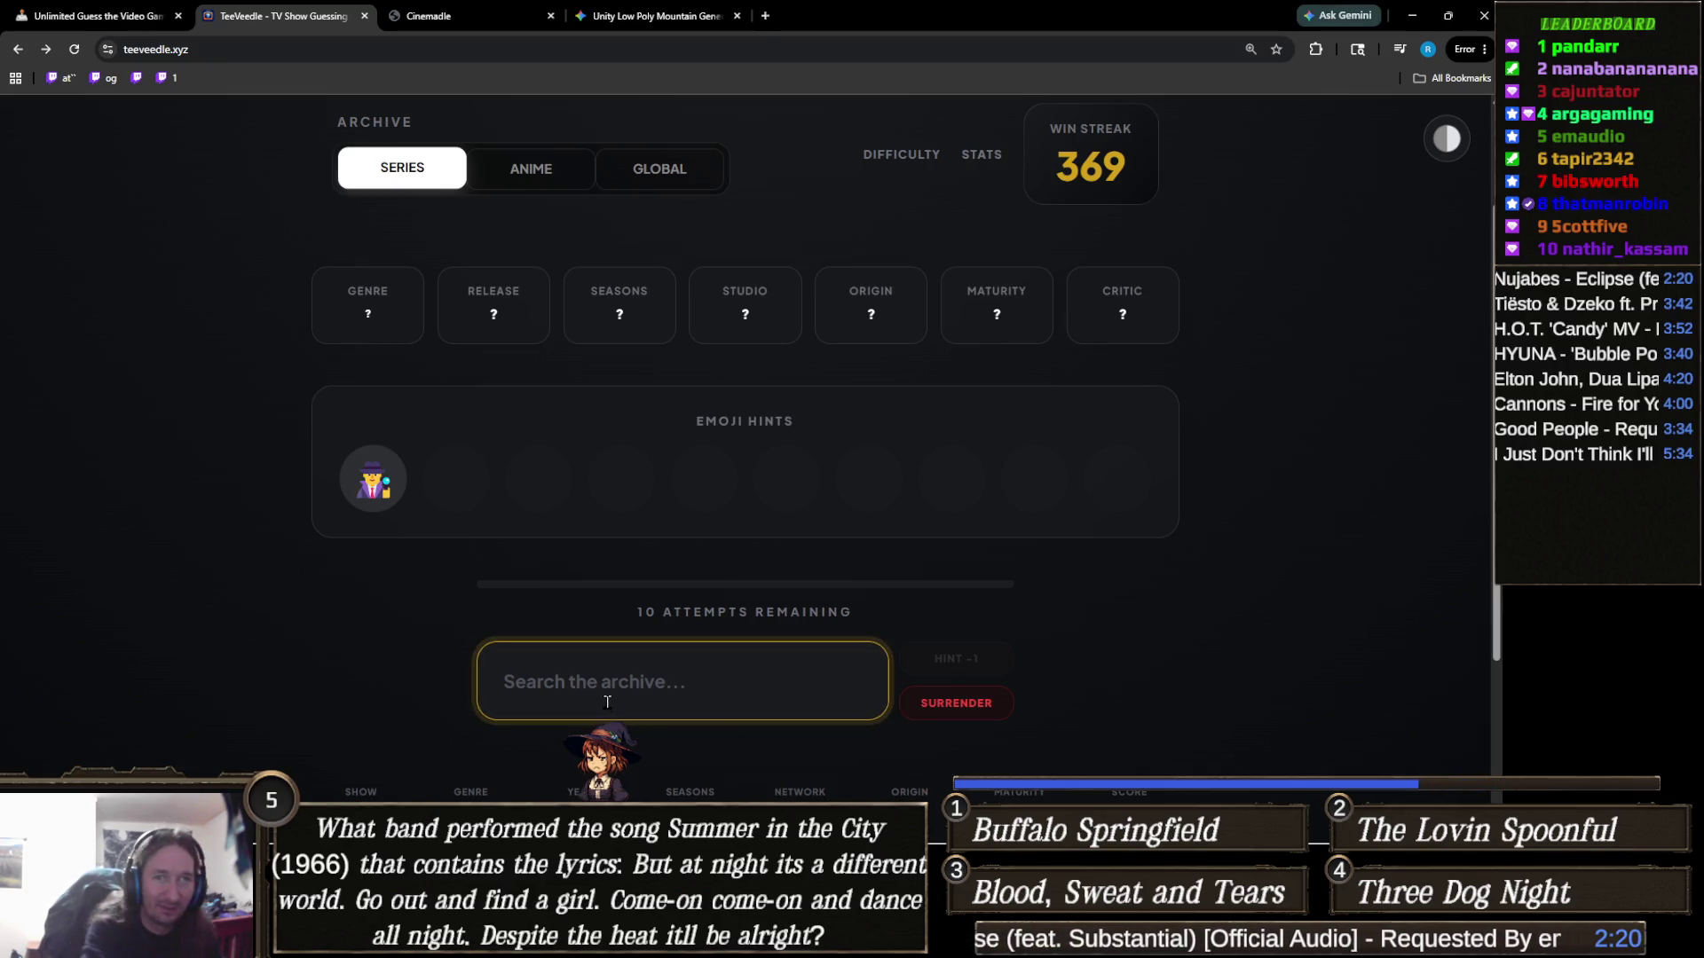
pyautogui.write('mindhu')
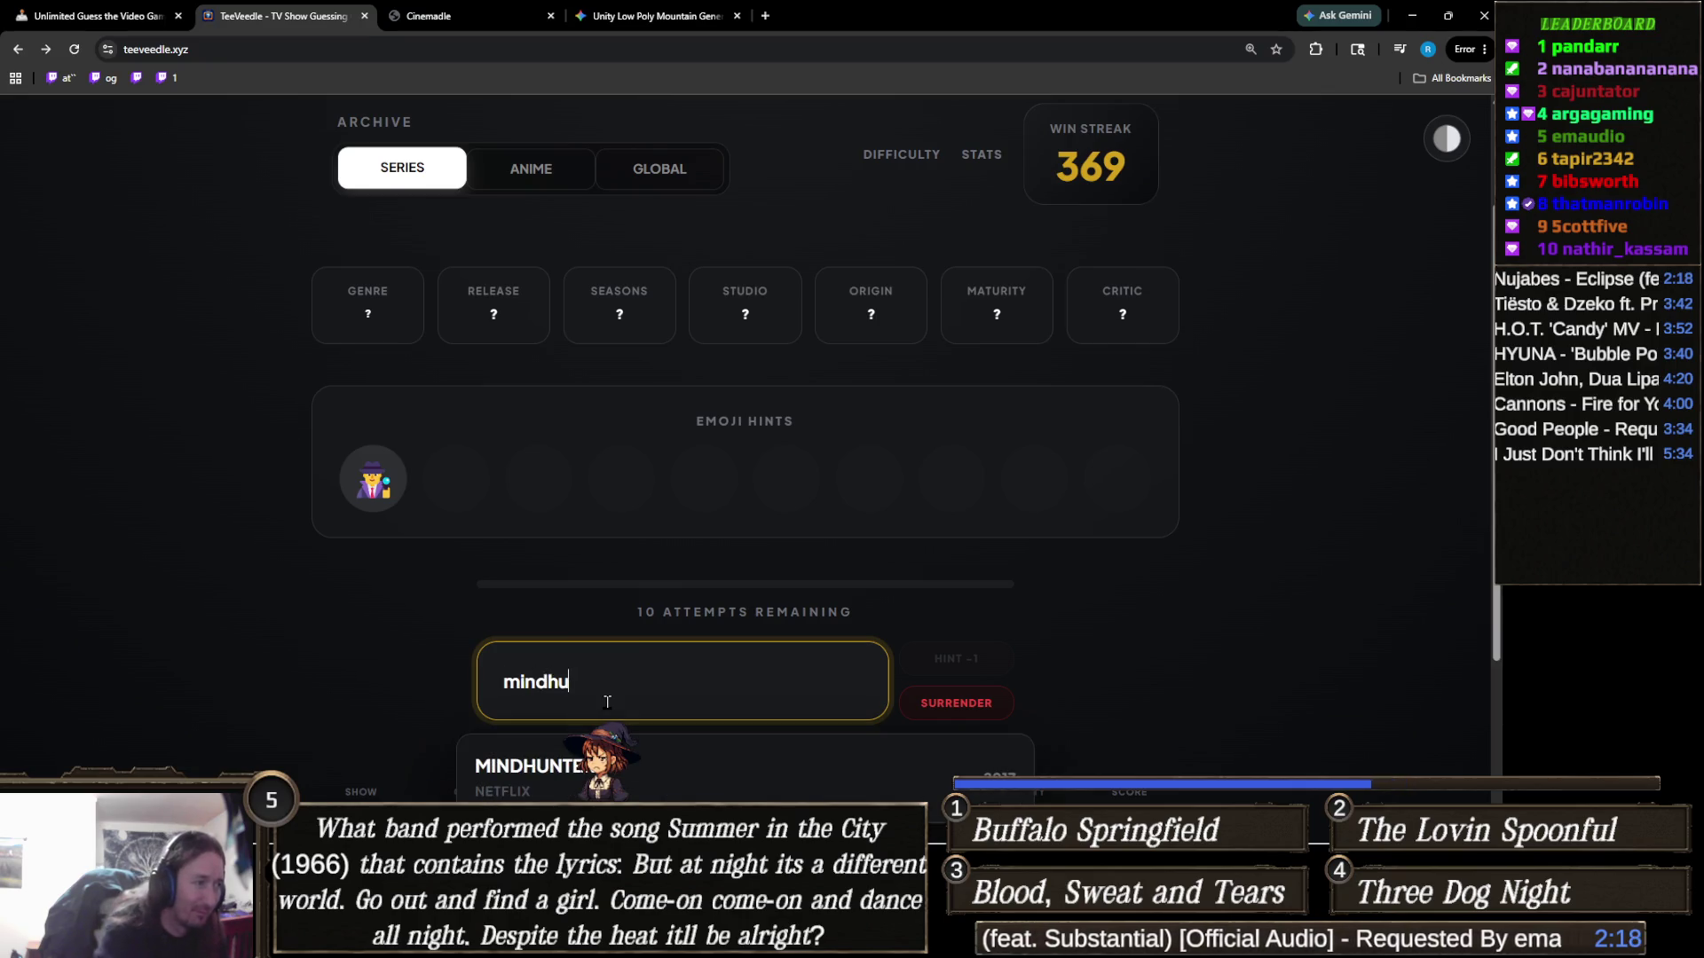
pyautogui.scroll(-1, 607, 702)
pyautogui.click(635, 720)
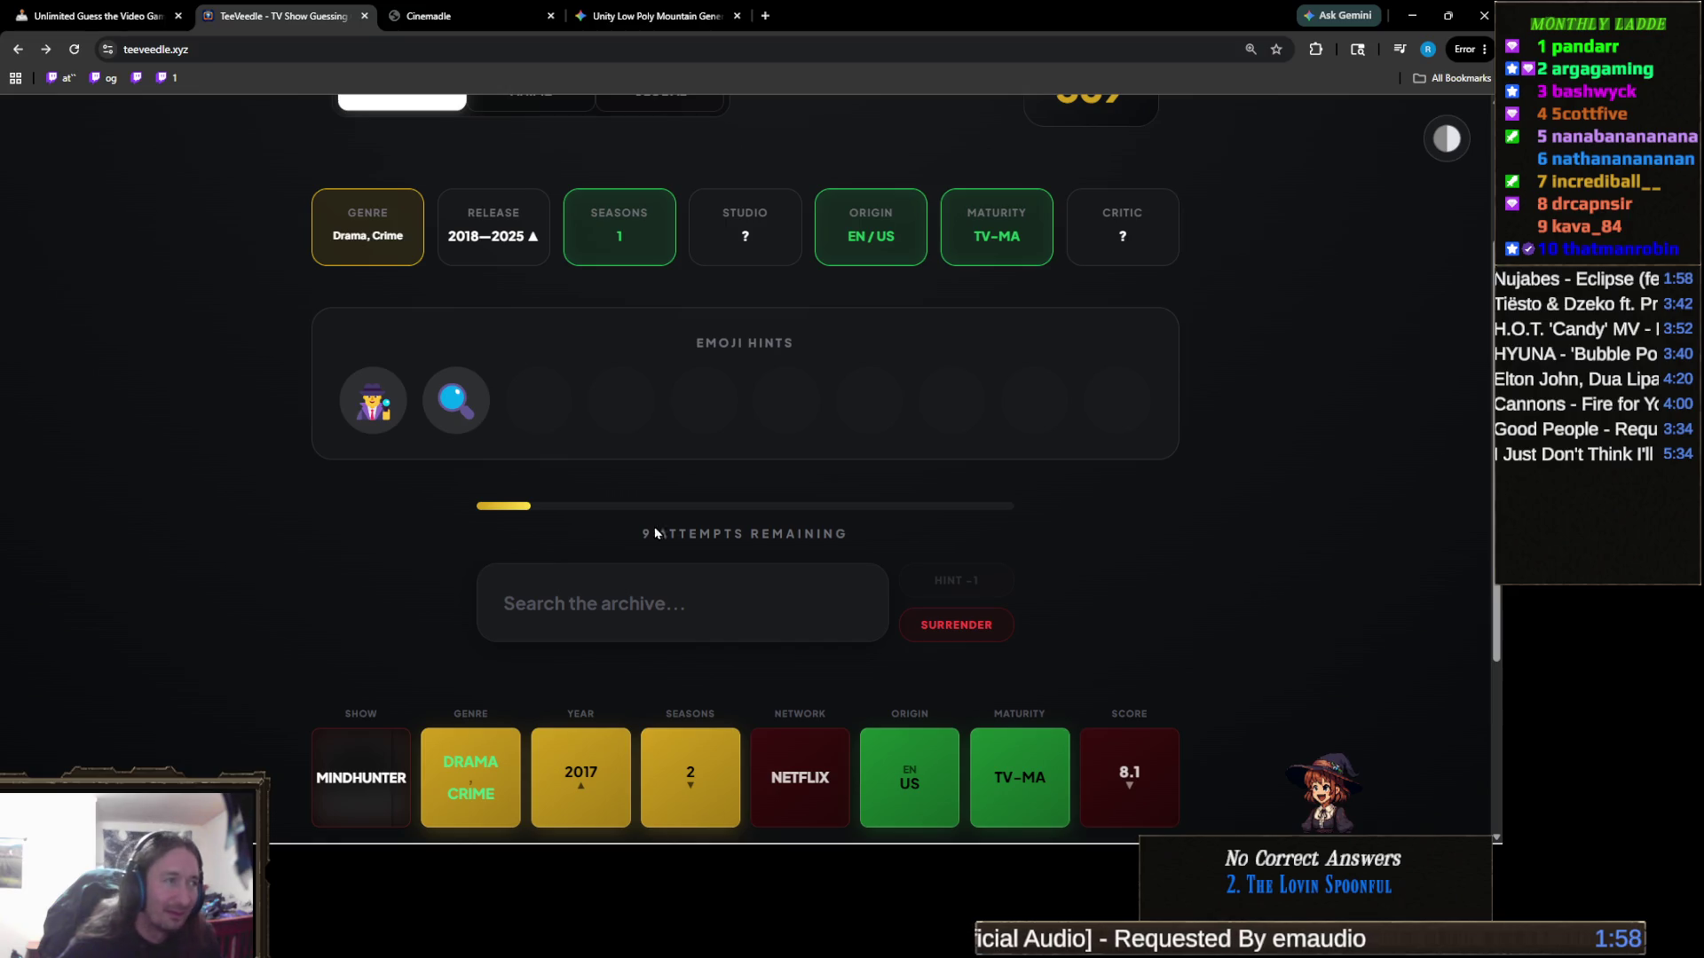
# Guess NCIS: Origins after discarding the 'ozar' and 'barry' searches
pyautogui.click(706, 597)
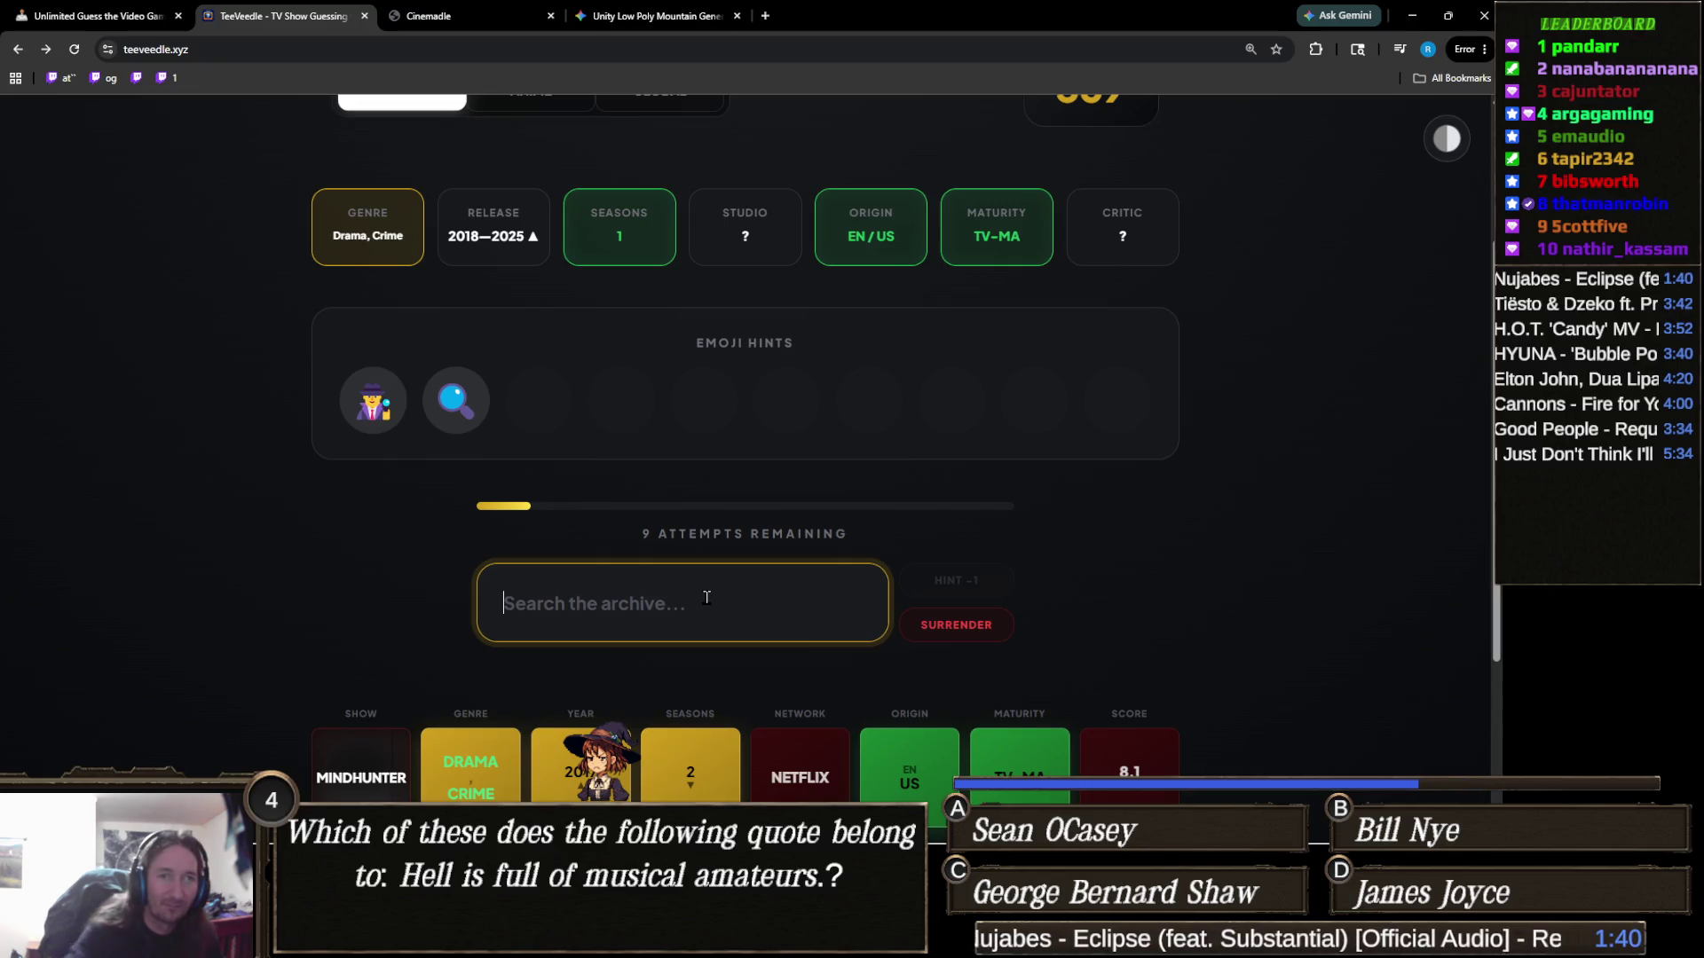
pyautogui.write('ozar')
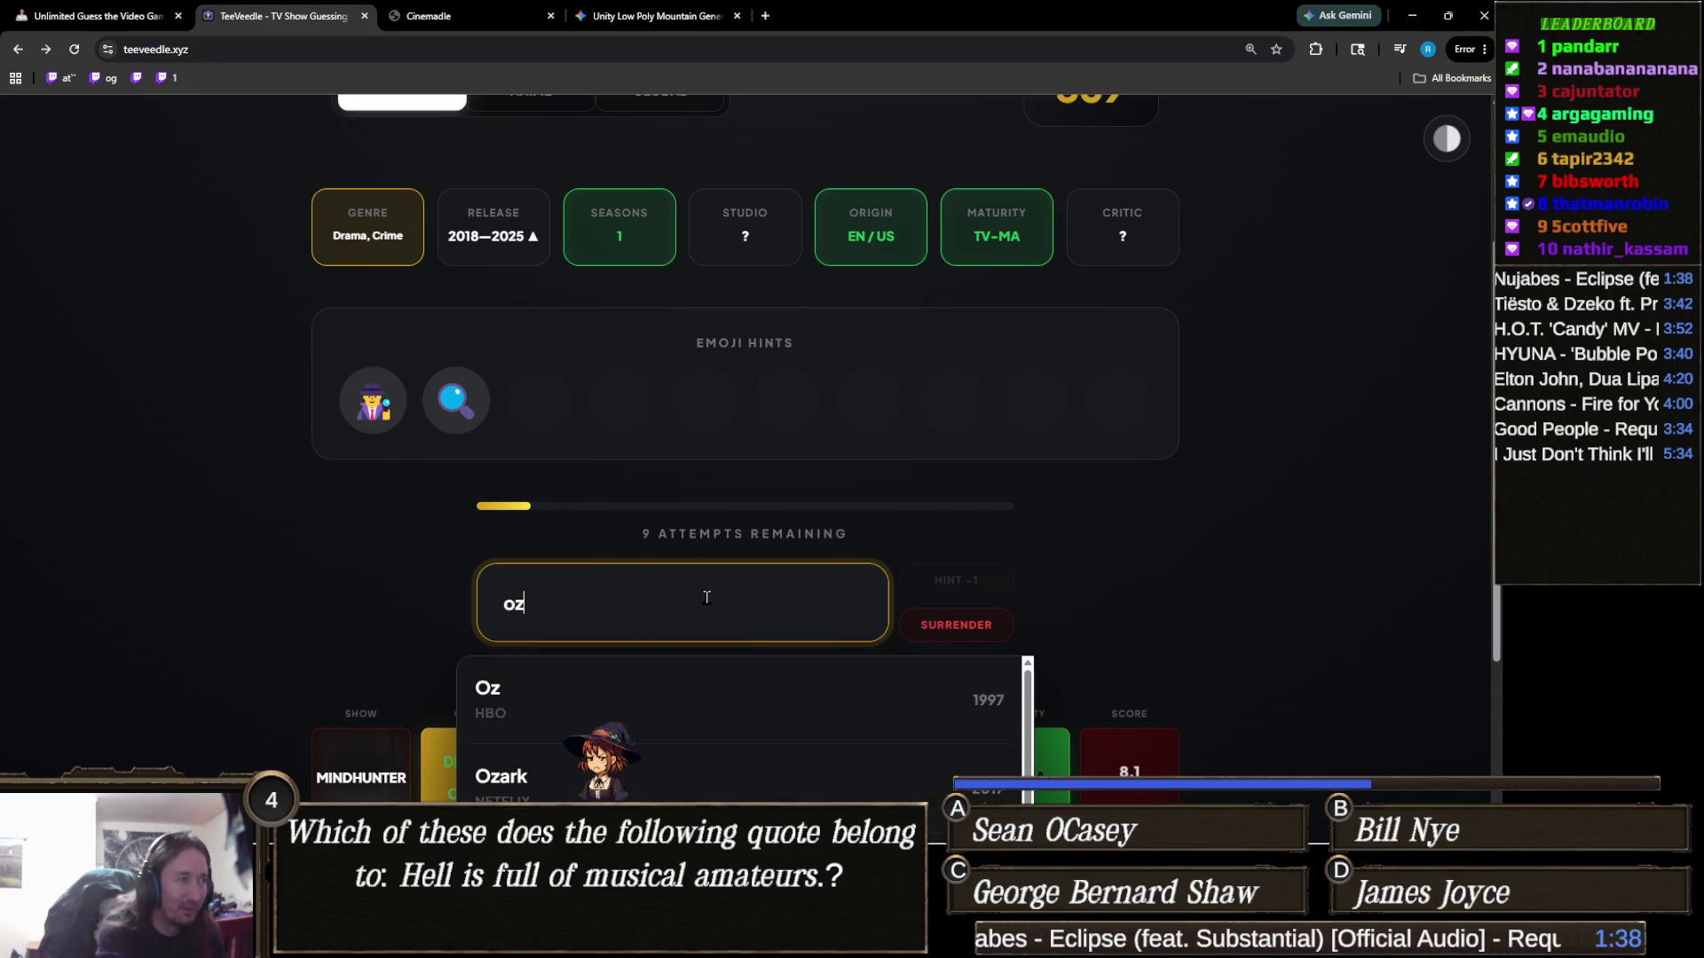
pyautogui.hotkey('ctrl', 'a')
pyautogui.press('BackSpace')
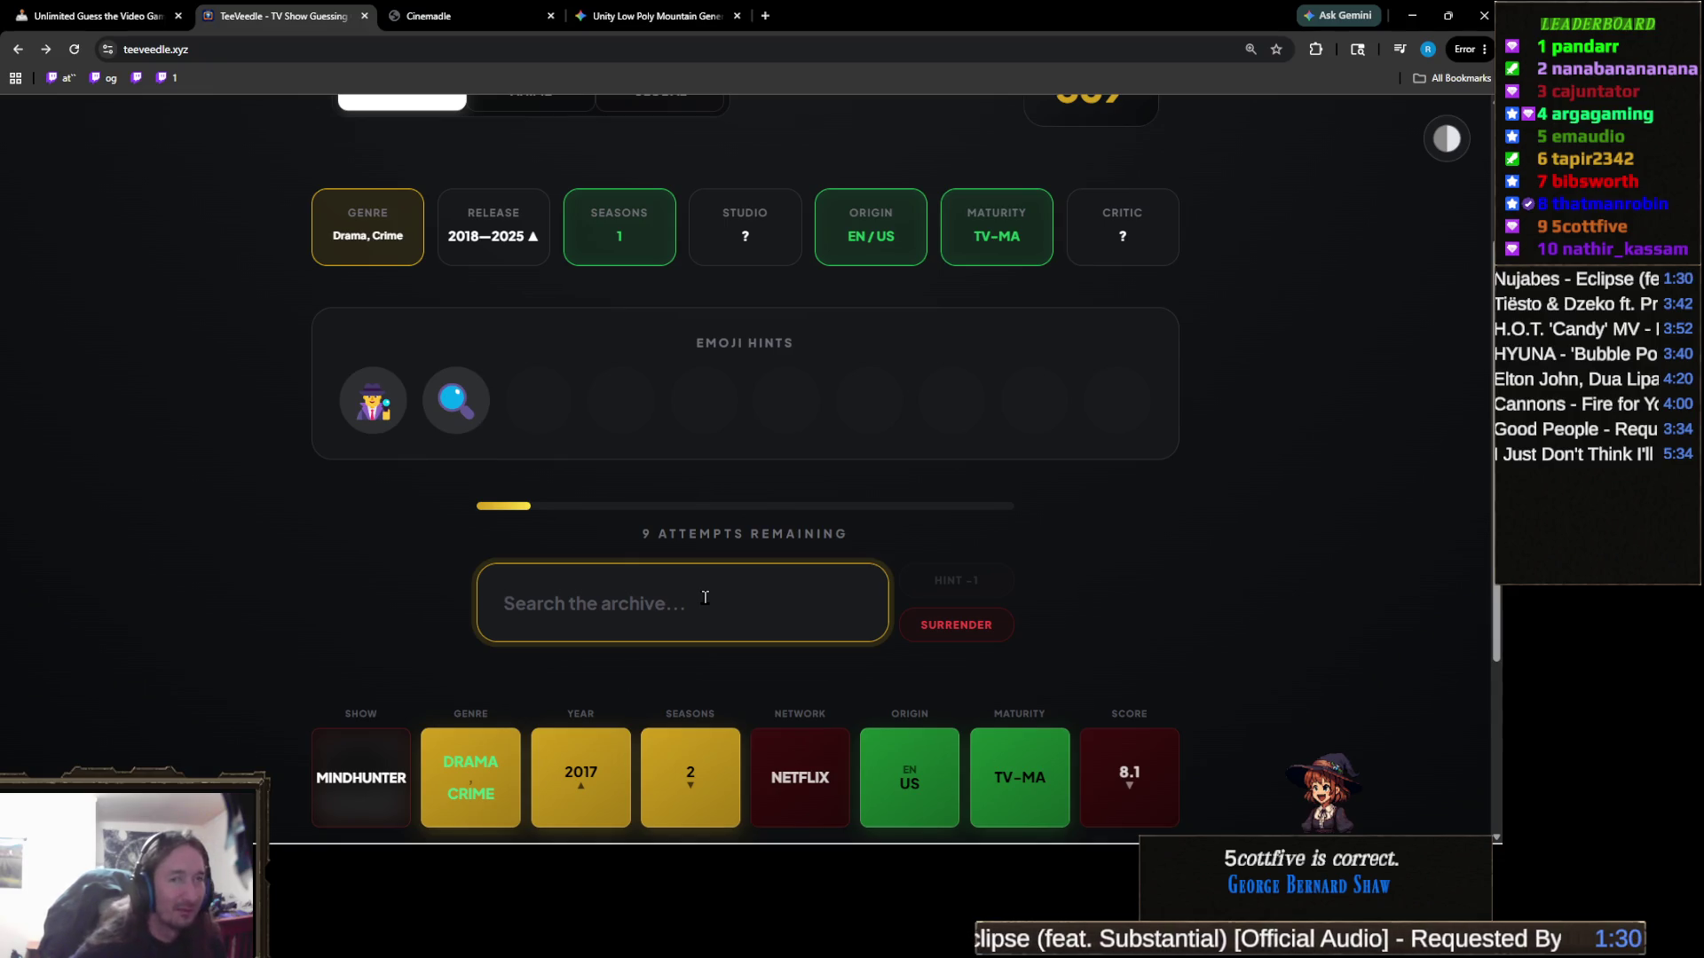
pyautogui.write('barry')
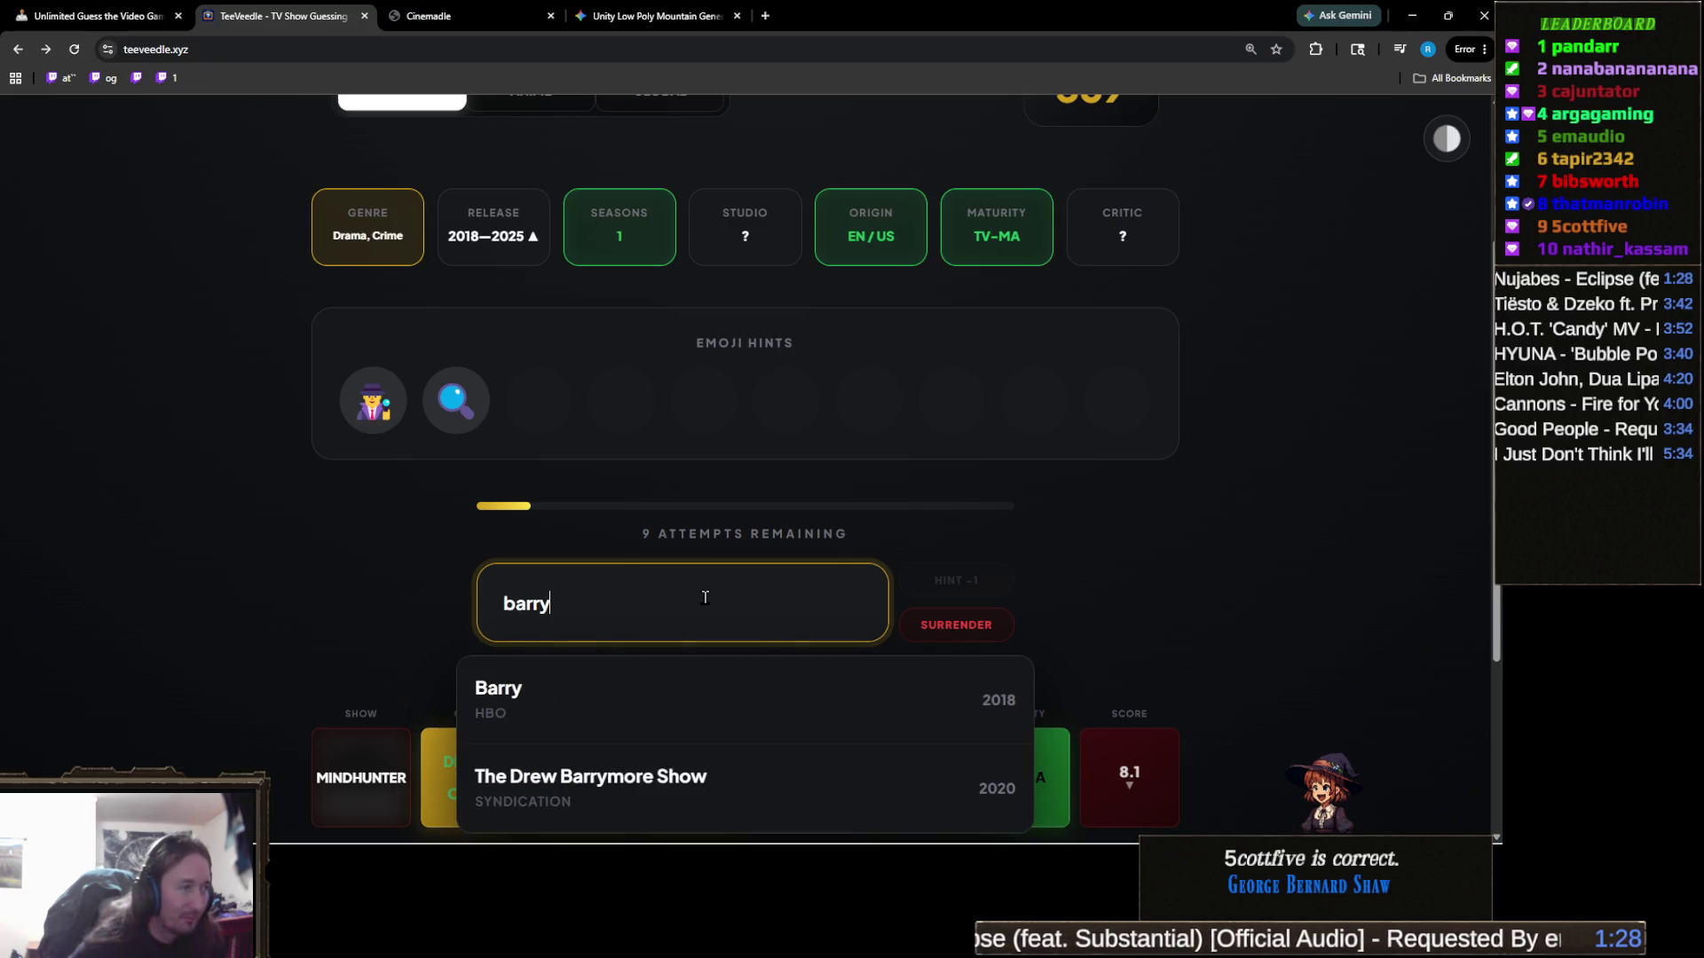
pyautogui.scroll(-3, 706, 597)
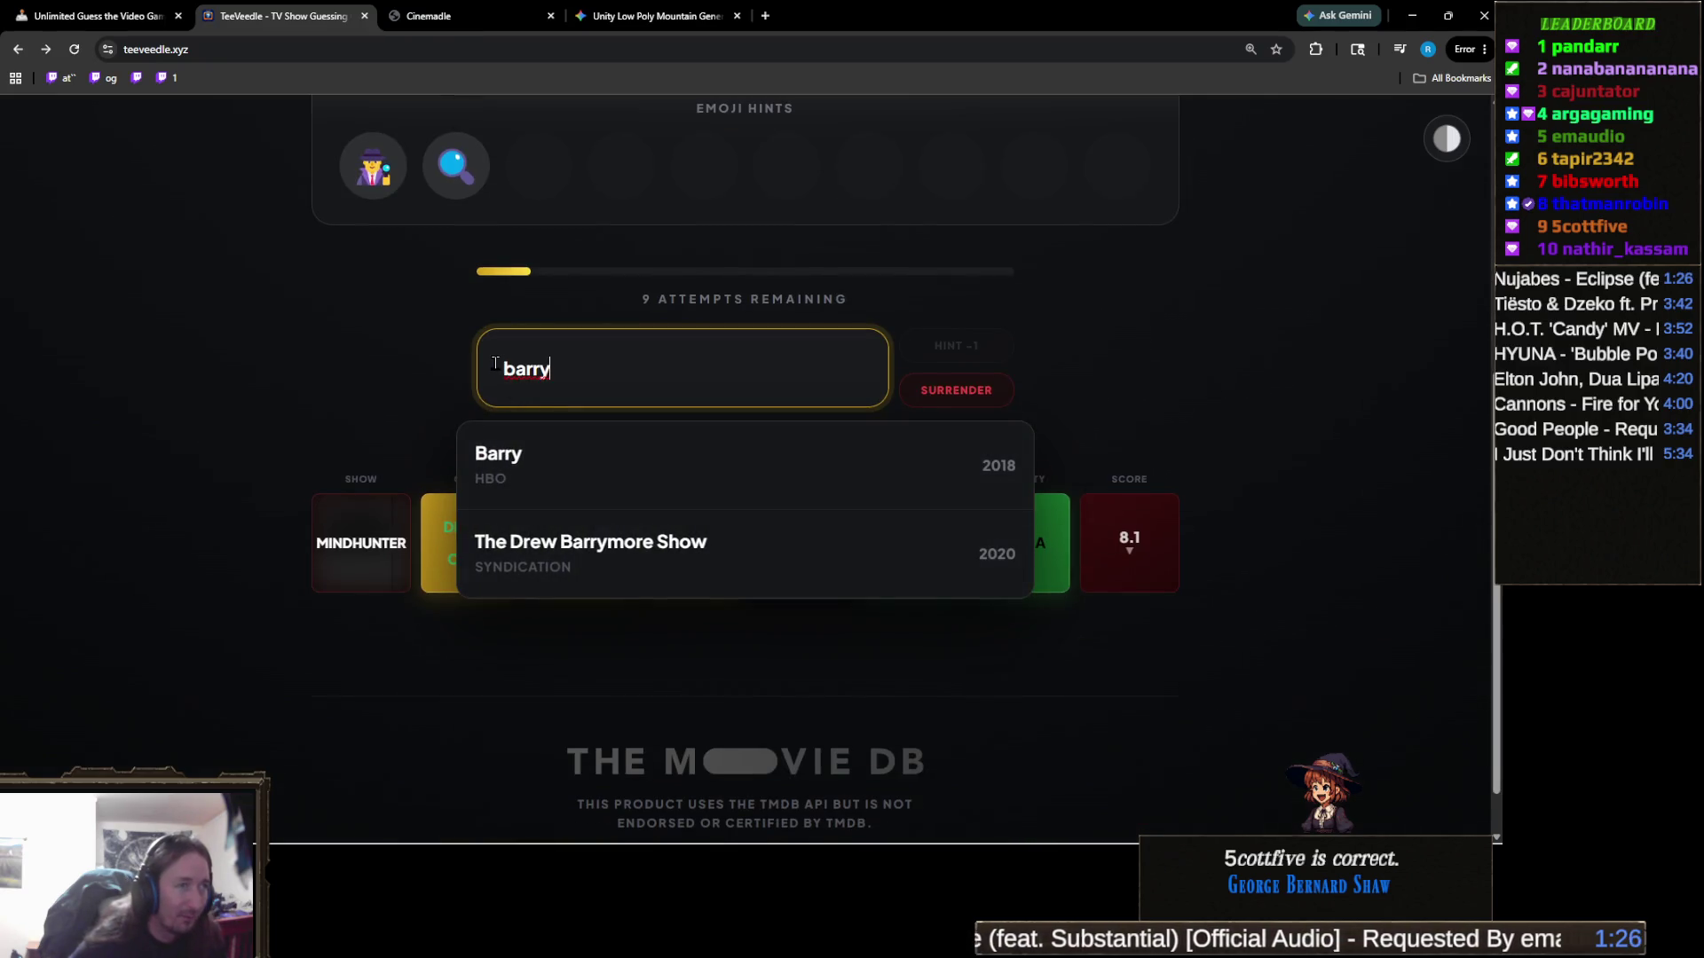
pyautogui.hotkey('ctrl', 'a')
pyautogui.write('ncis')
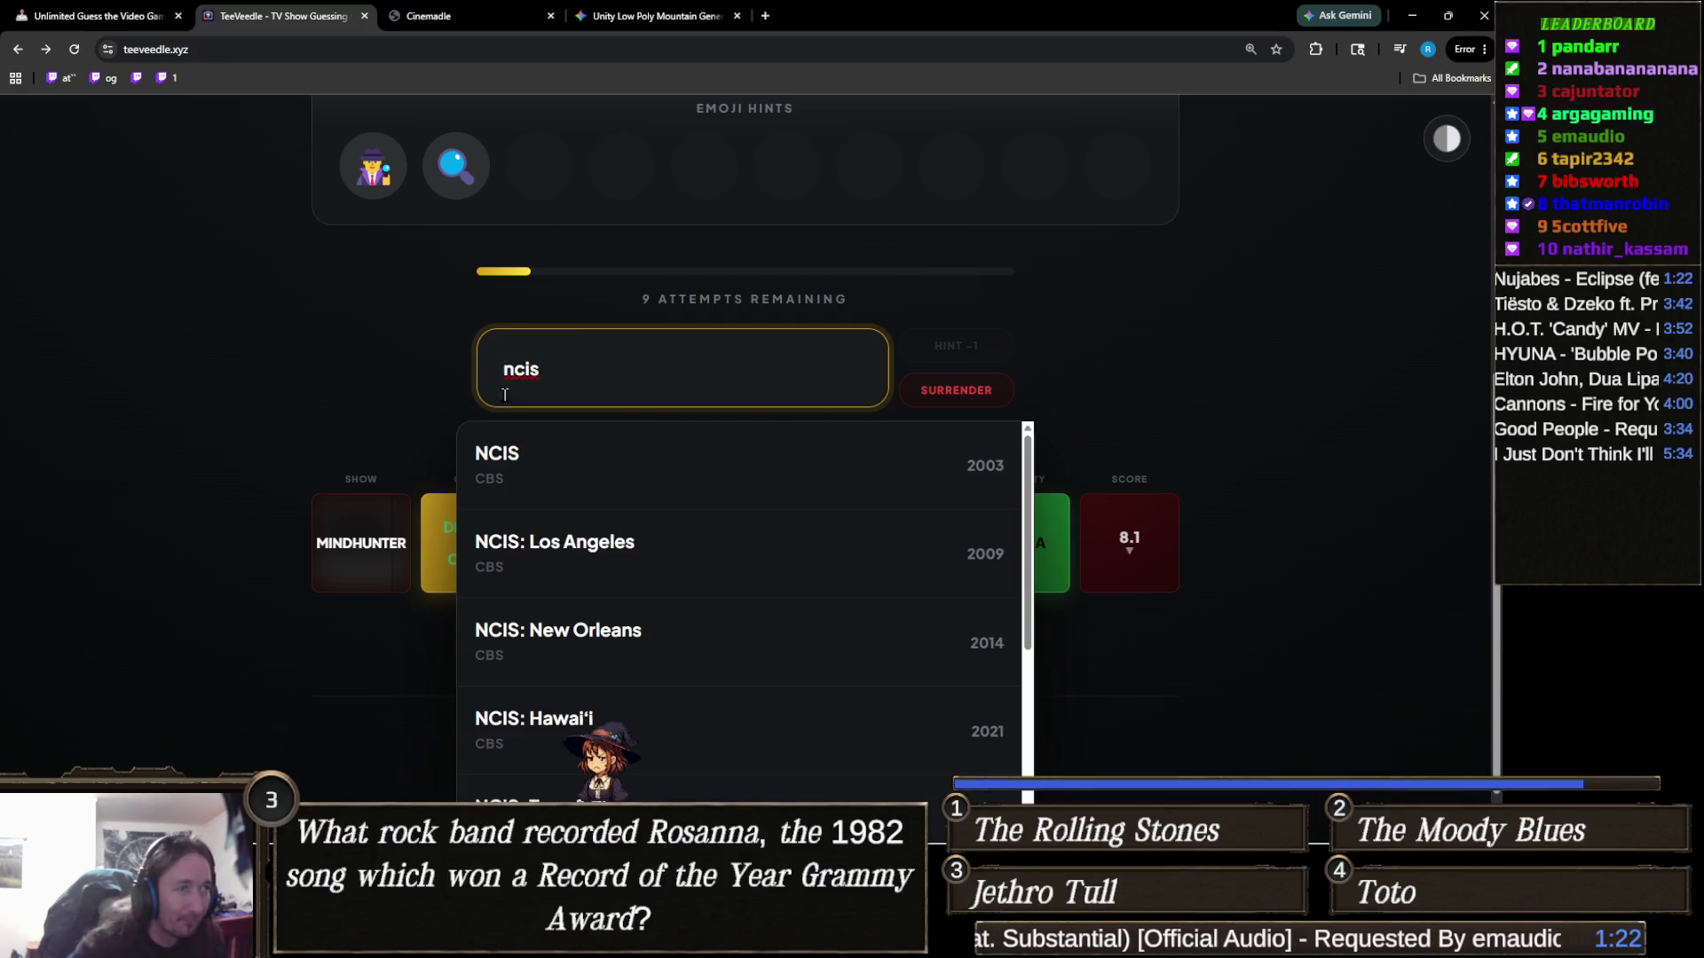
pyautogui.scroll(-3, 630, 546)
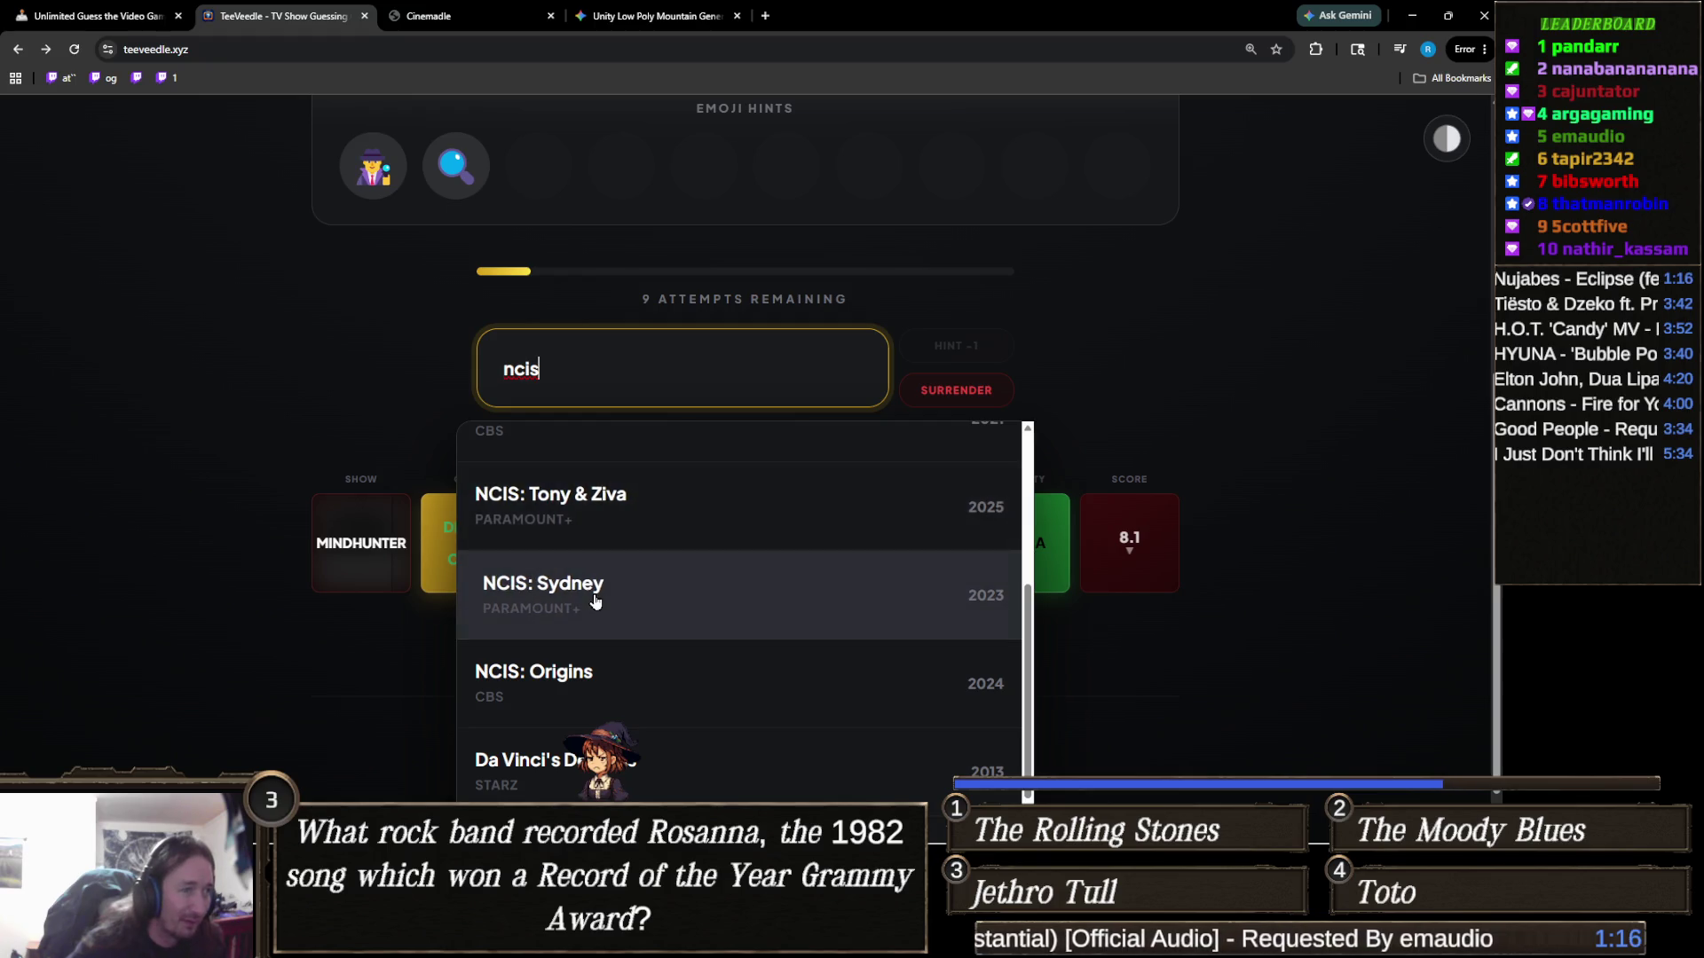
pyautogui.click(589, 688)
pyautogui.scroll(3, 293, 631)
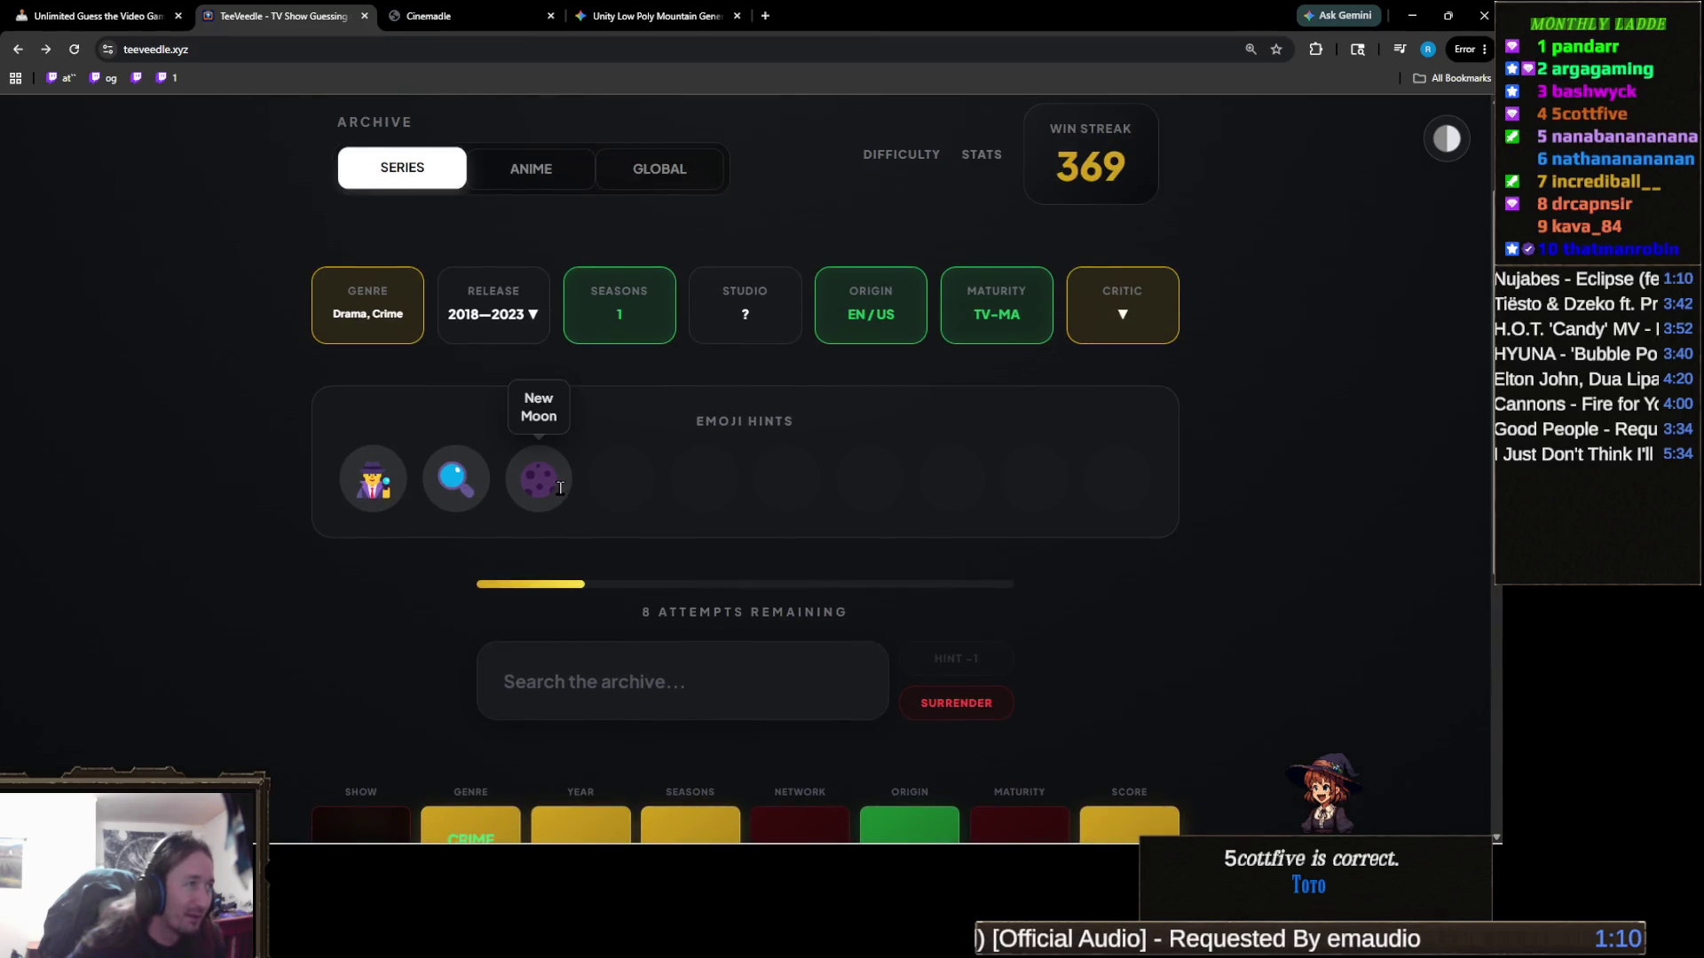
# Guess FBI as the next show
pyautogui.moveTo(471, 484)
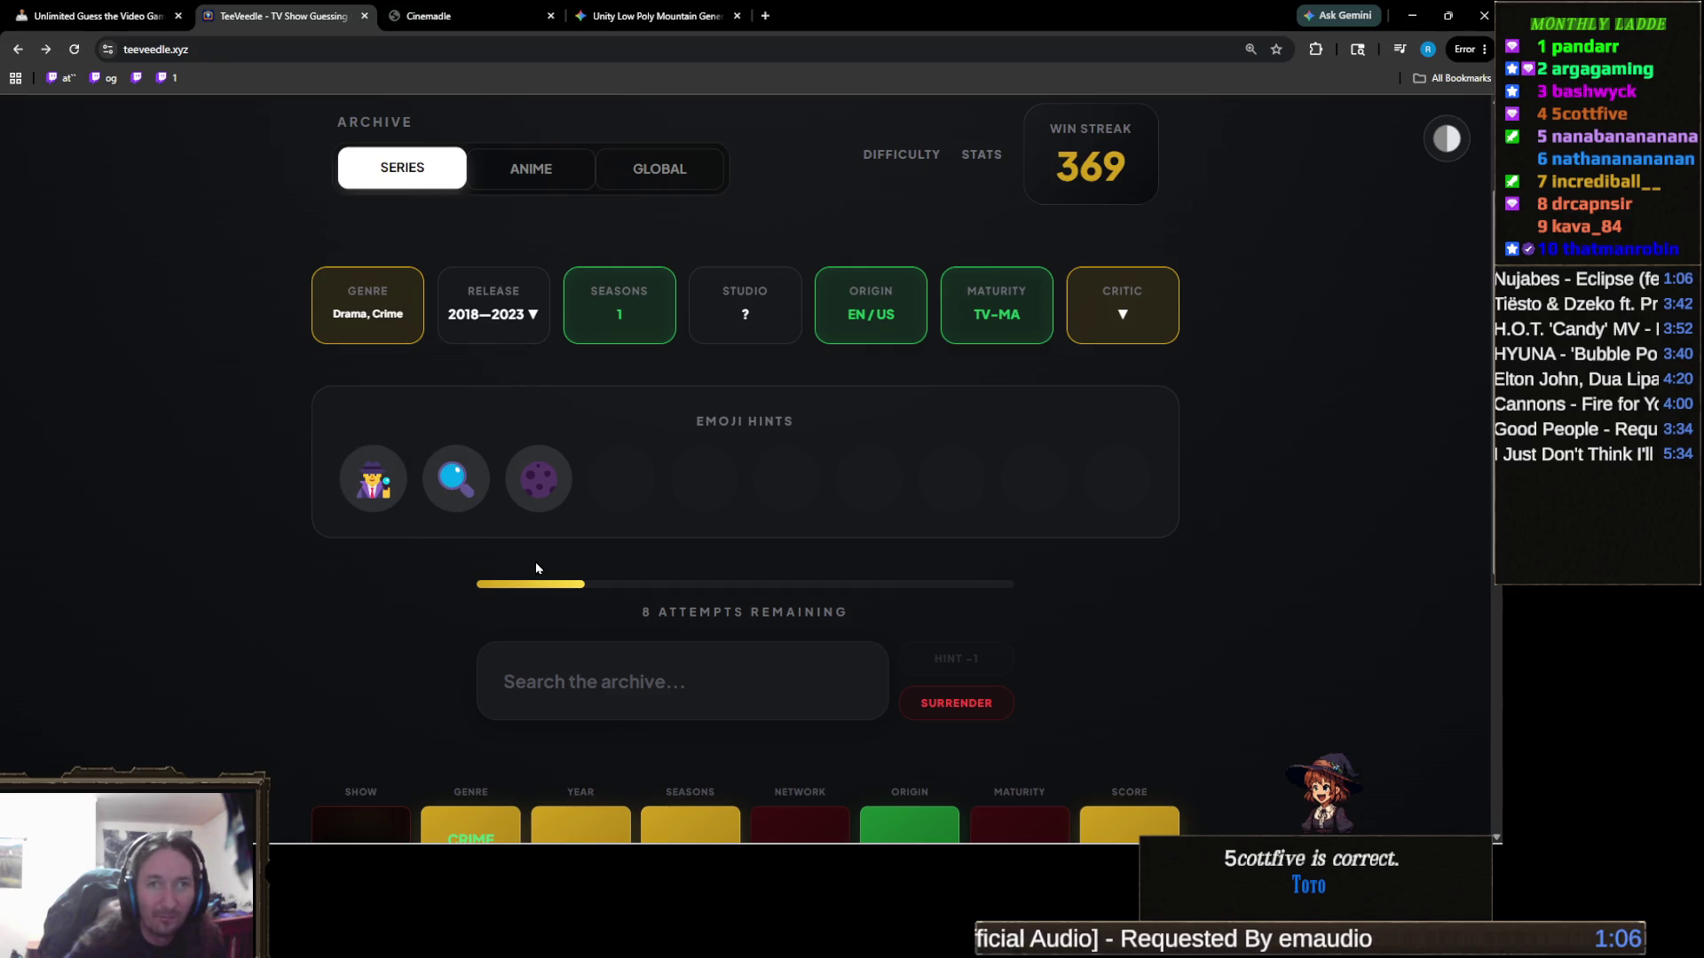
pyautogui.click(779, 687)
pyautogui.write('fbi')
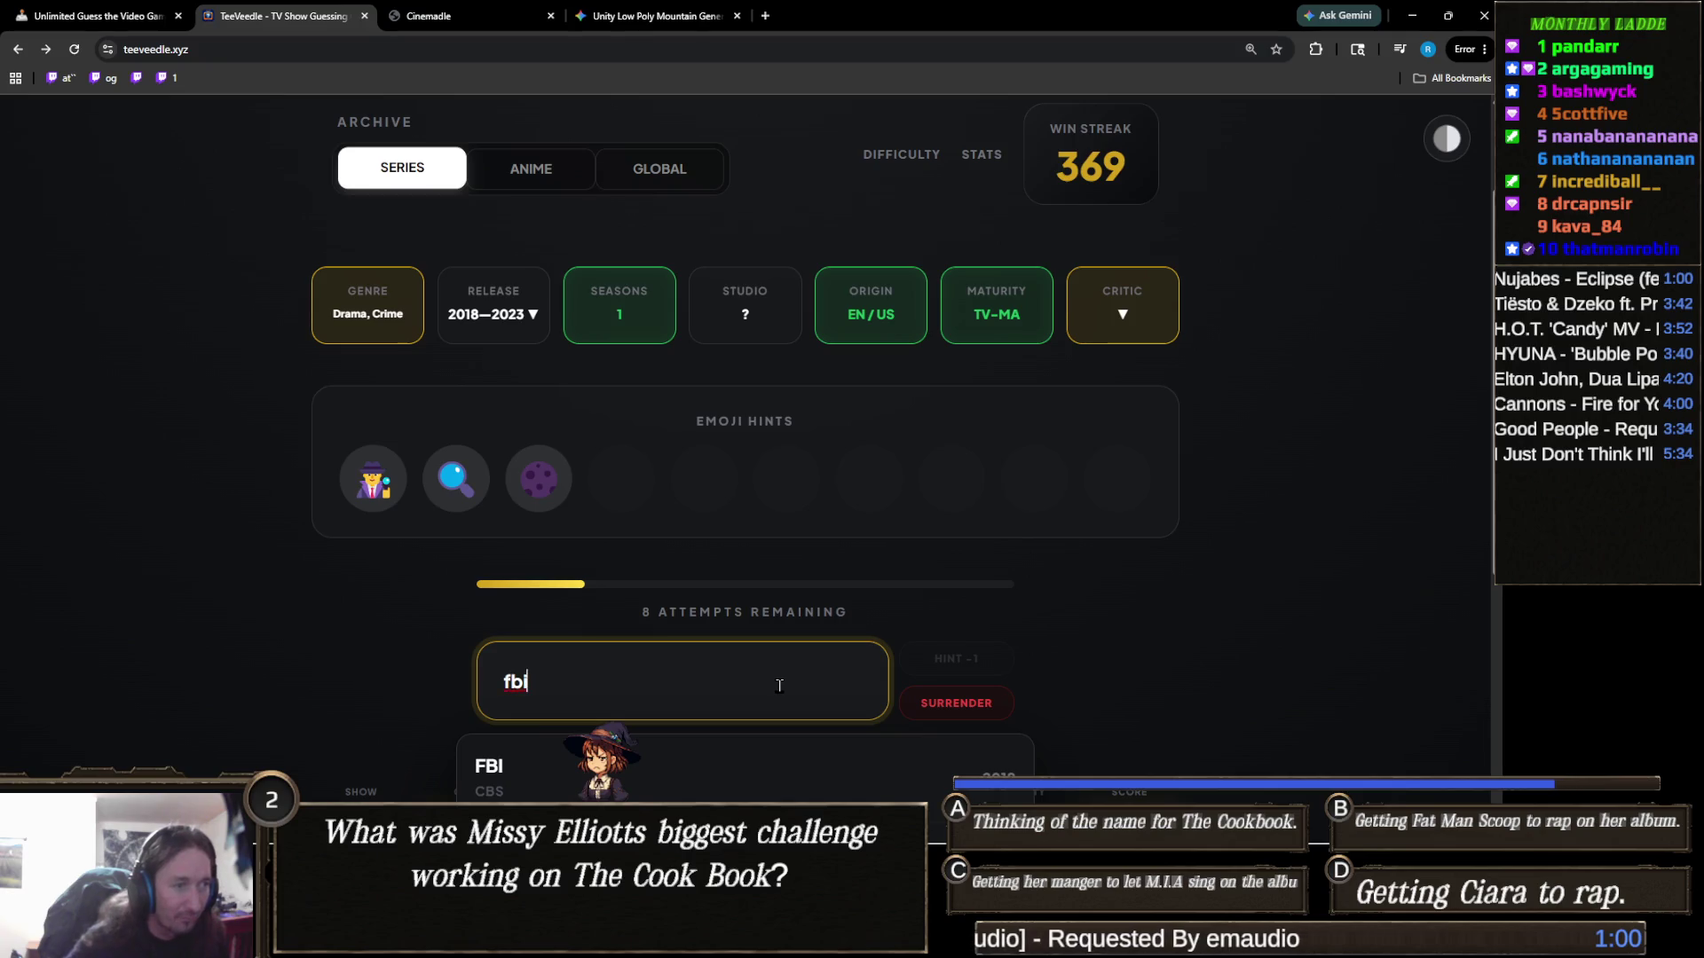
pyautogui.click(643, 768)
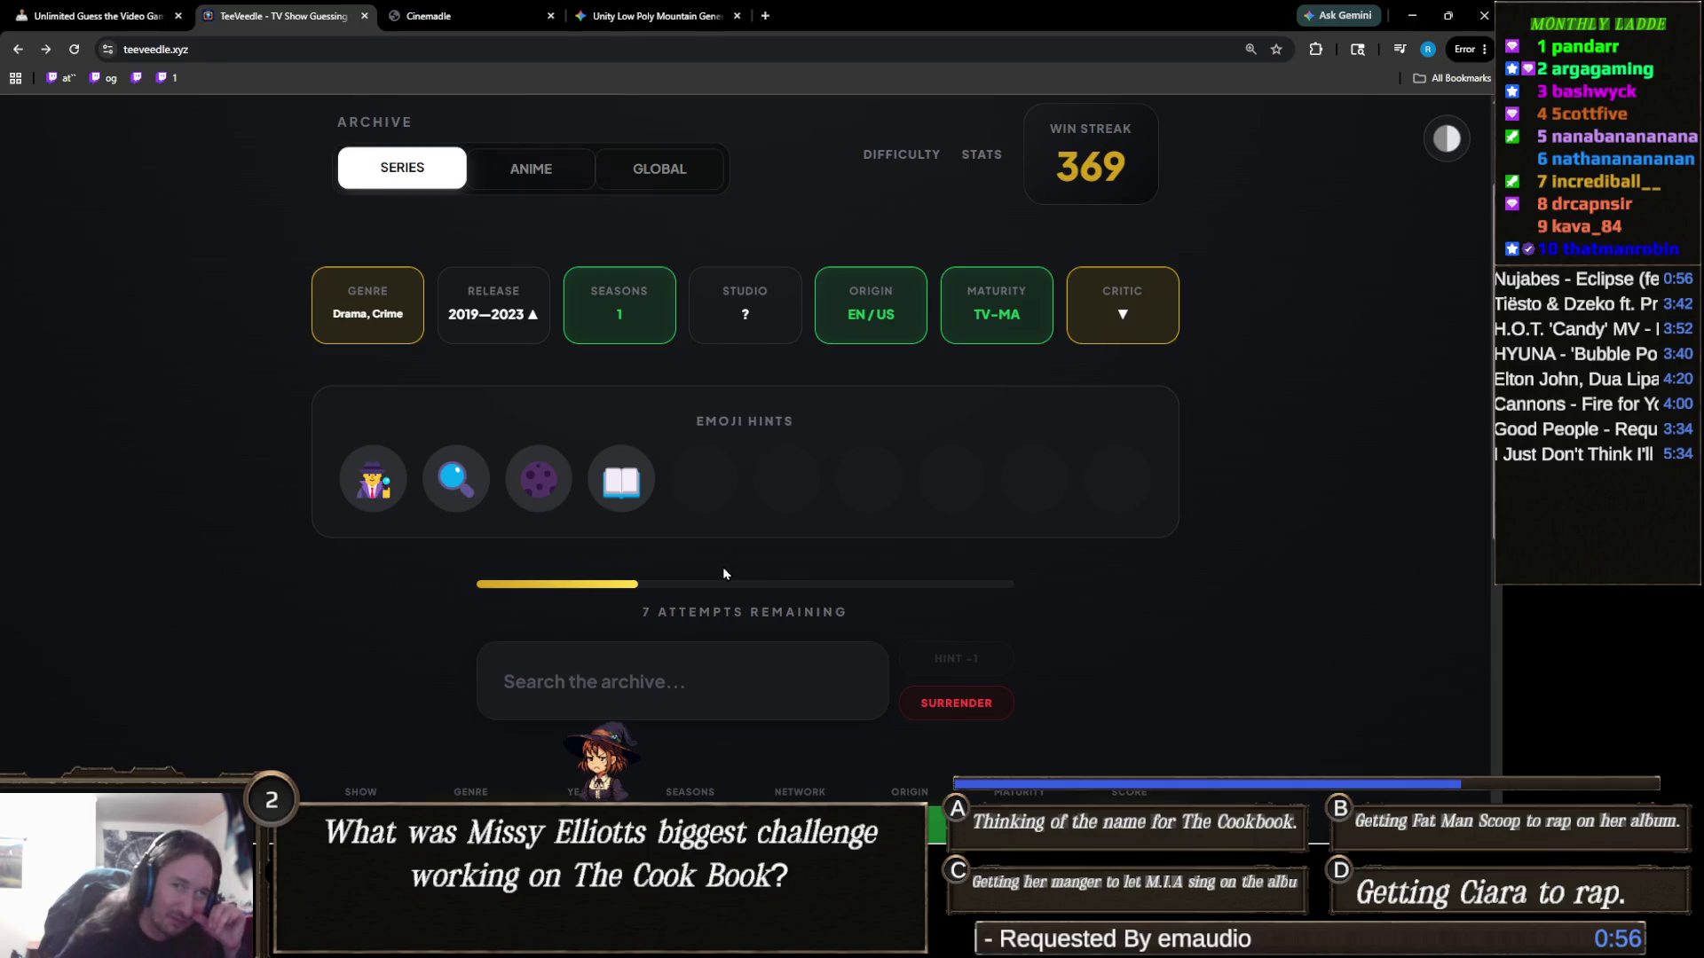
# Guess Wednesday, replacing the 'hawaii' search text
pyautogui.click(706, 661)
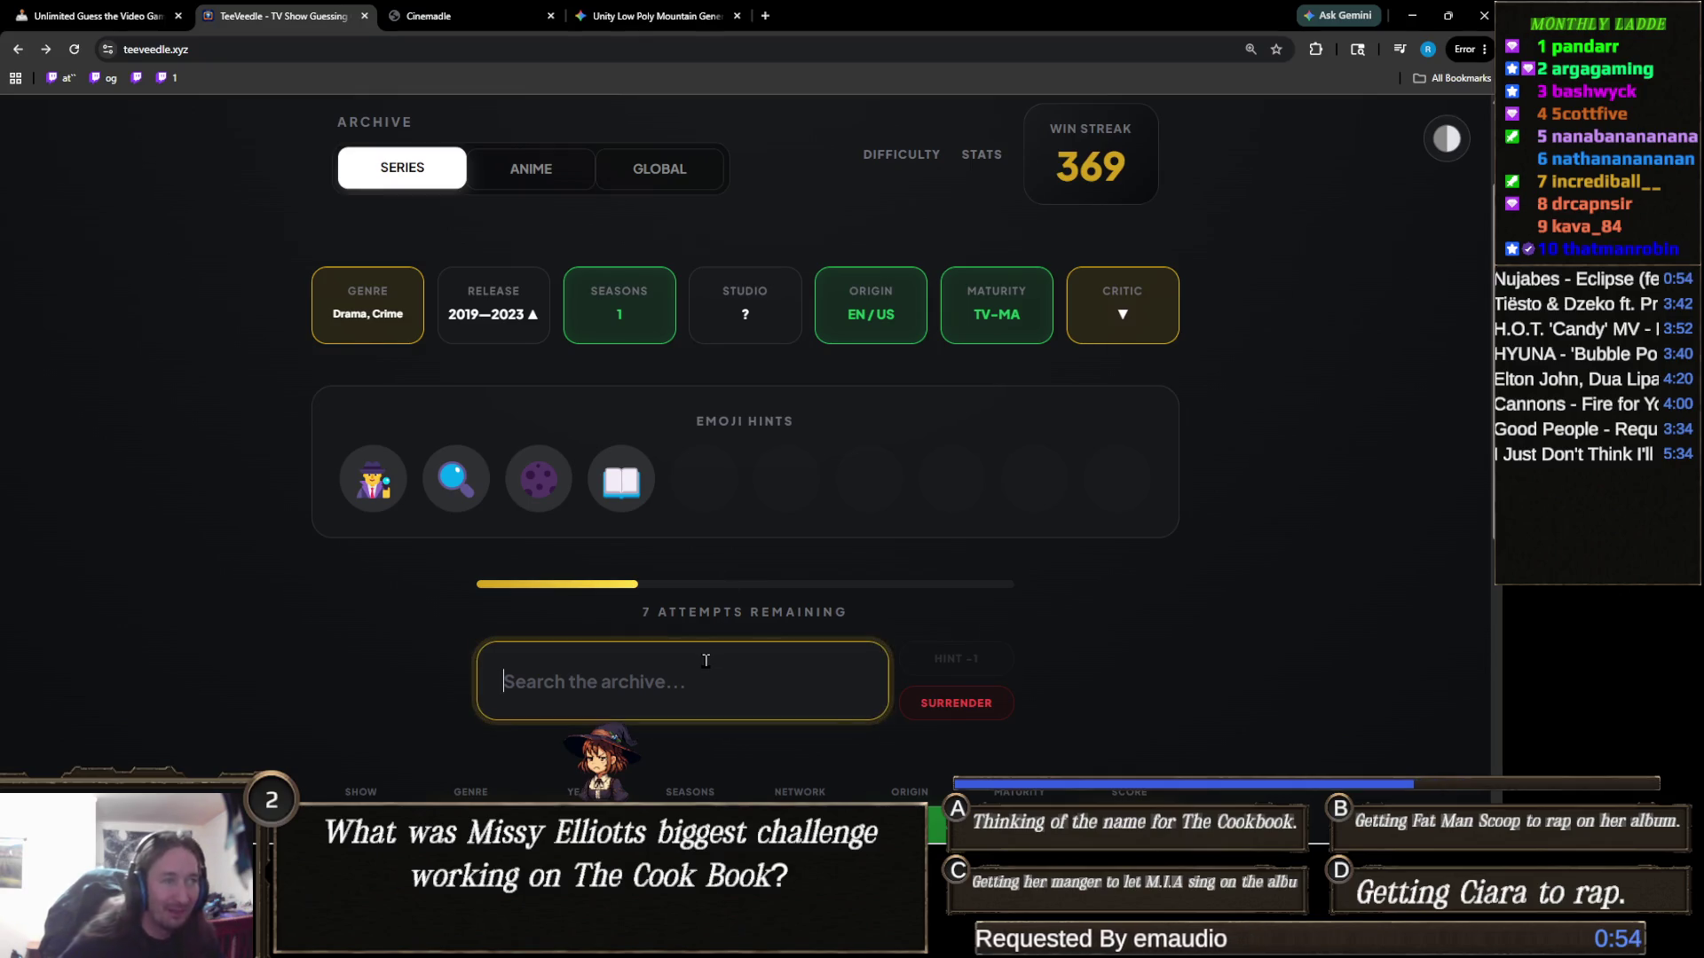
pyautogui.write('haw')
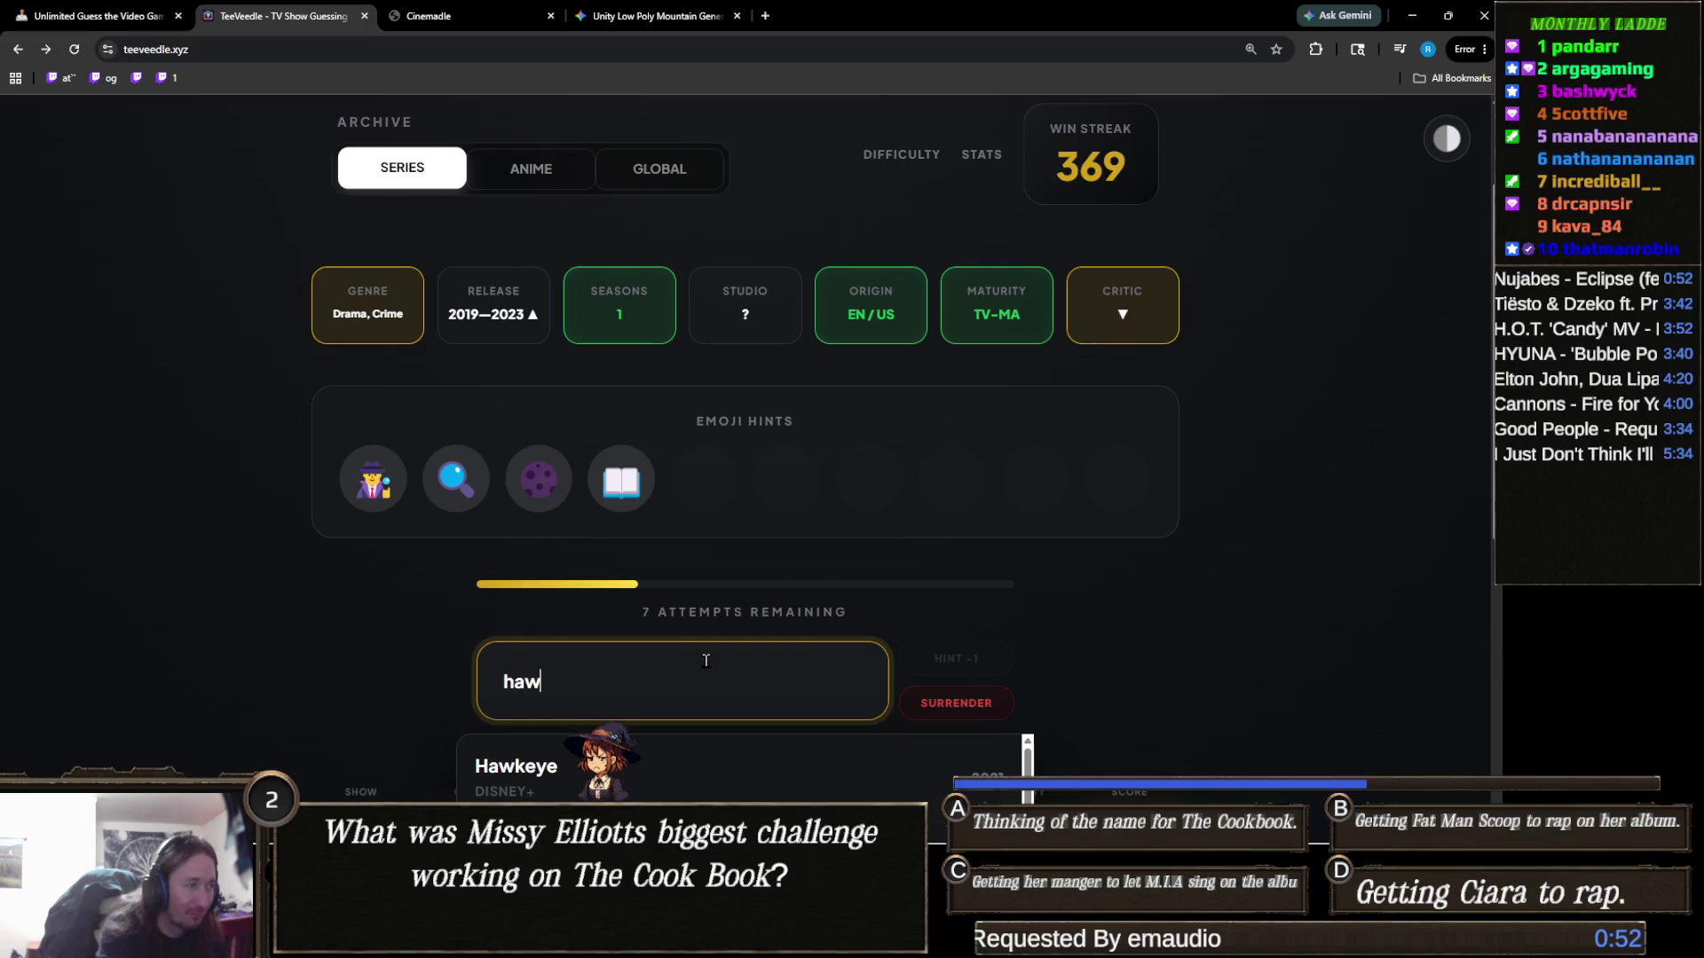
pyautogui.write('aii')
pyautogui.scroll(-2, 508, 582)
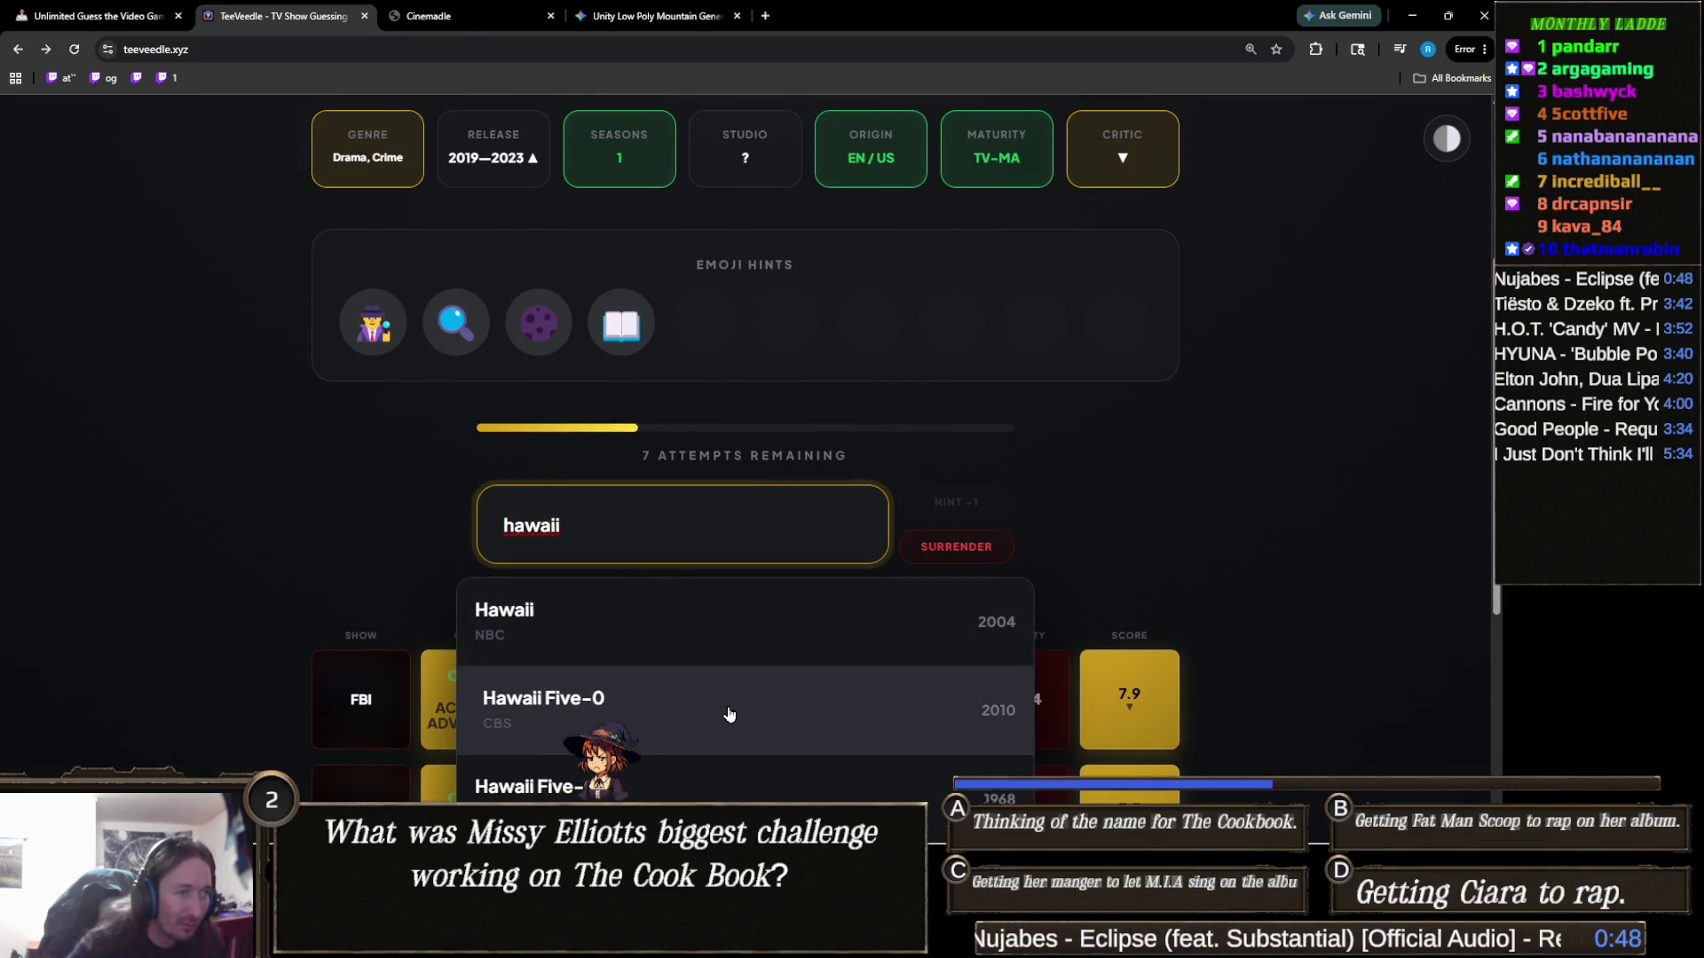
pyautogui.scroll(-3, 541, 627)
pyautogui.scroll(4, 497, 577)
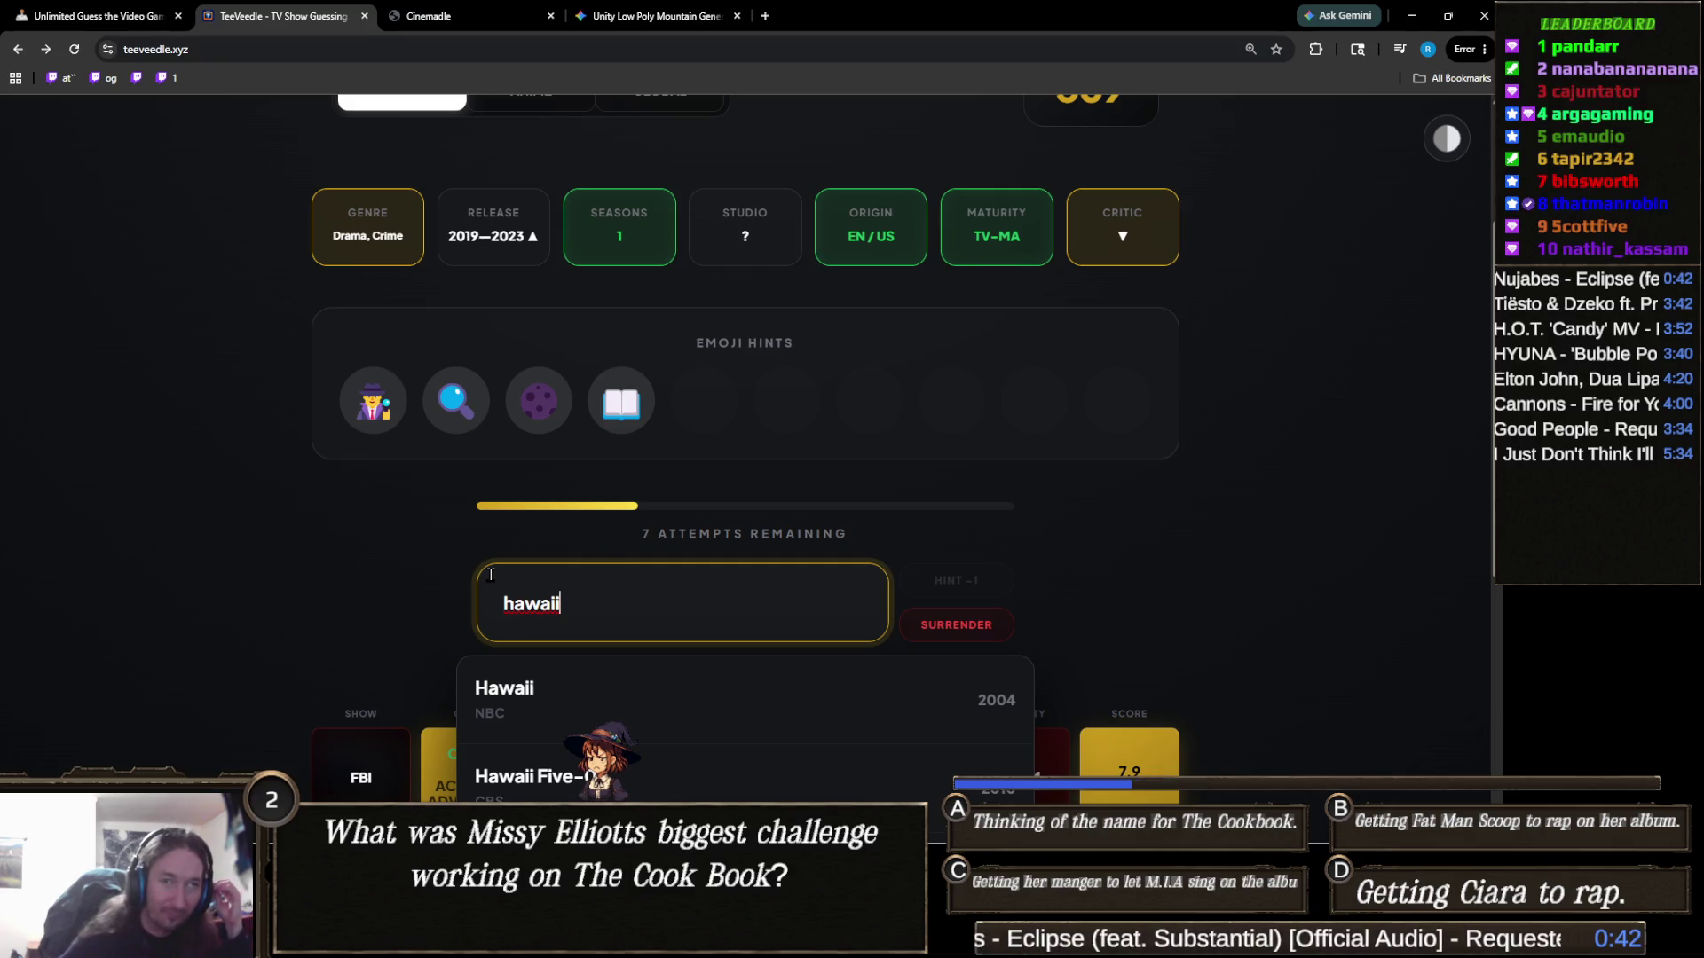
pyautogui.scroll(2, 493, 577)
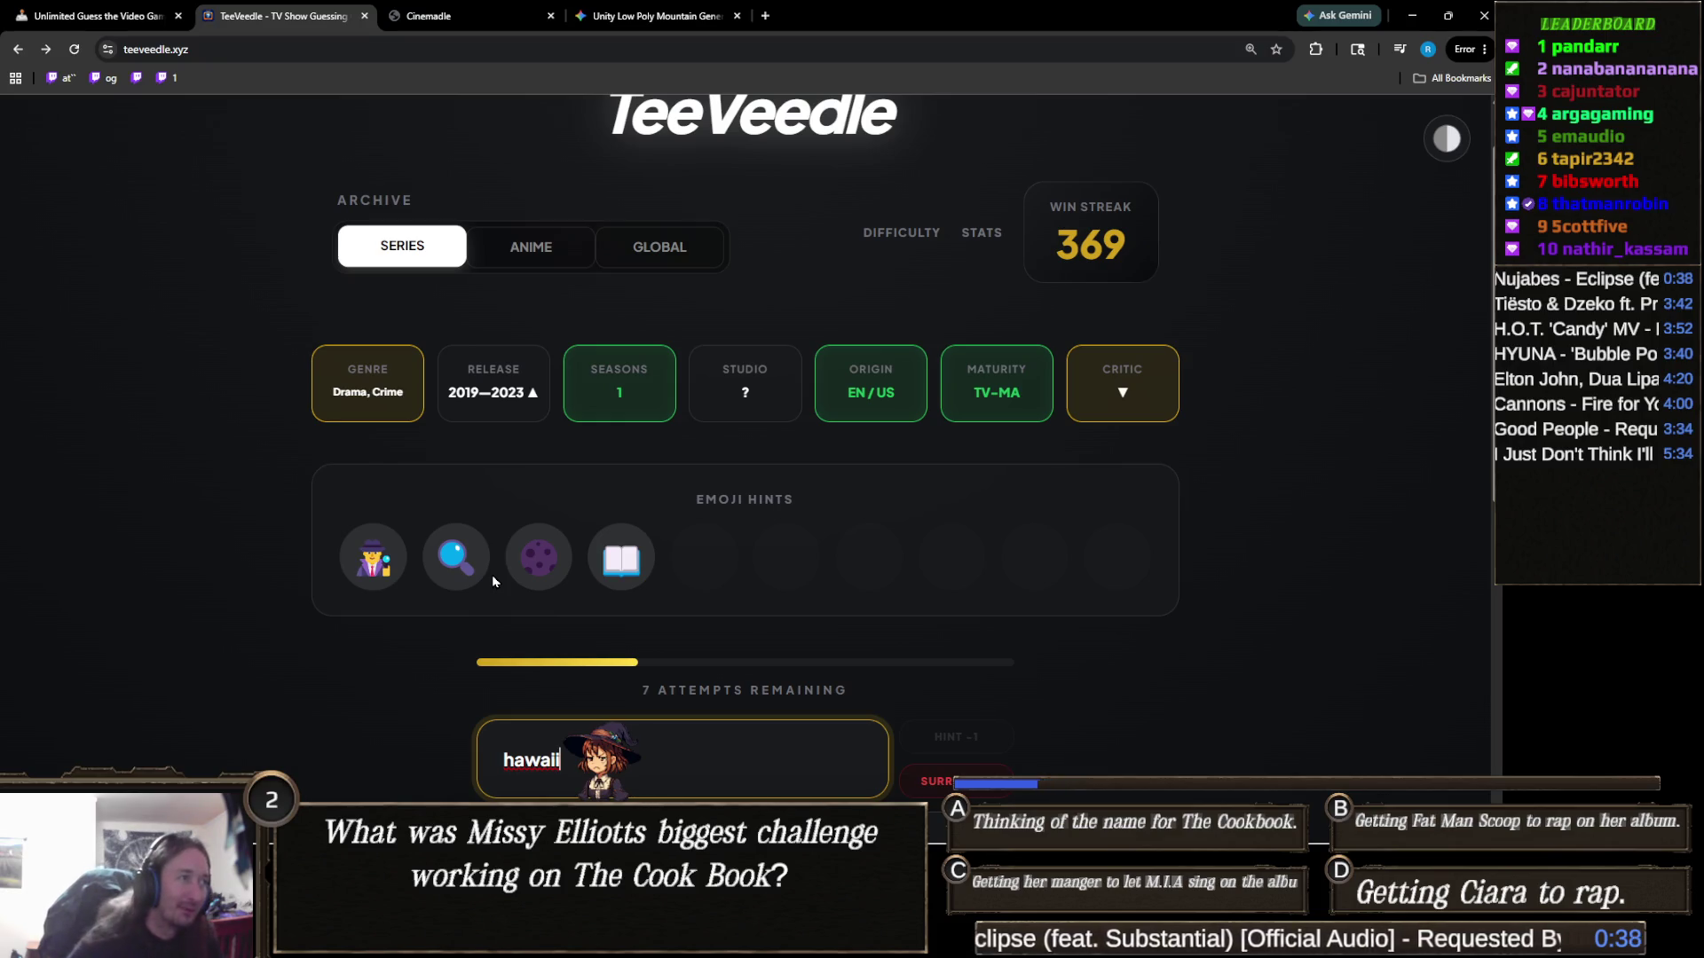
pyautogui.scroll(-2, 374, 507)
pyautogui.doubleClick(544, 608)
pyautogui.write('wed')
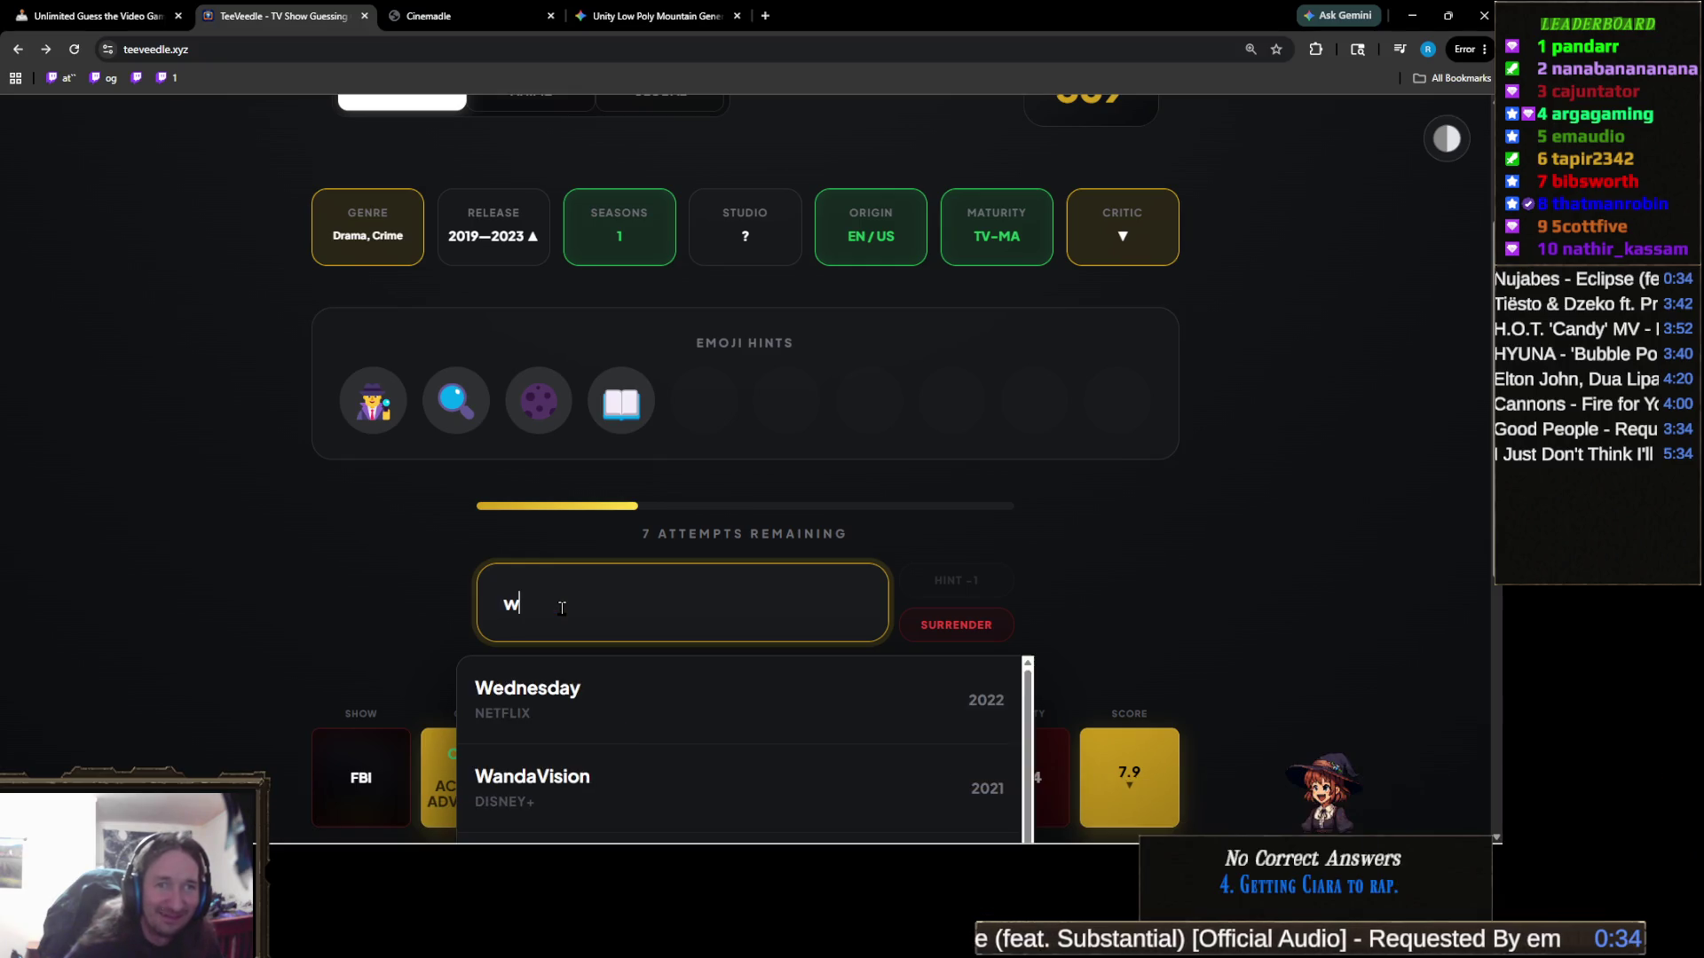
pyautogui.click(573, 695)
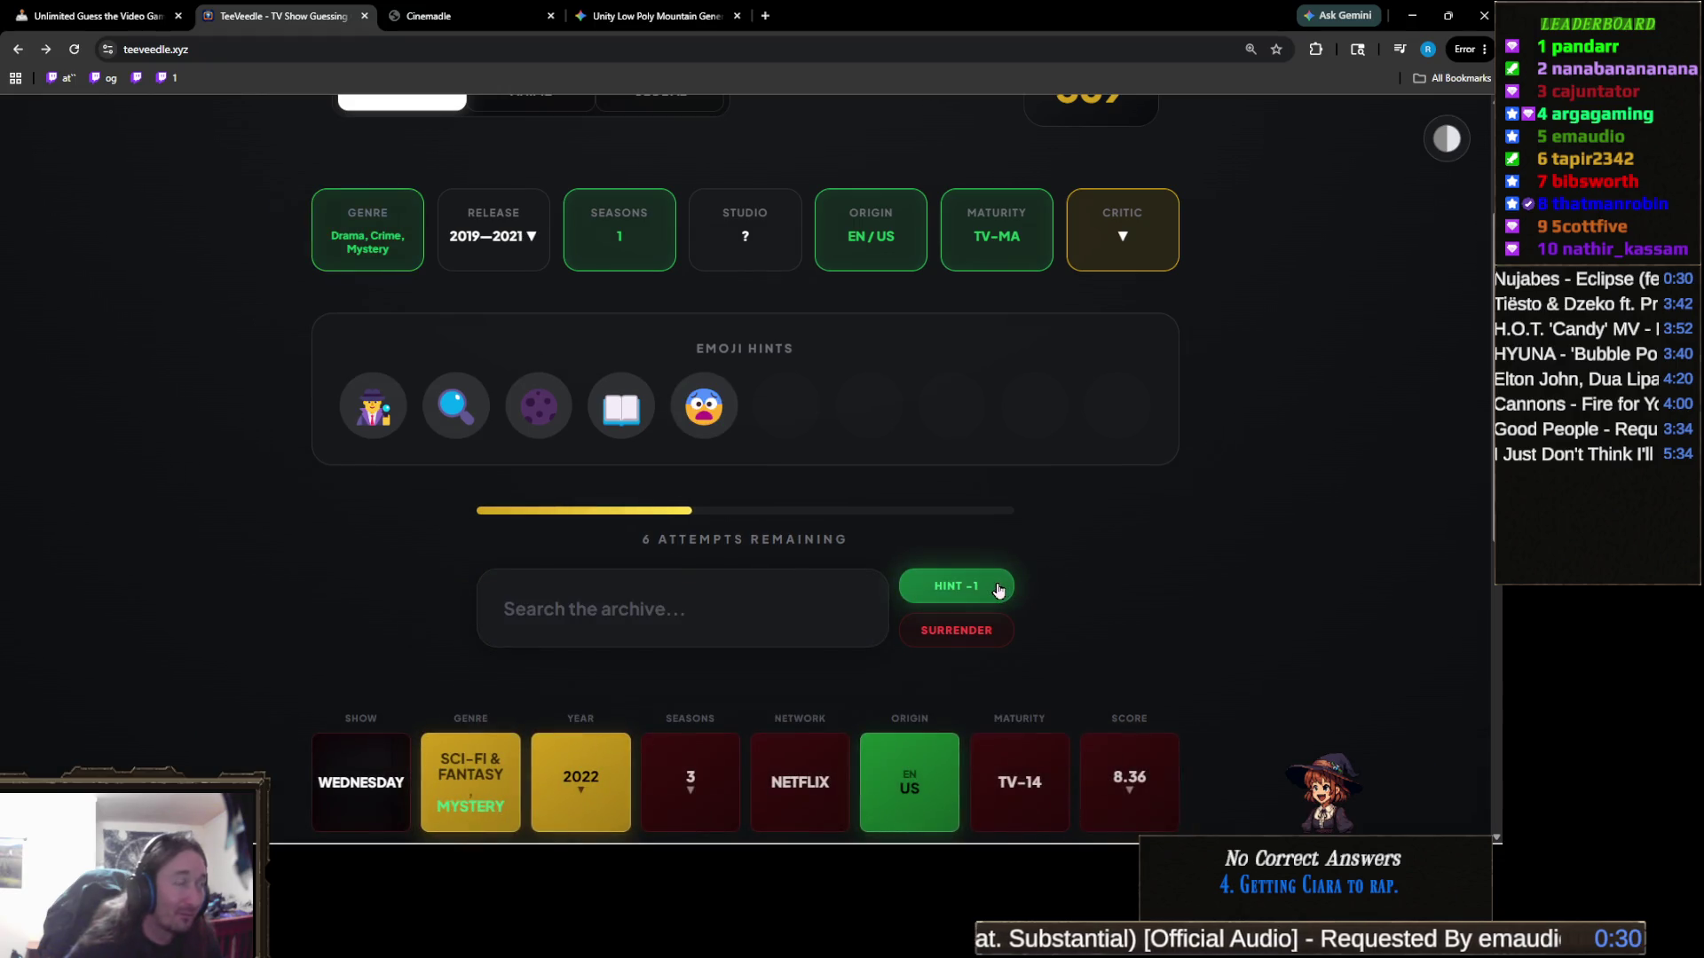
# Reveal the text hint for one attempt and guess Outlander
pyautogui.click(1010, 587)
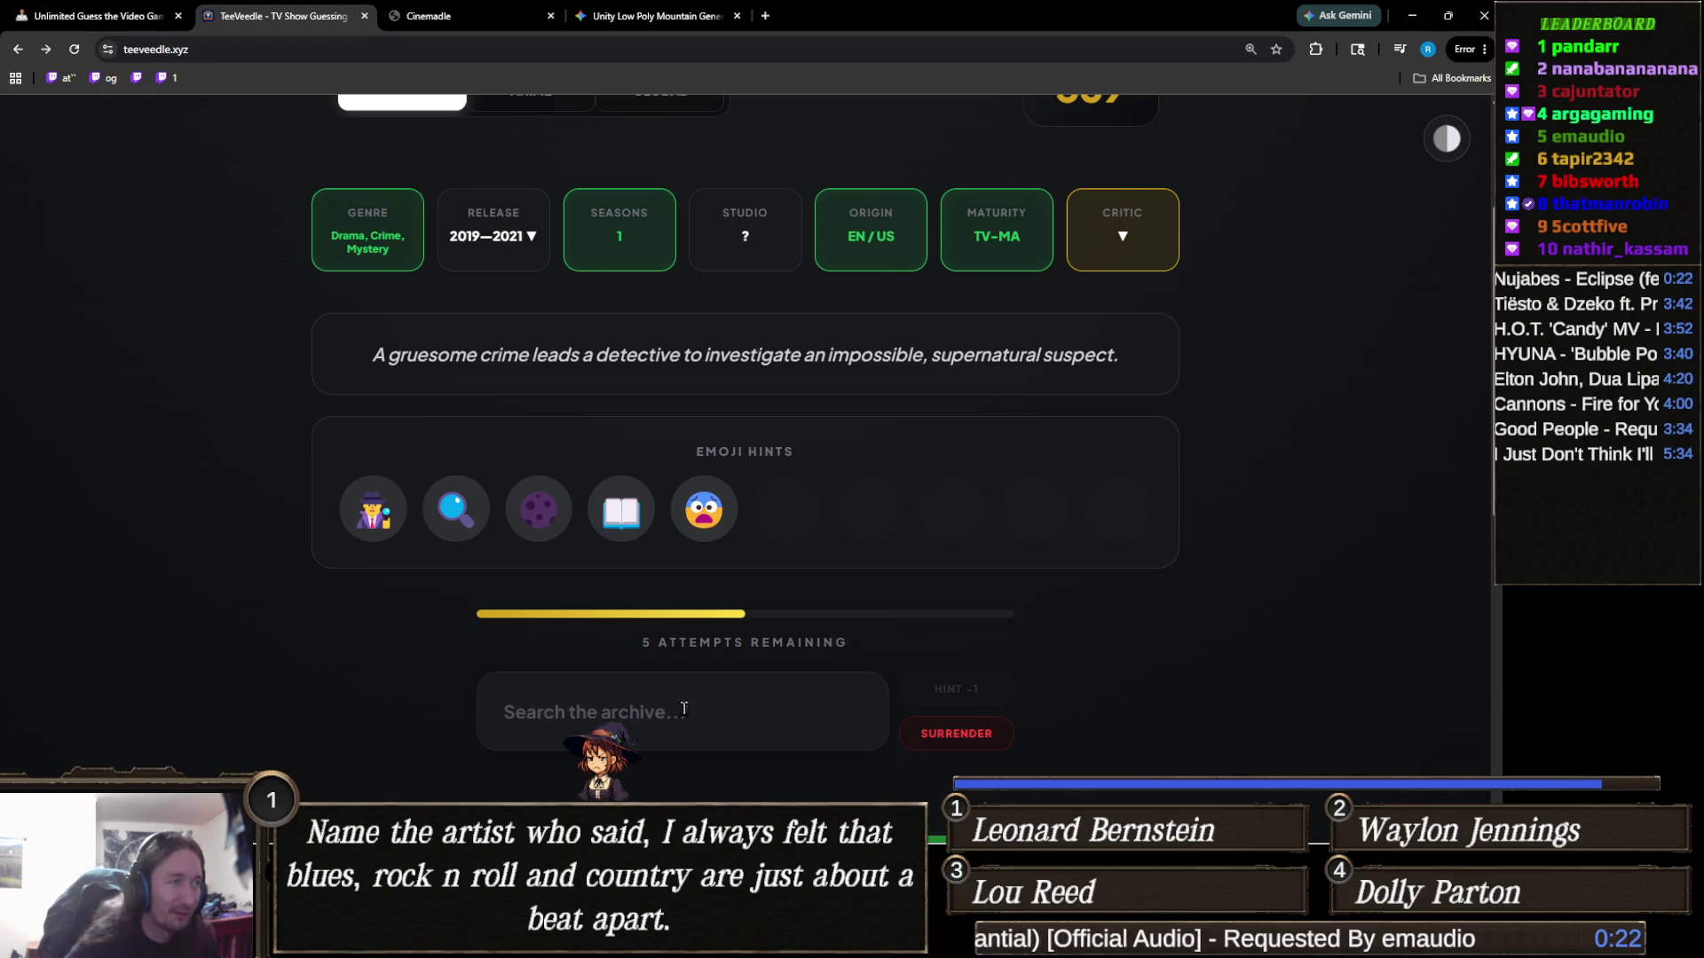
pyautogui.click(648, 713)
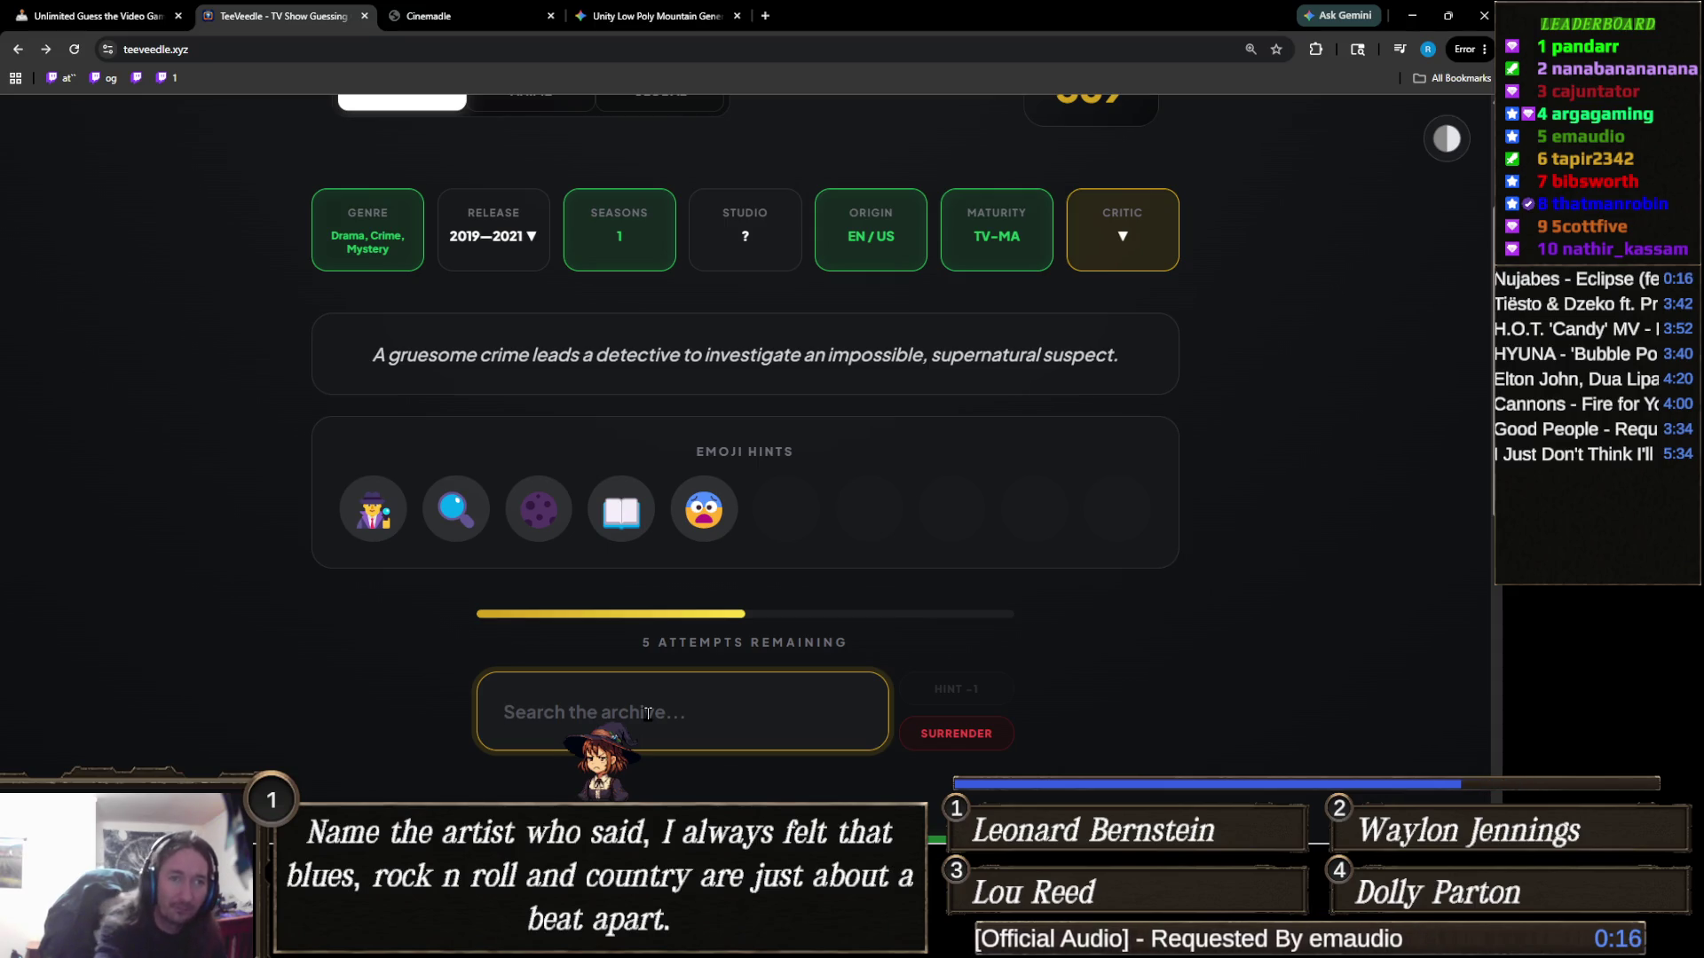
pyautogui.write('outla')
pyautogui.press('Return')
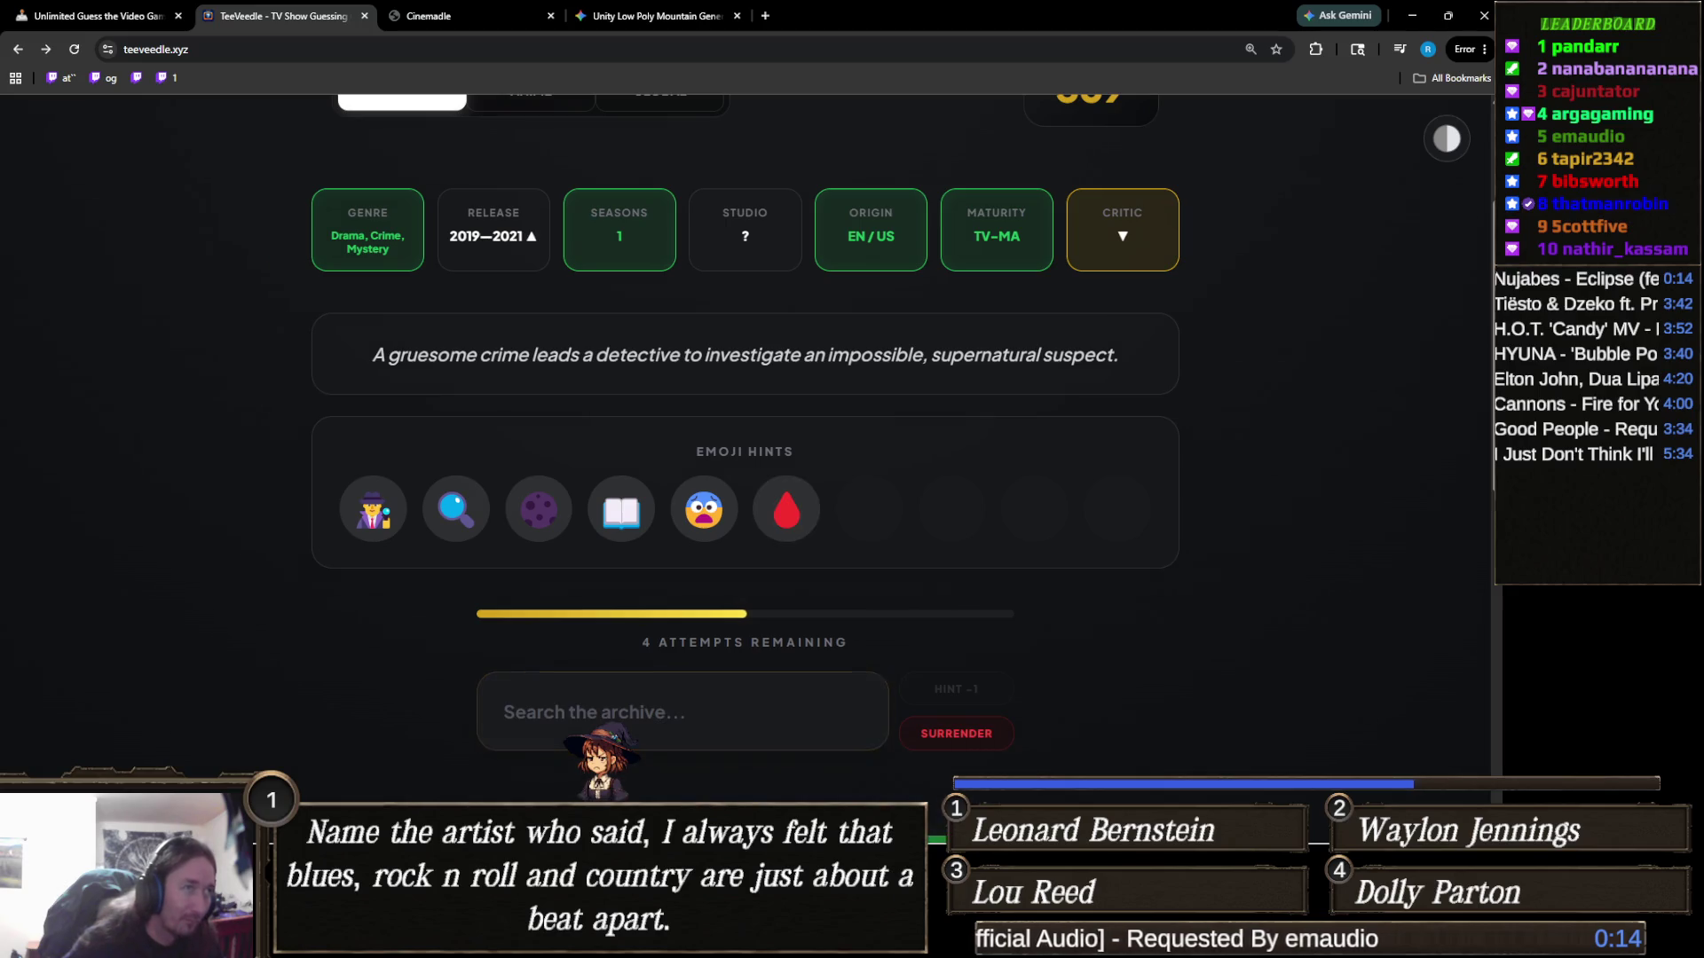
pyautogui.scroll(-2, 713, 650)
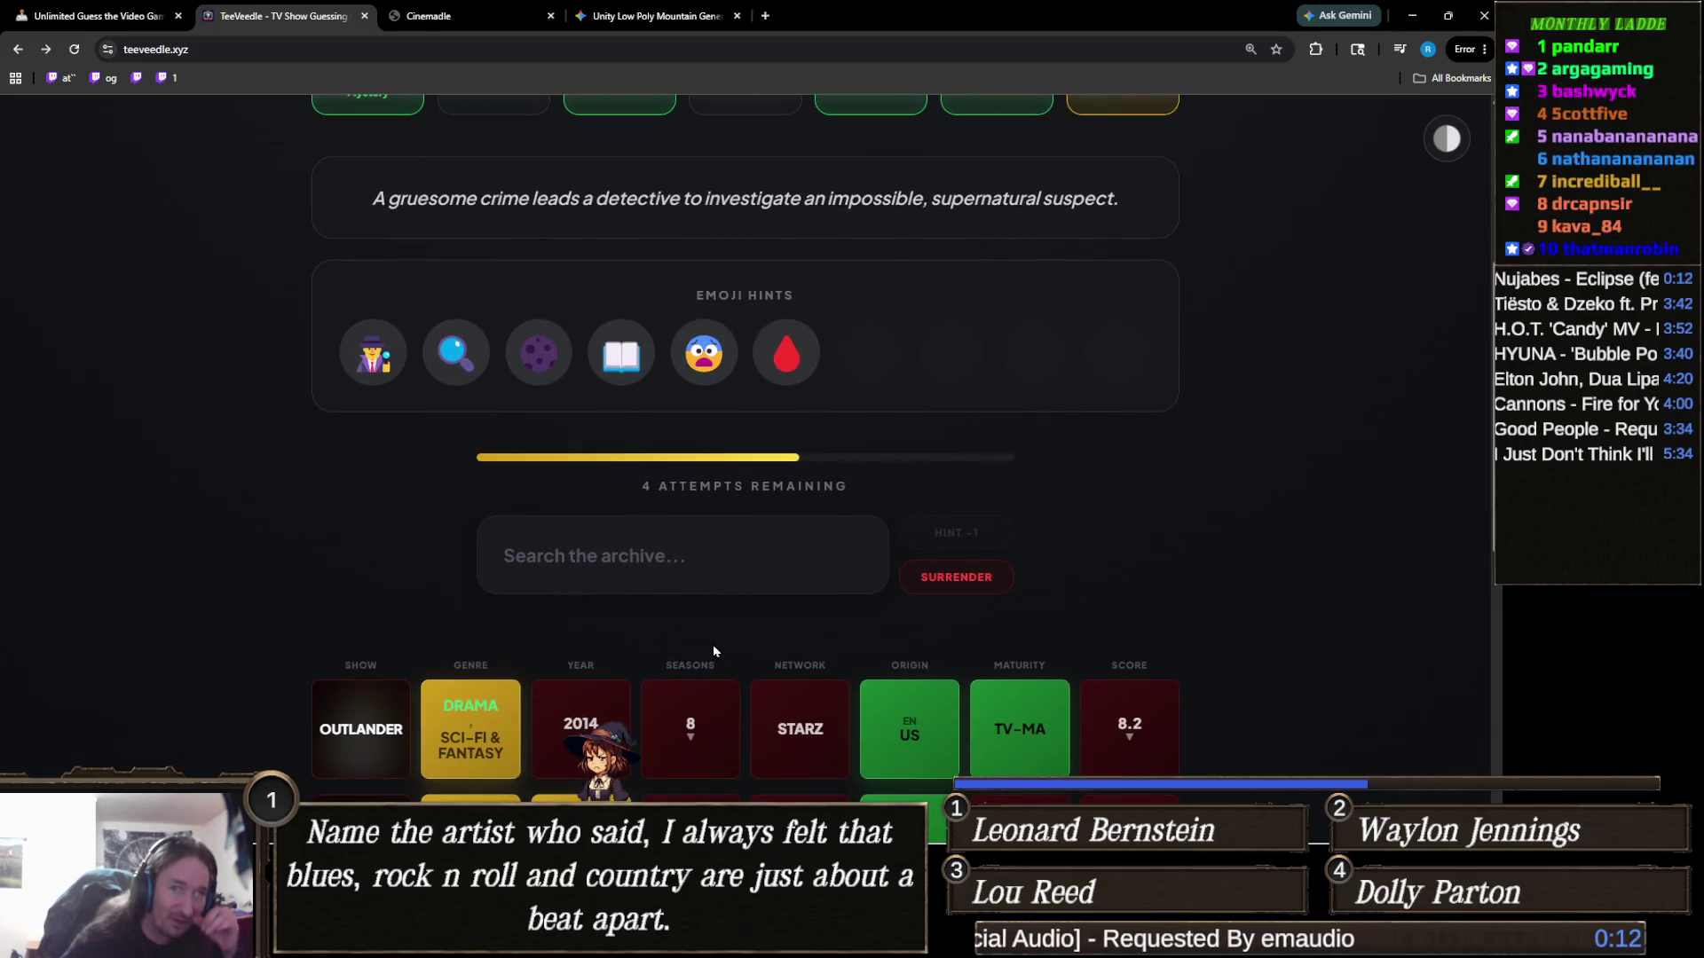
pyautogui.scroll(2, 714, 651)
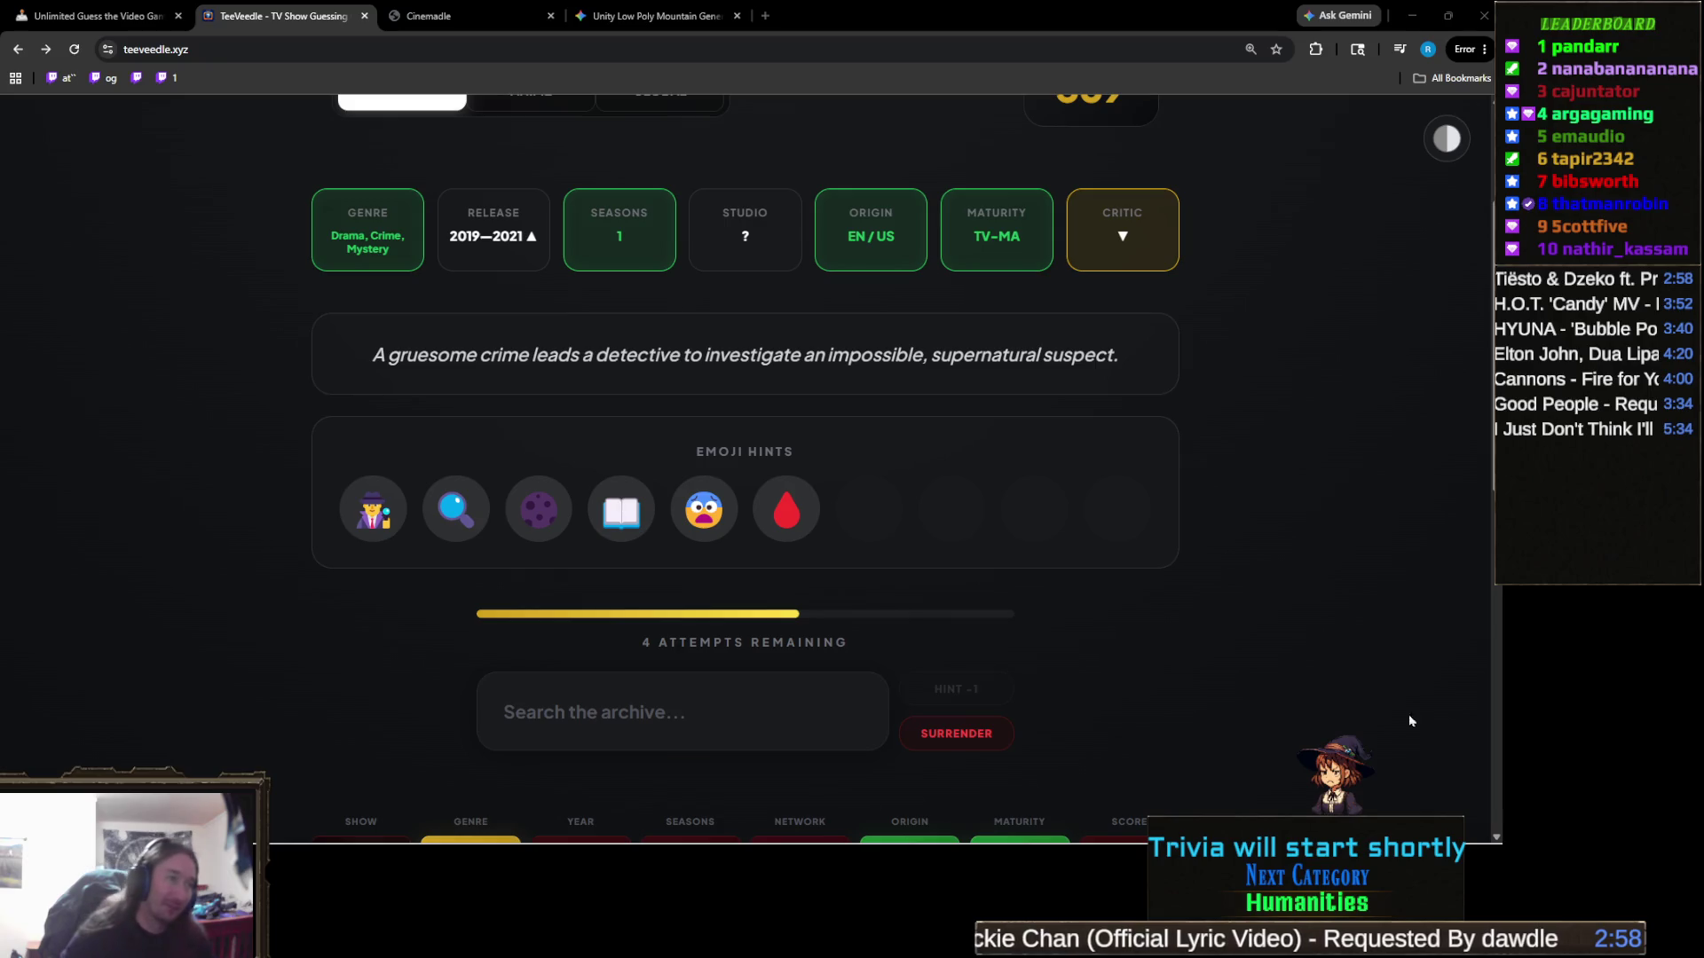
# Submit The Outsider as the final answer
pyautogui.click(703, 739)
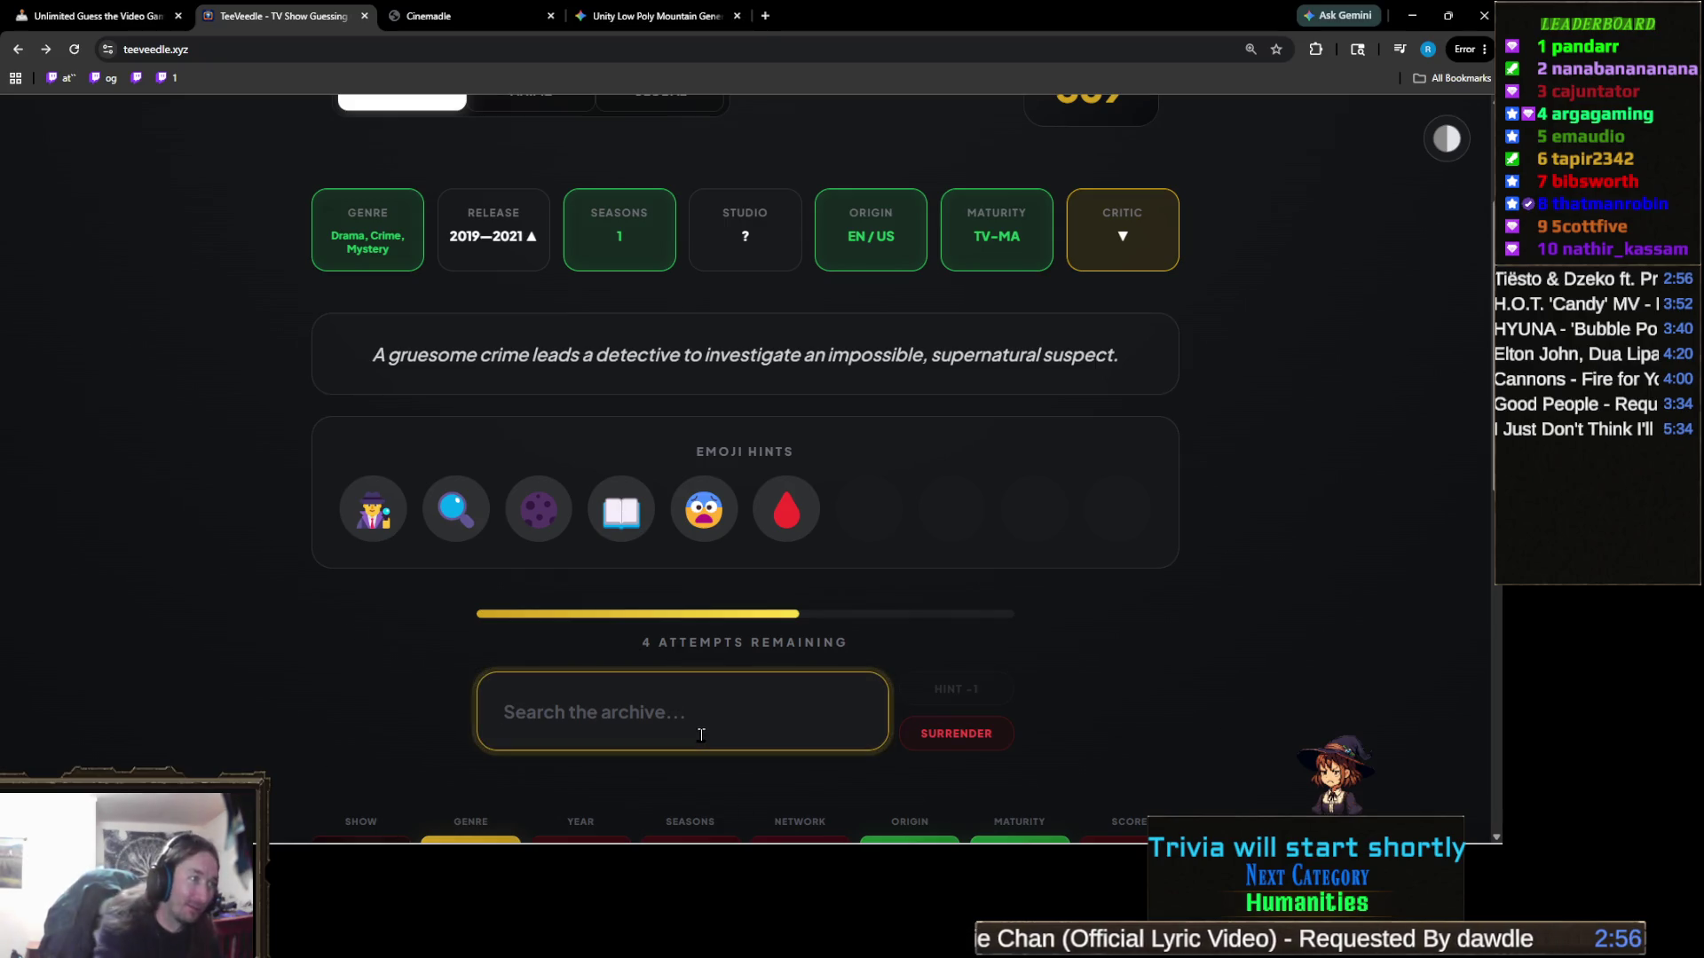
pyautogui.write('outsi')
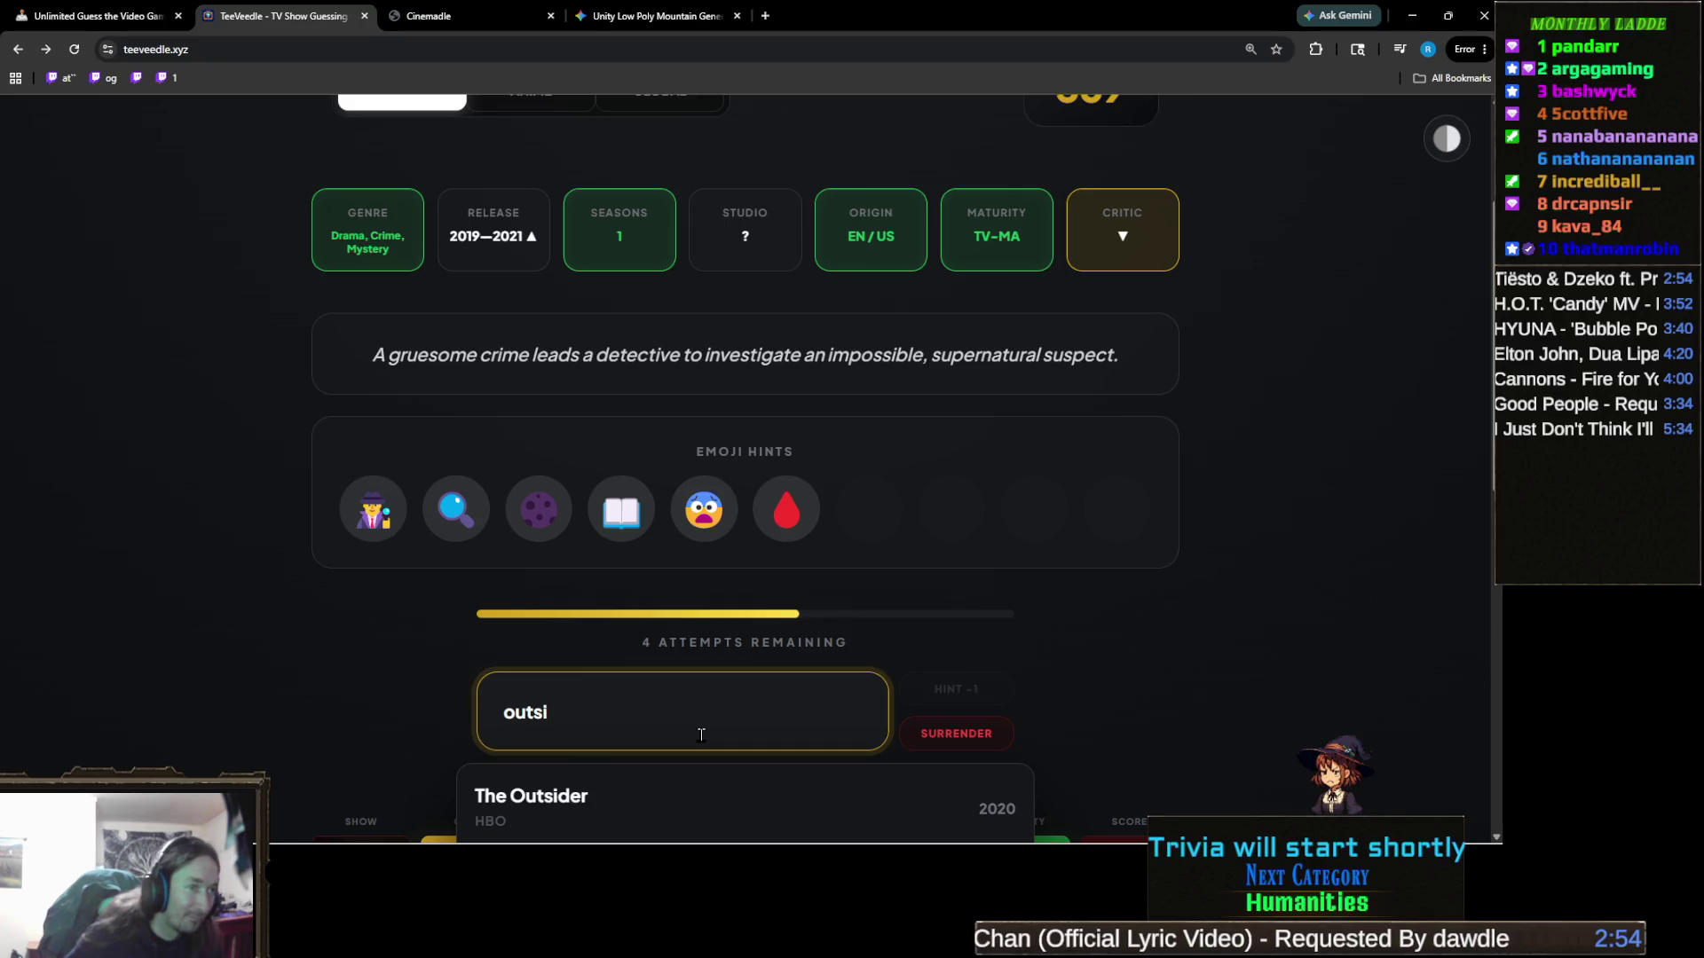
pyautogui.click(669, 785)
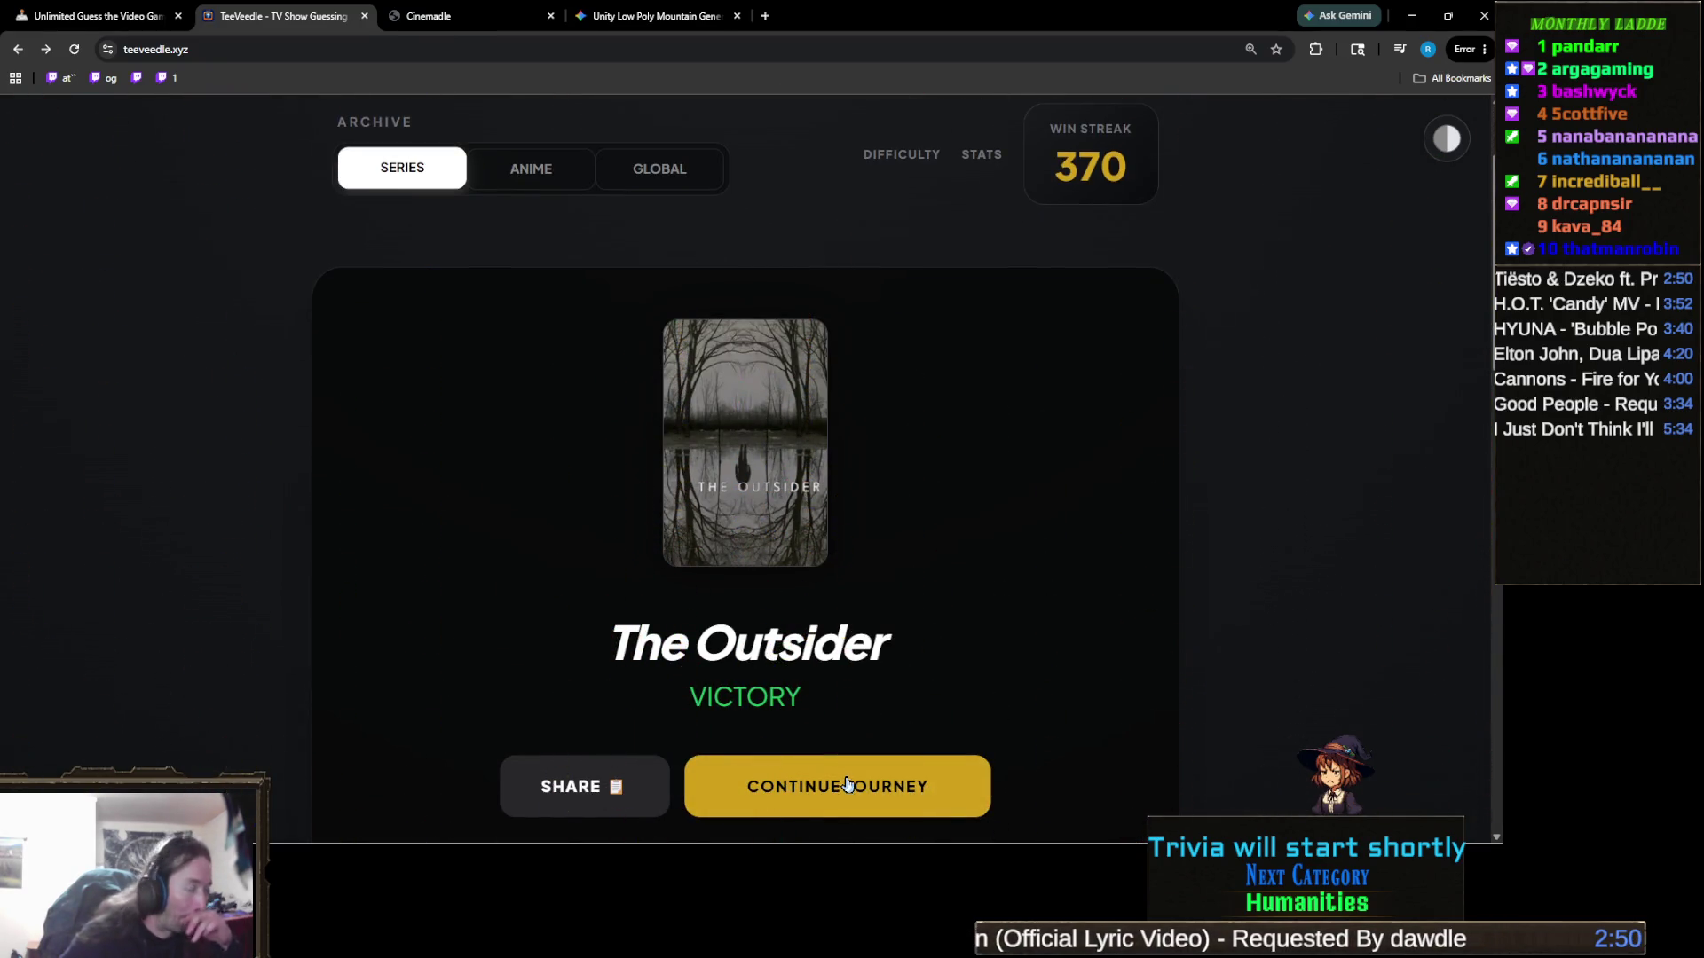
pyautogui.moveTo(1502, 843)
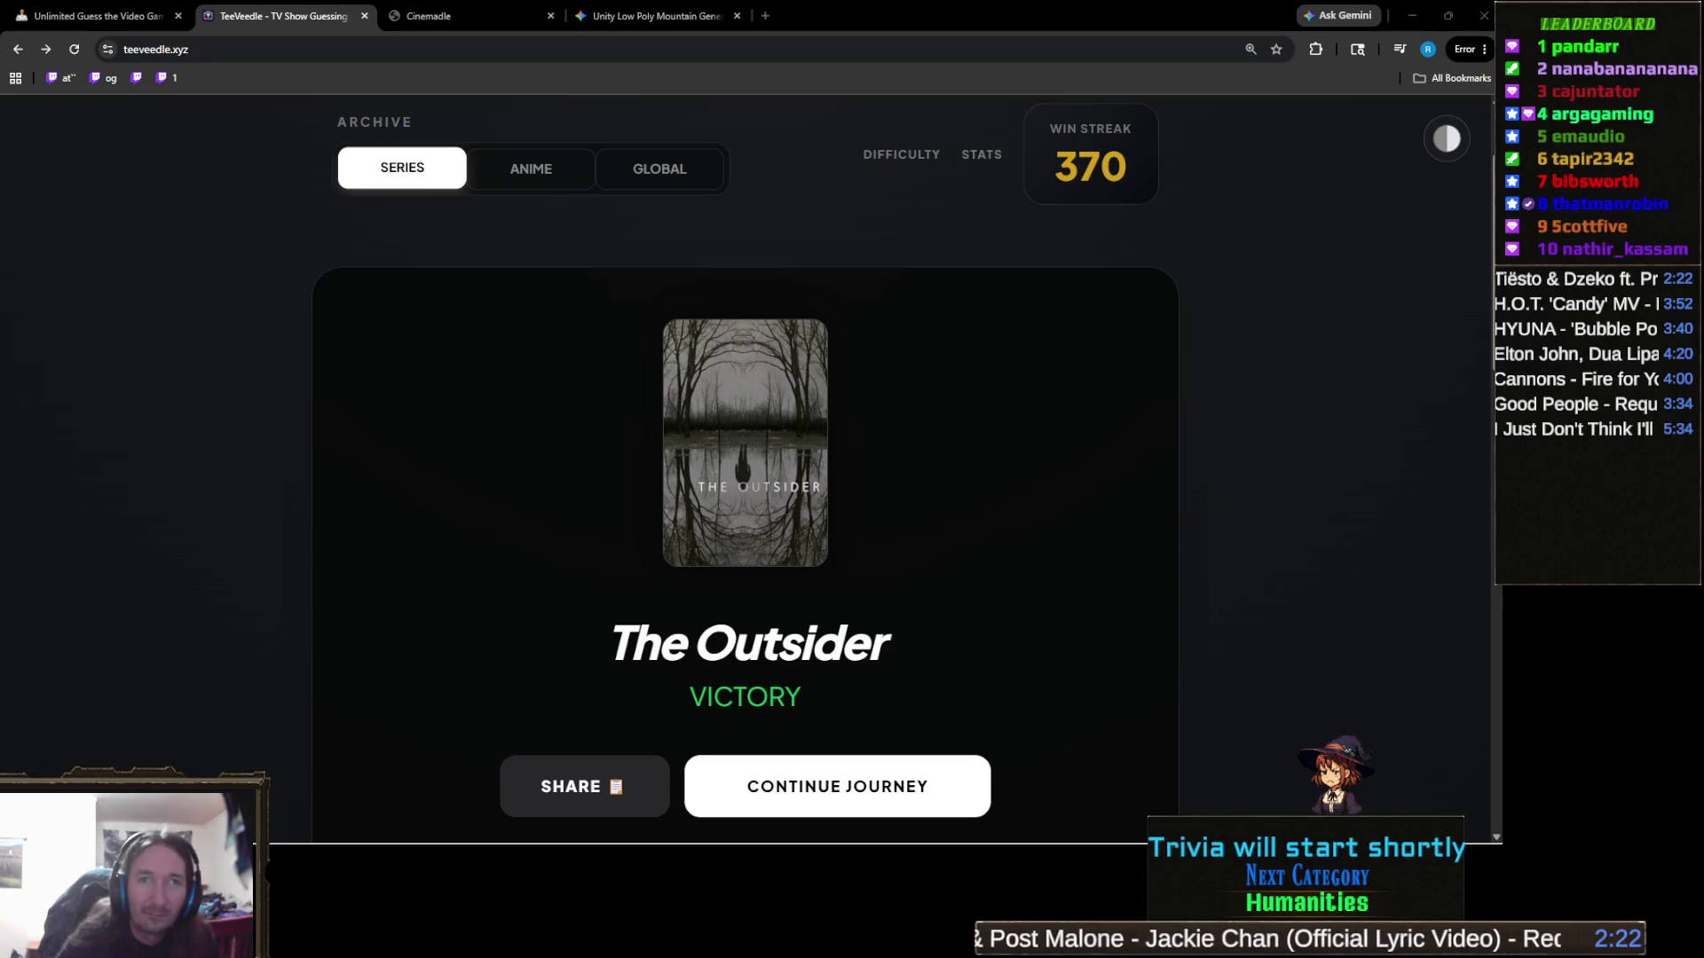
pyautogui.scroll(-5, 918, 595)
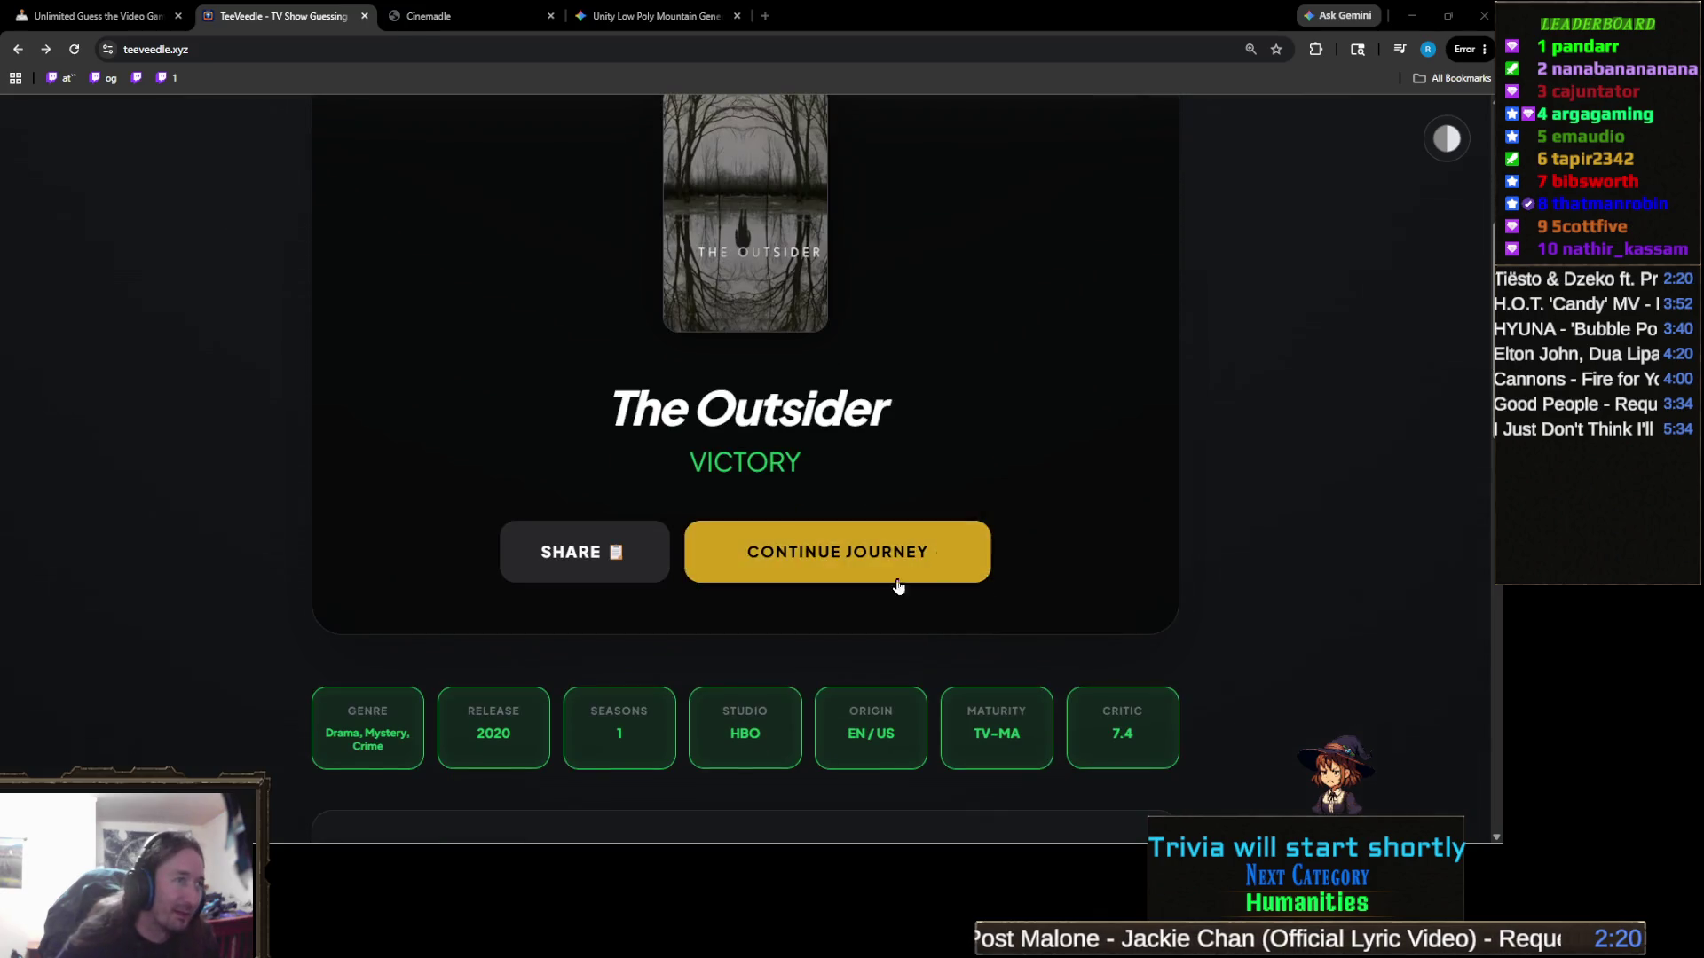
pyautogui.scroll(5, 580, 596)
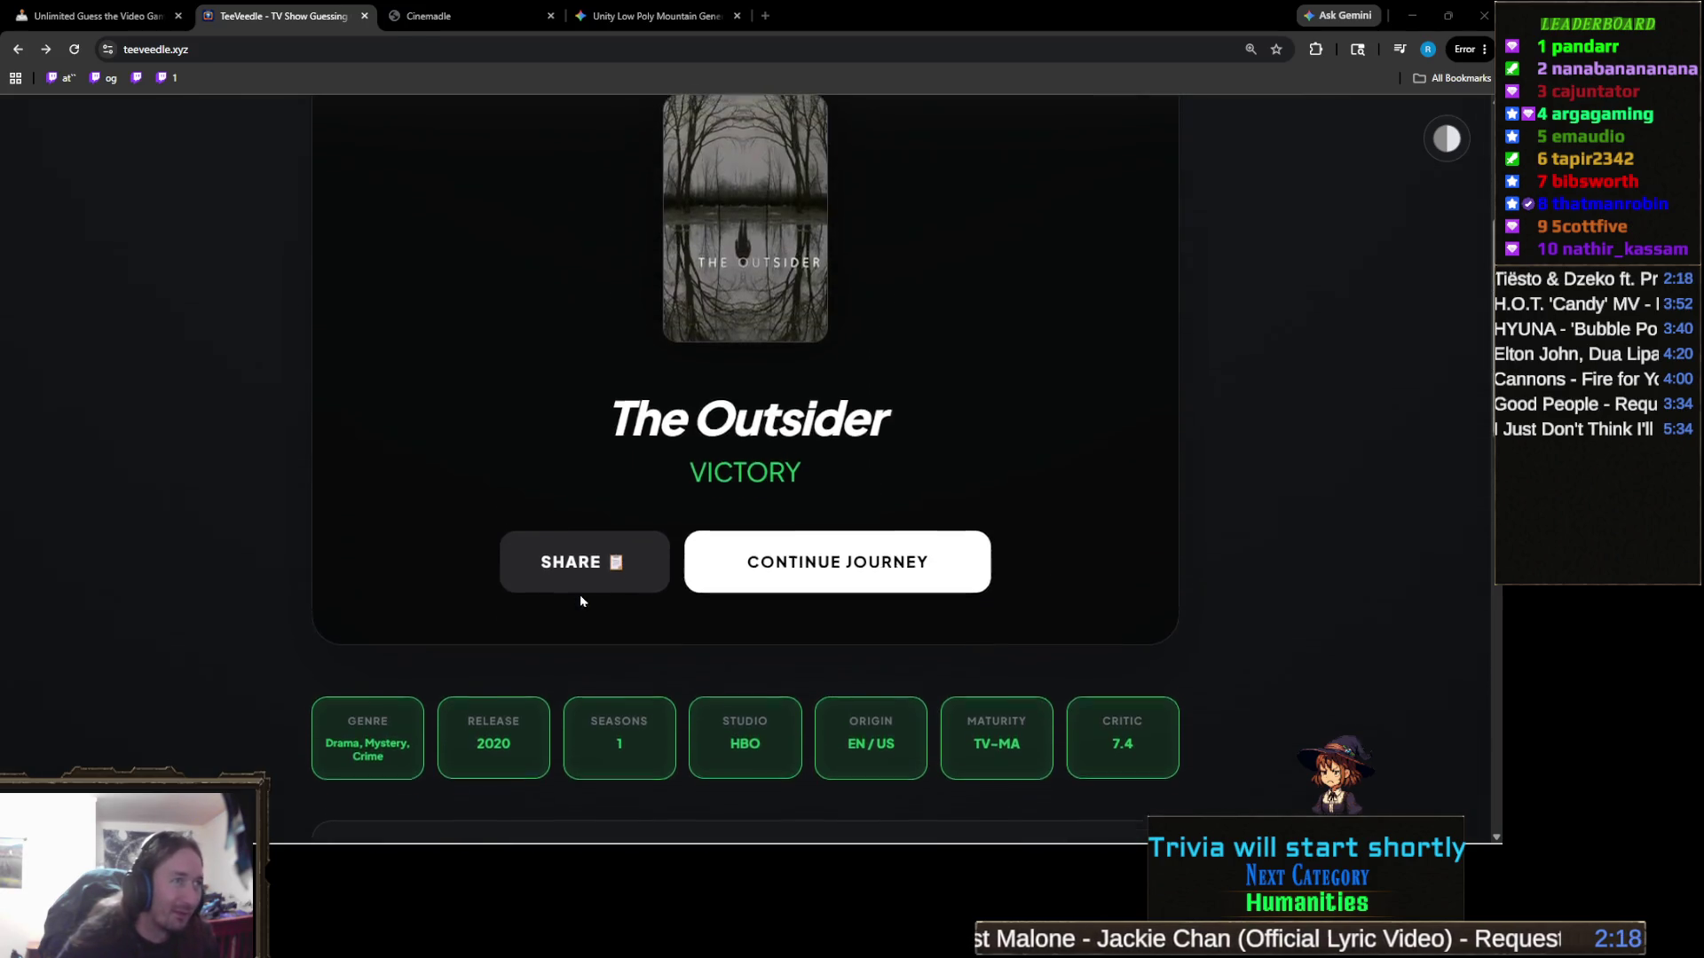
pyautogui.scroll(-1, 671, 613)
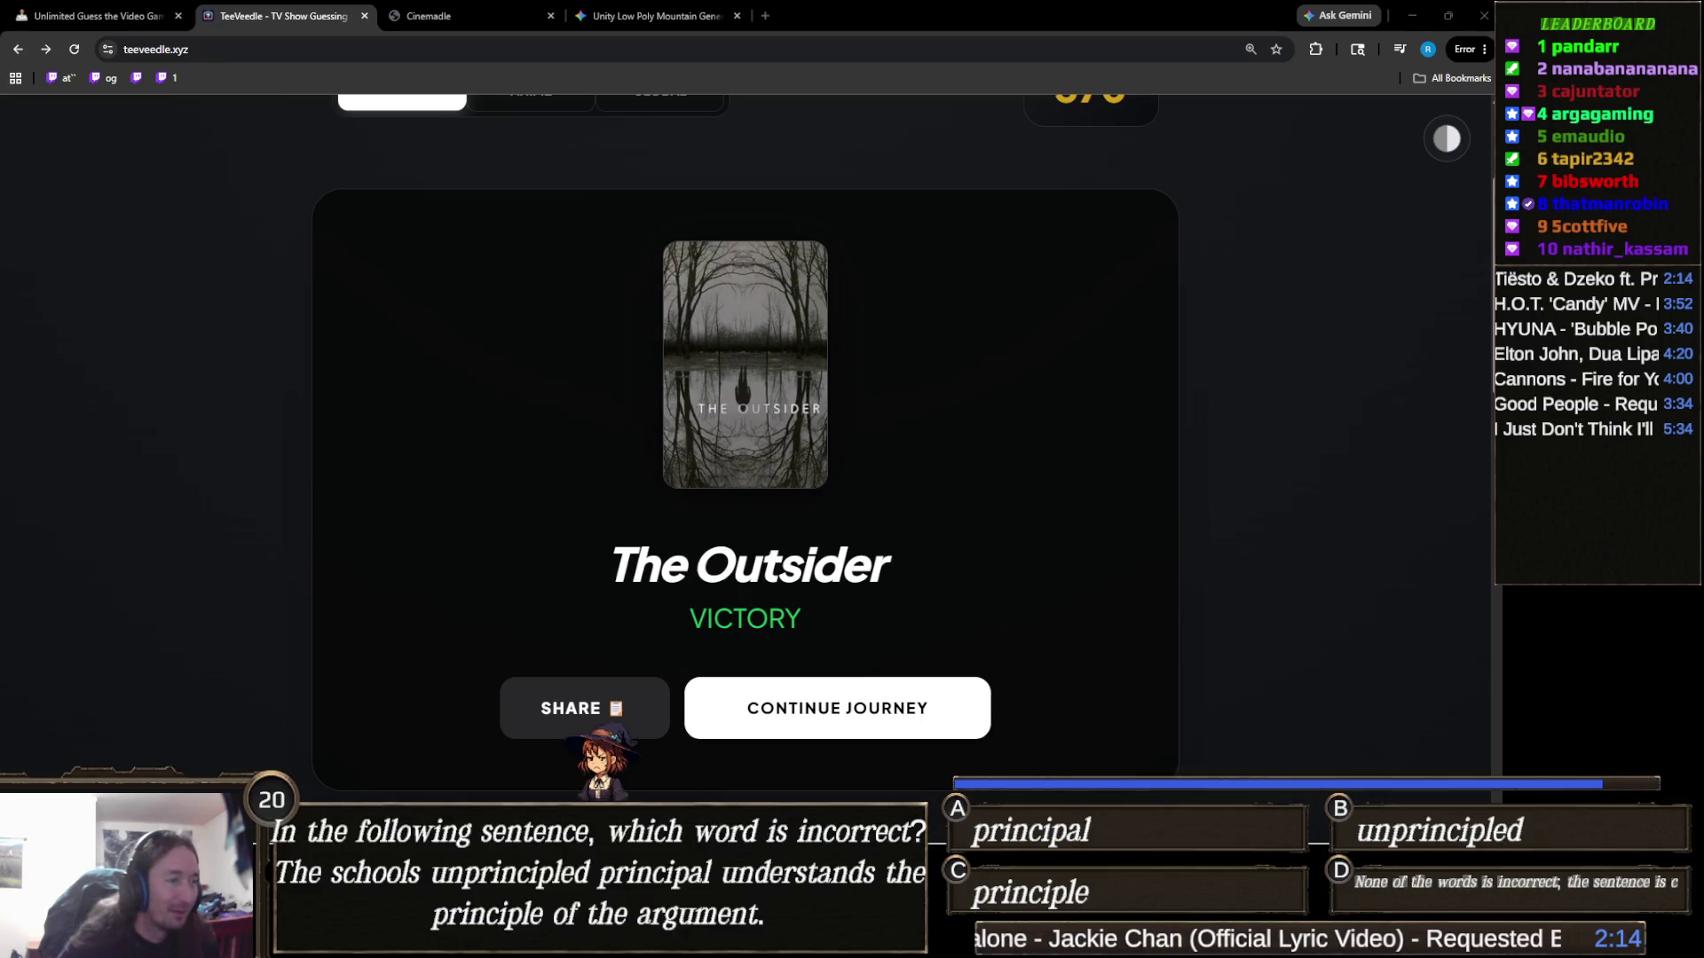
pyautogui.moveTo(728, 942)
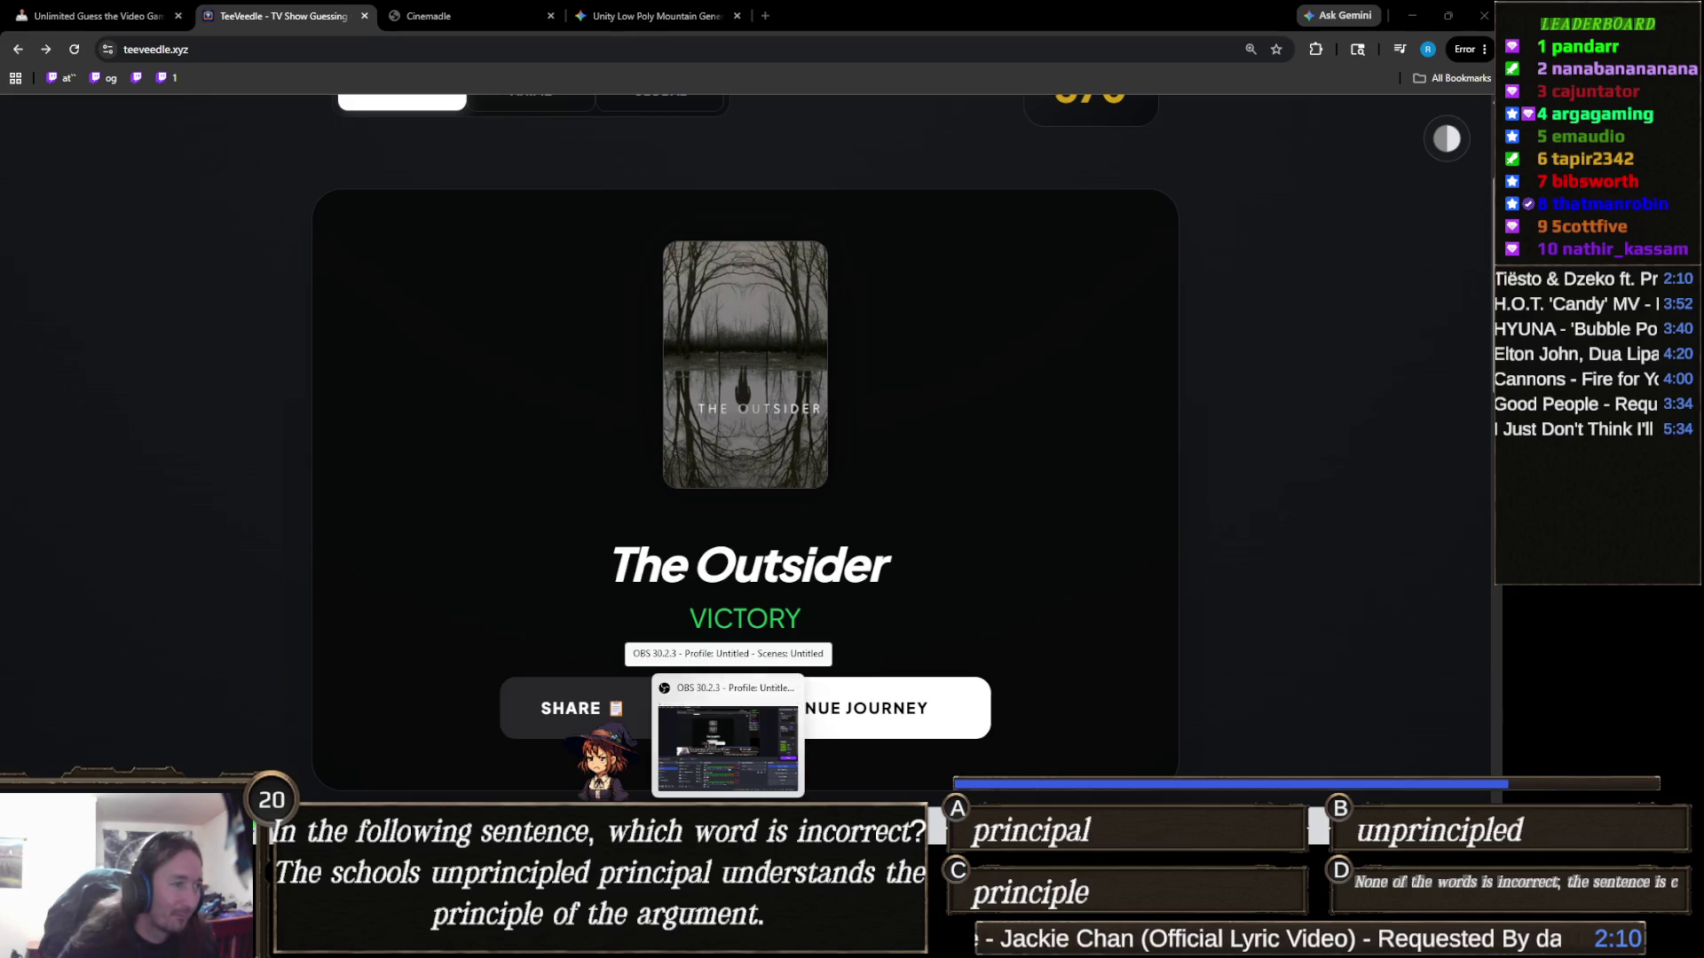
pyautogui.moveTo(660, 943)
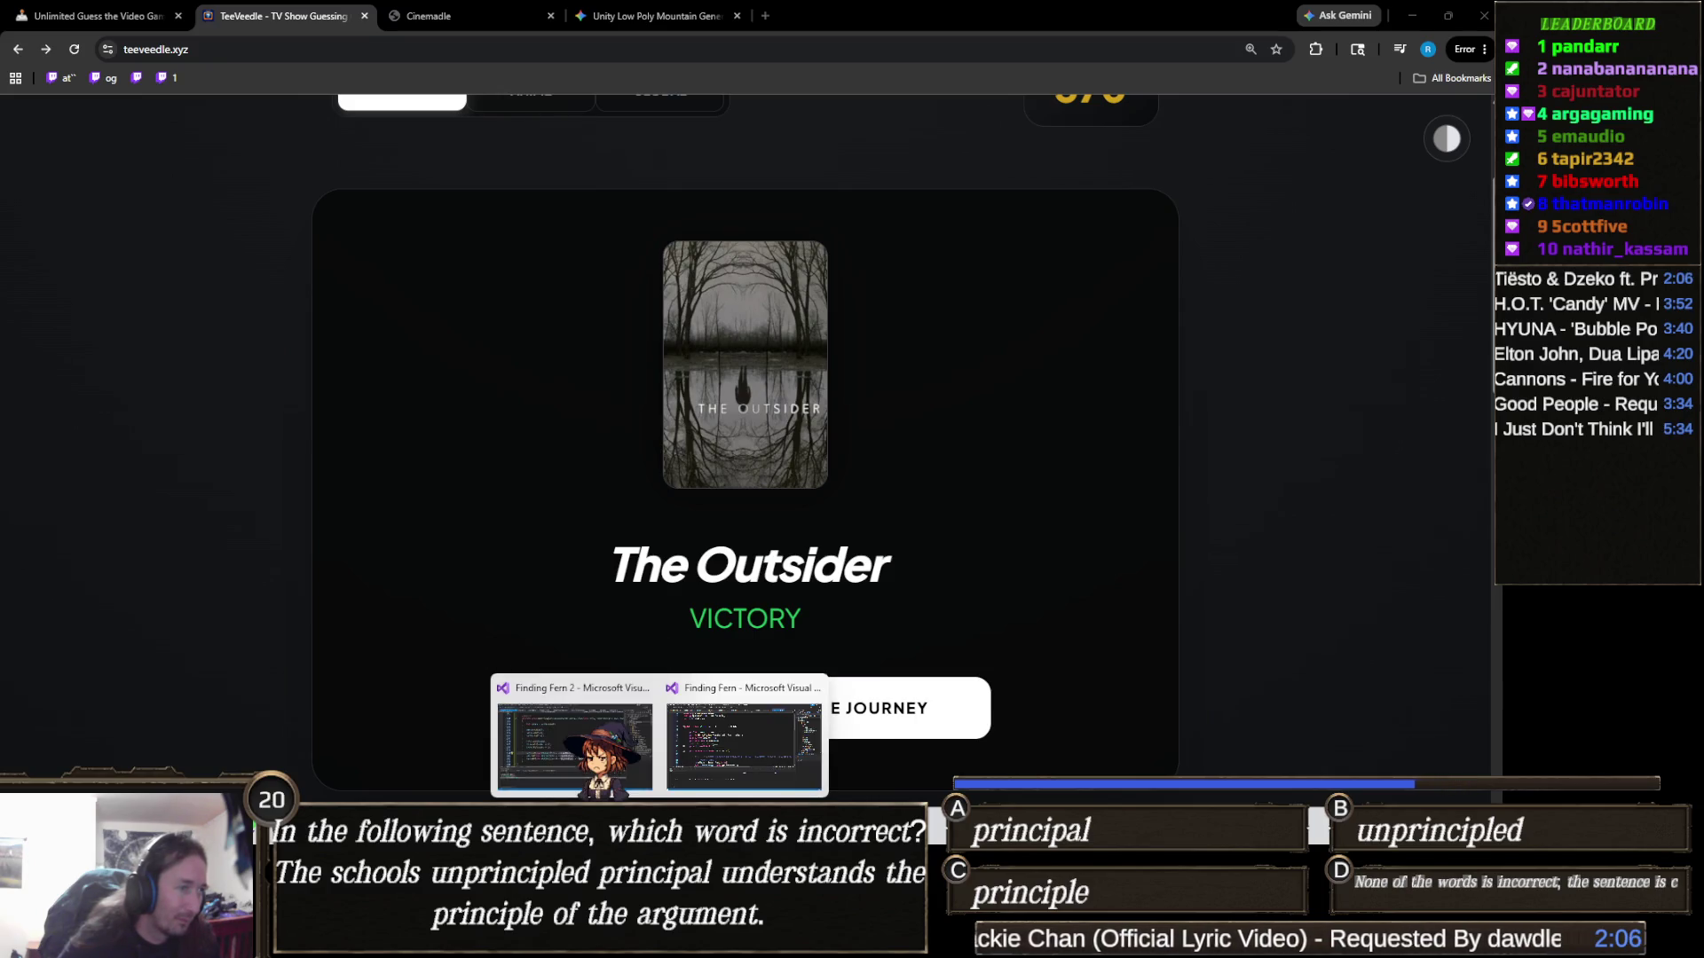
pyautogui.moveTo(797, 943)
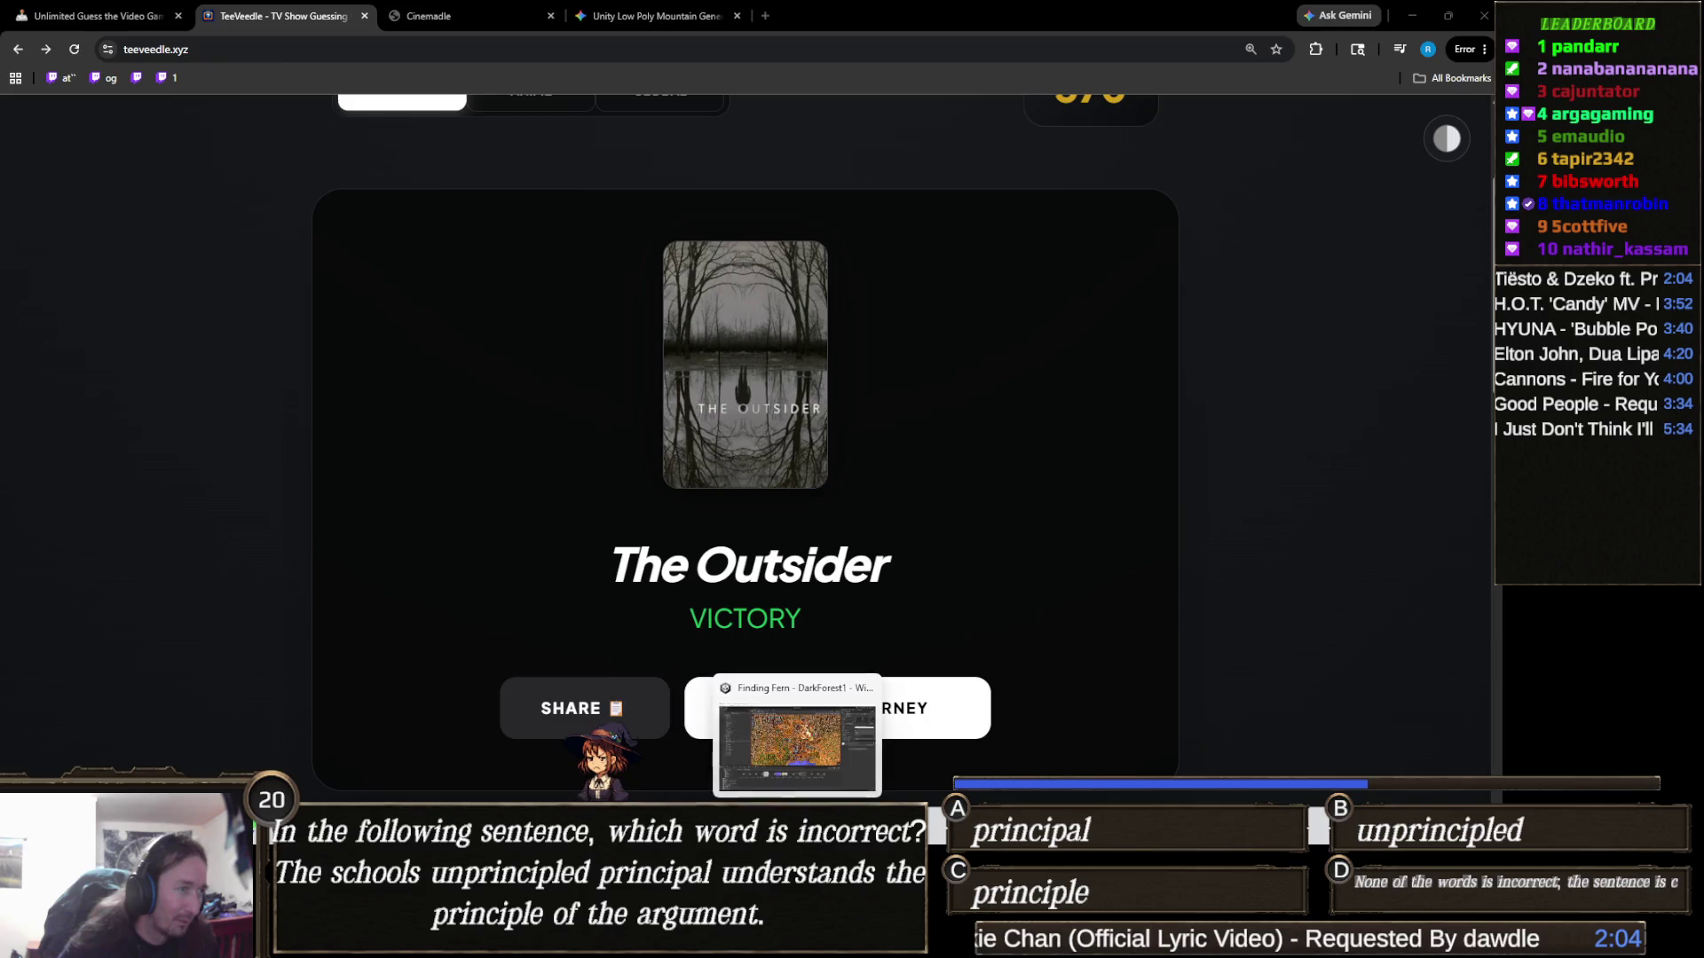
# Back in Unity, reveal the WorldMap_4_symbols texture in File Explorer and launch Aseprite
pyautogui.click(797, 745)
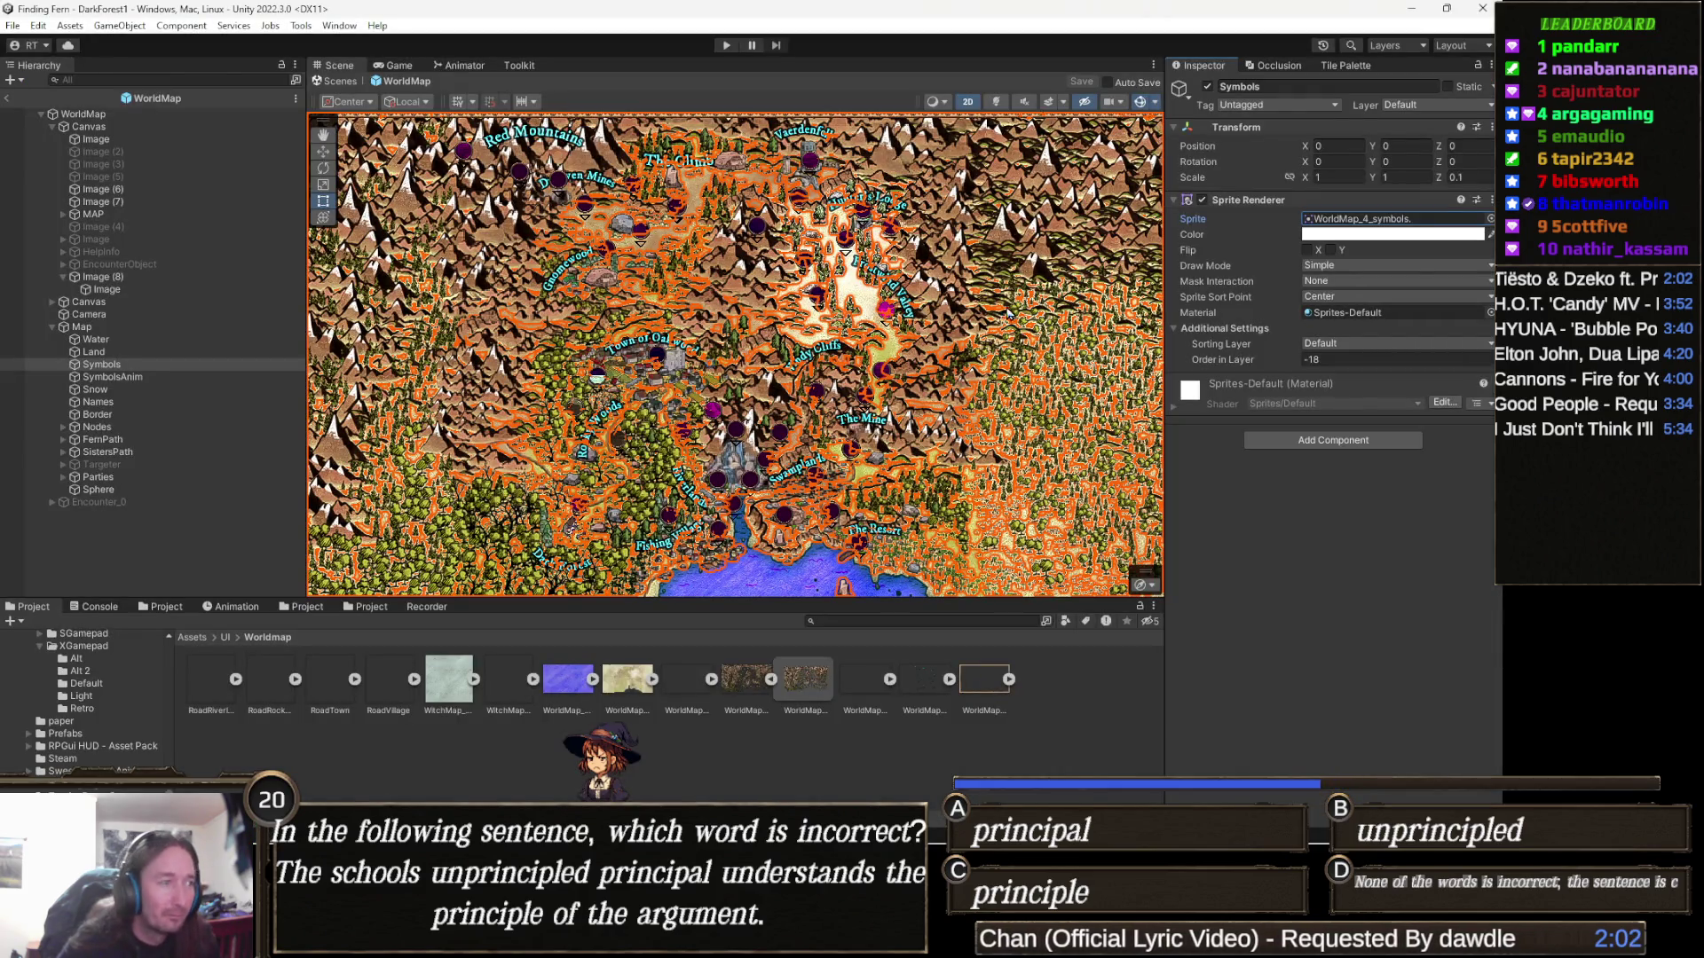
pyautogui.click(1415, 220)
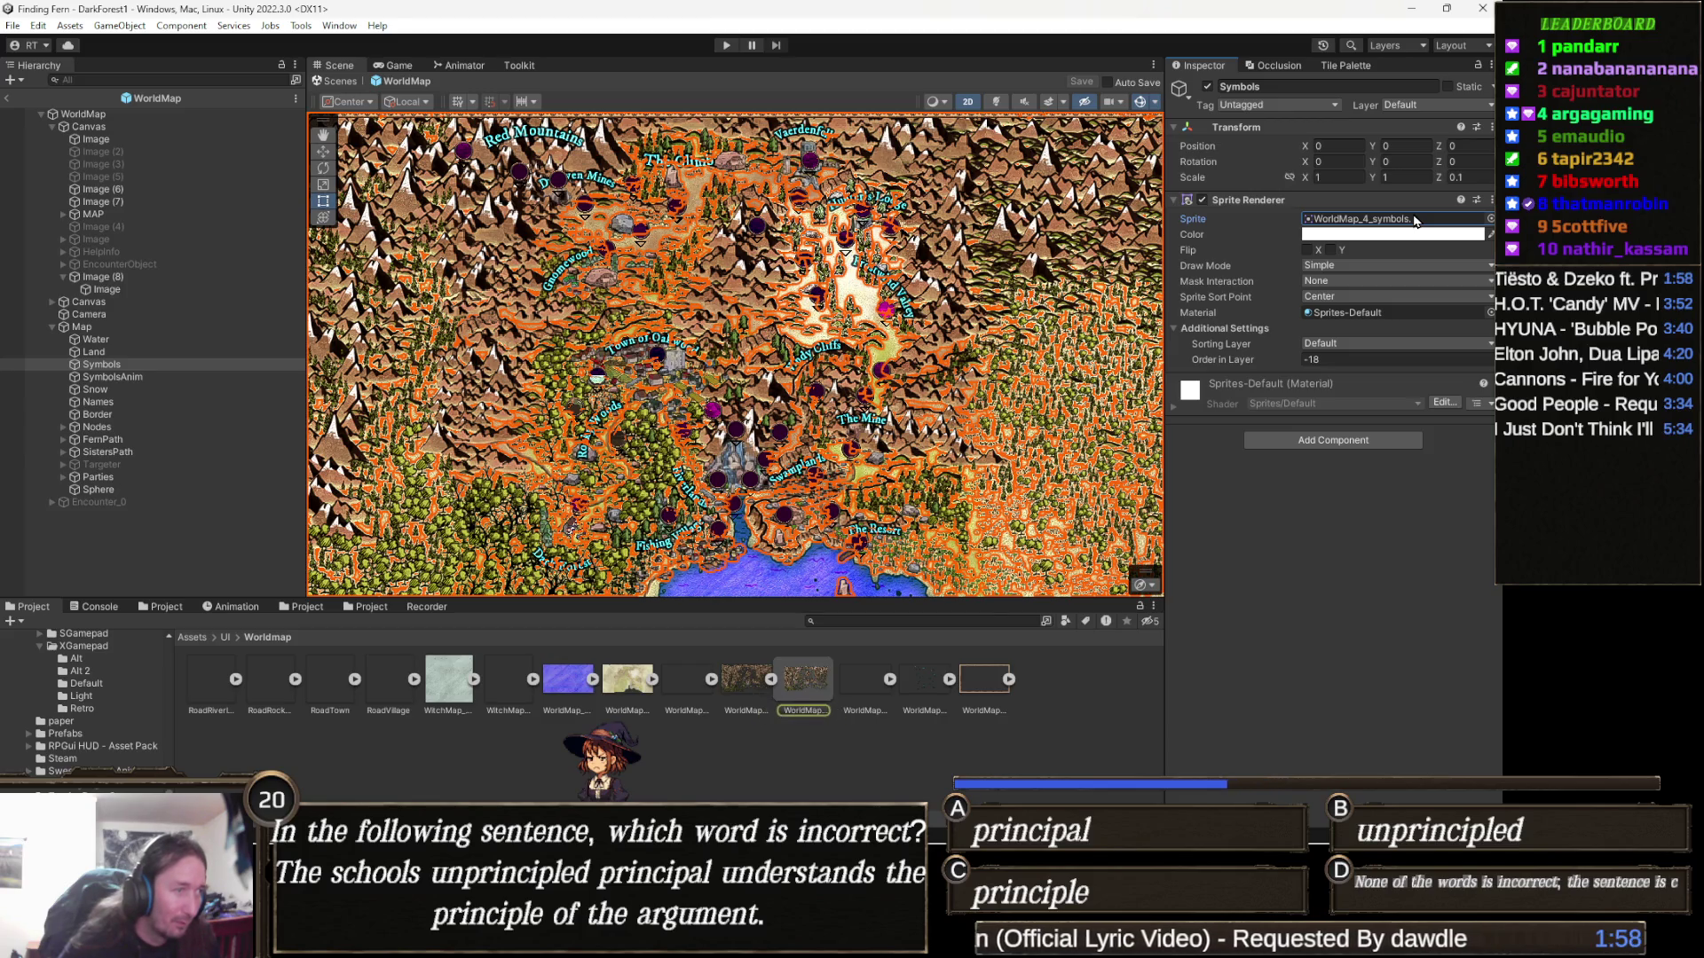
pyautogui.rightClick(751, 693)
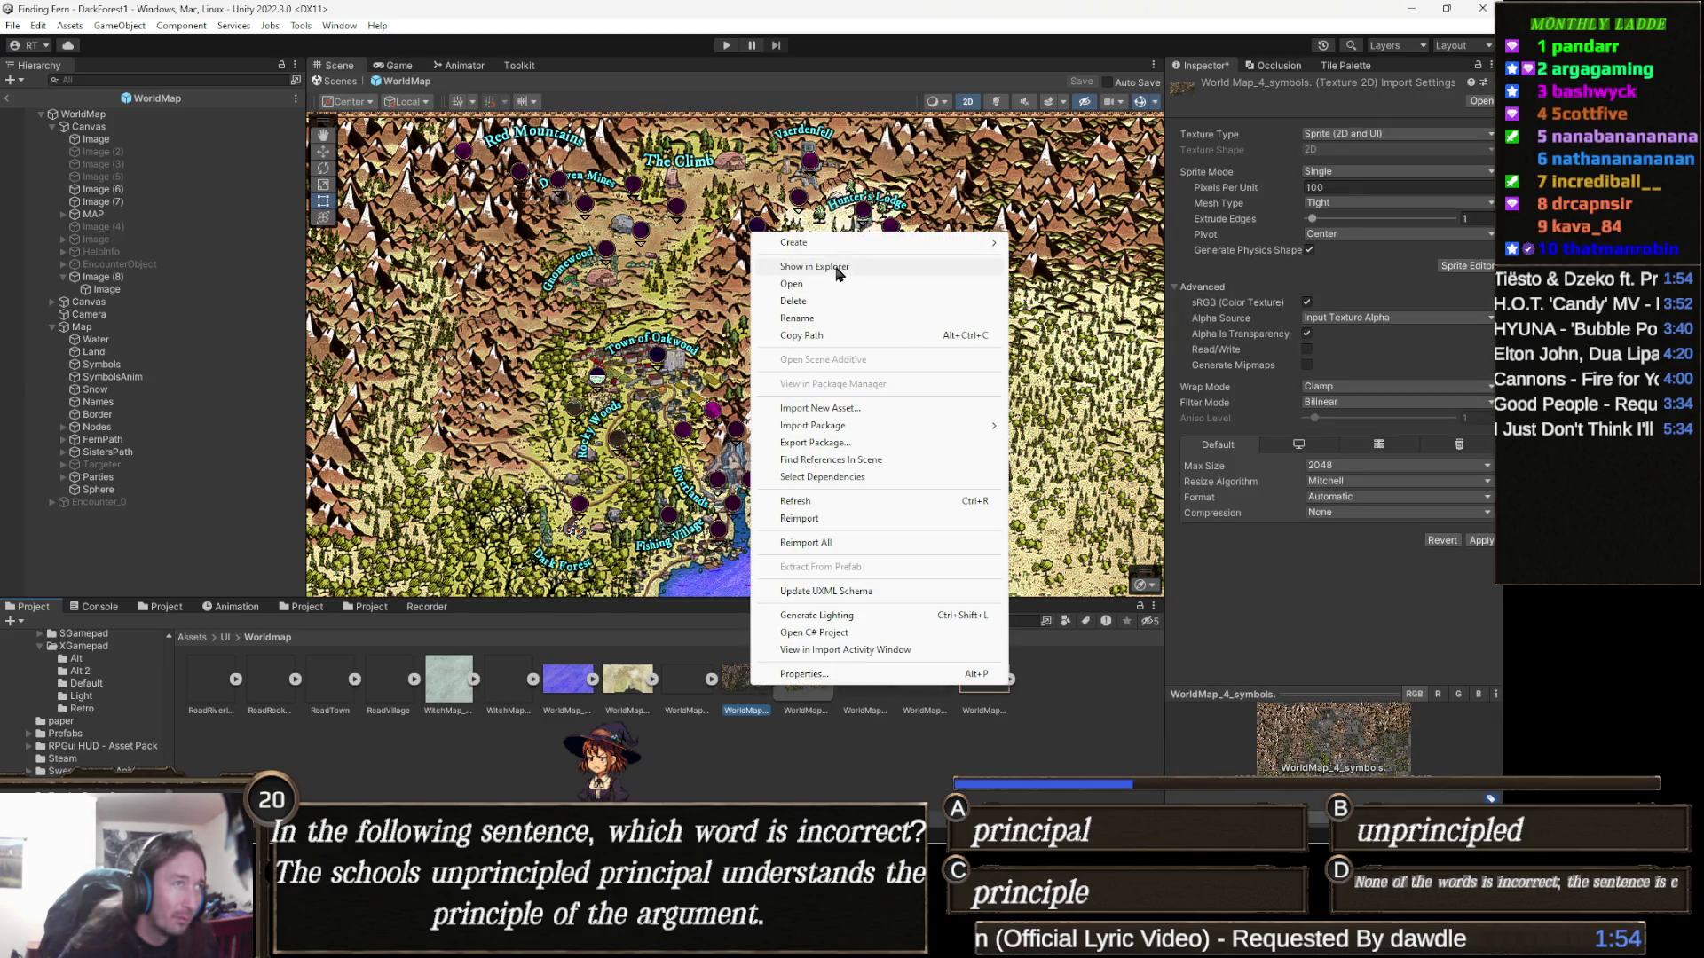
pyautogui.click(815, 267)
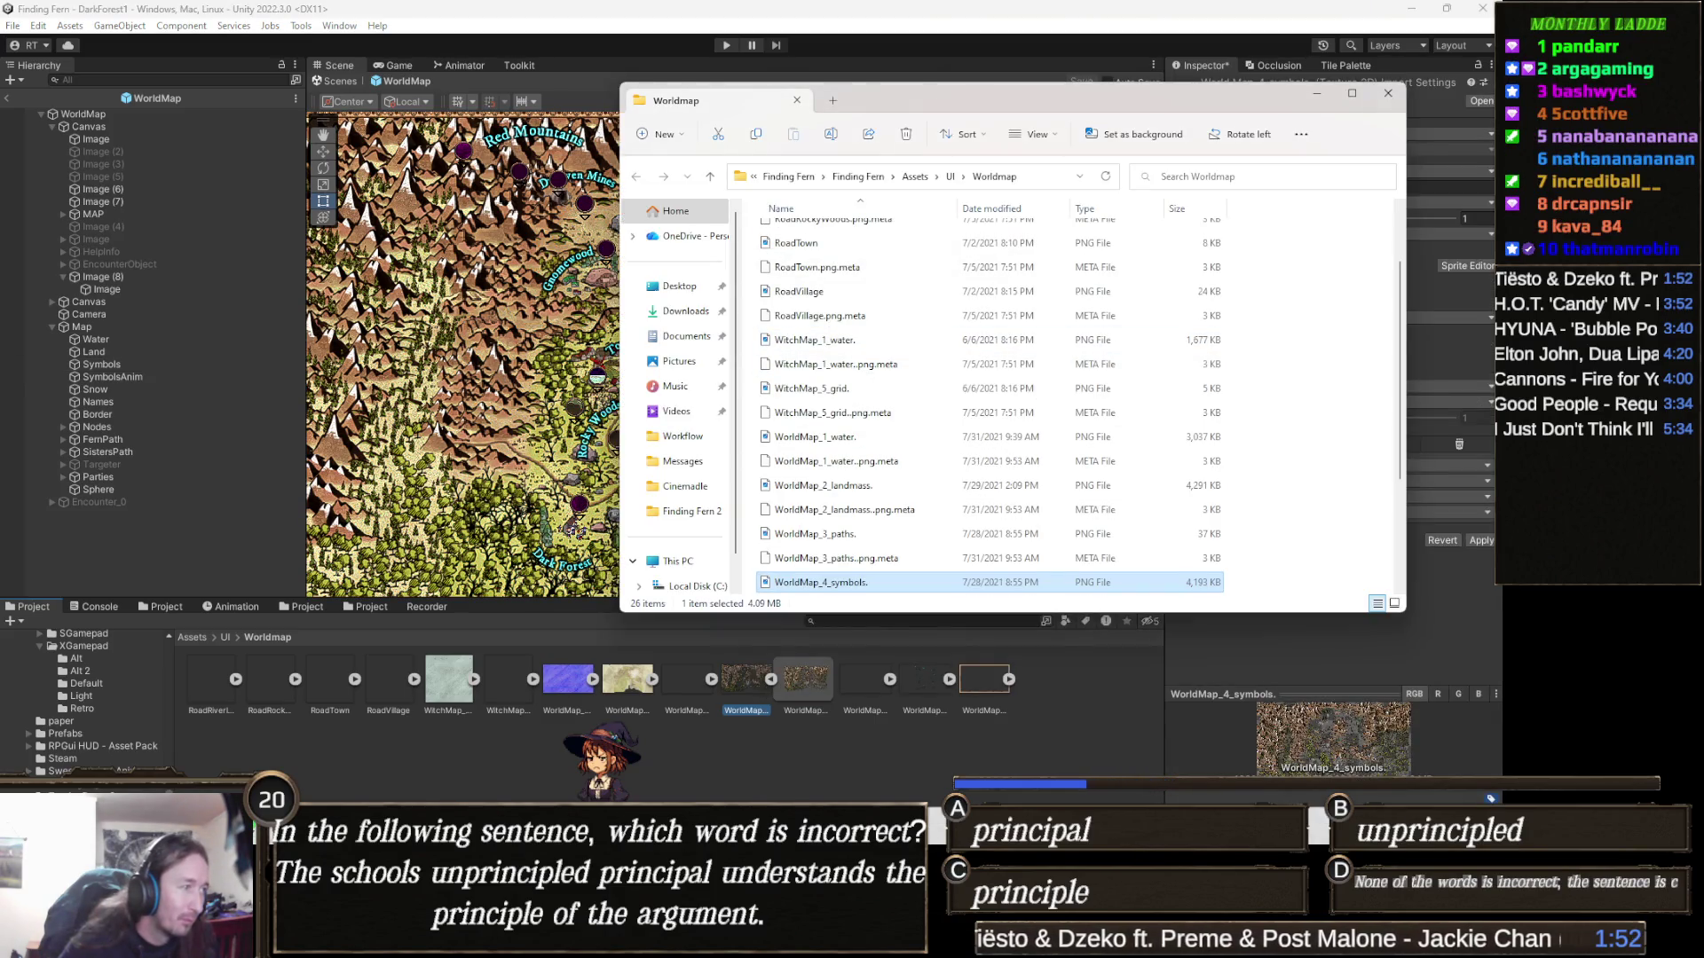
pyautogui.press('Return')
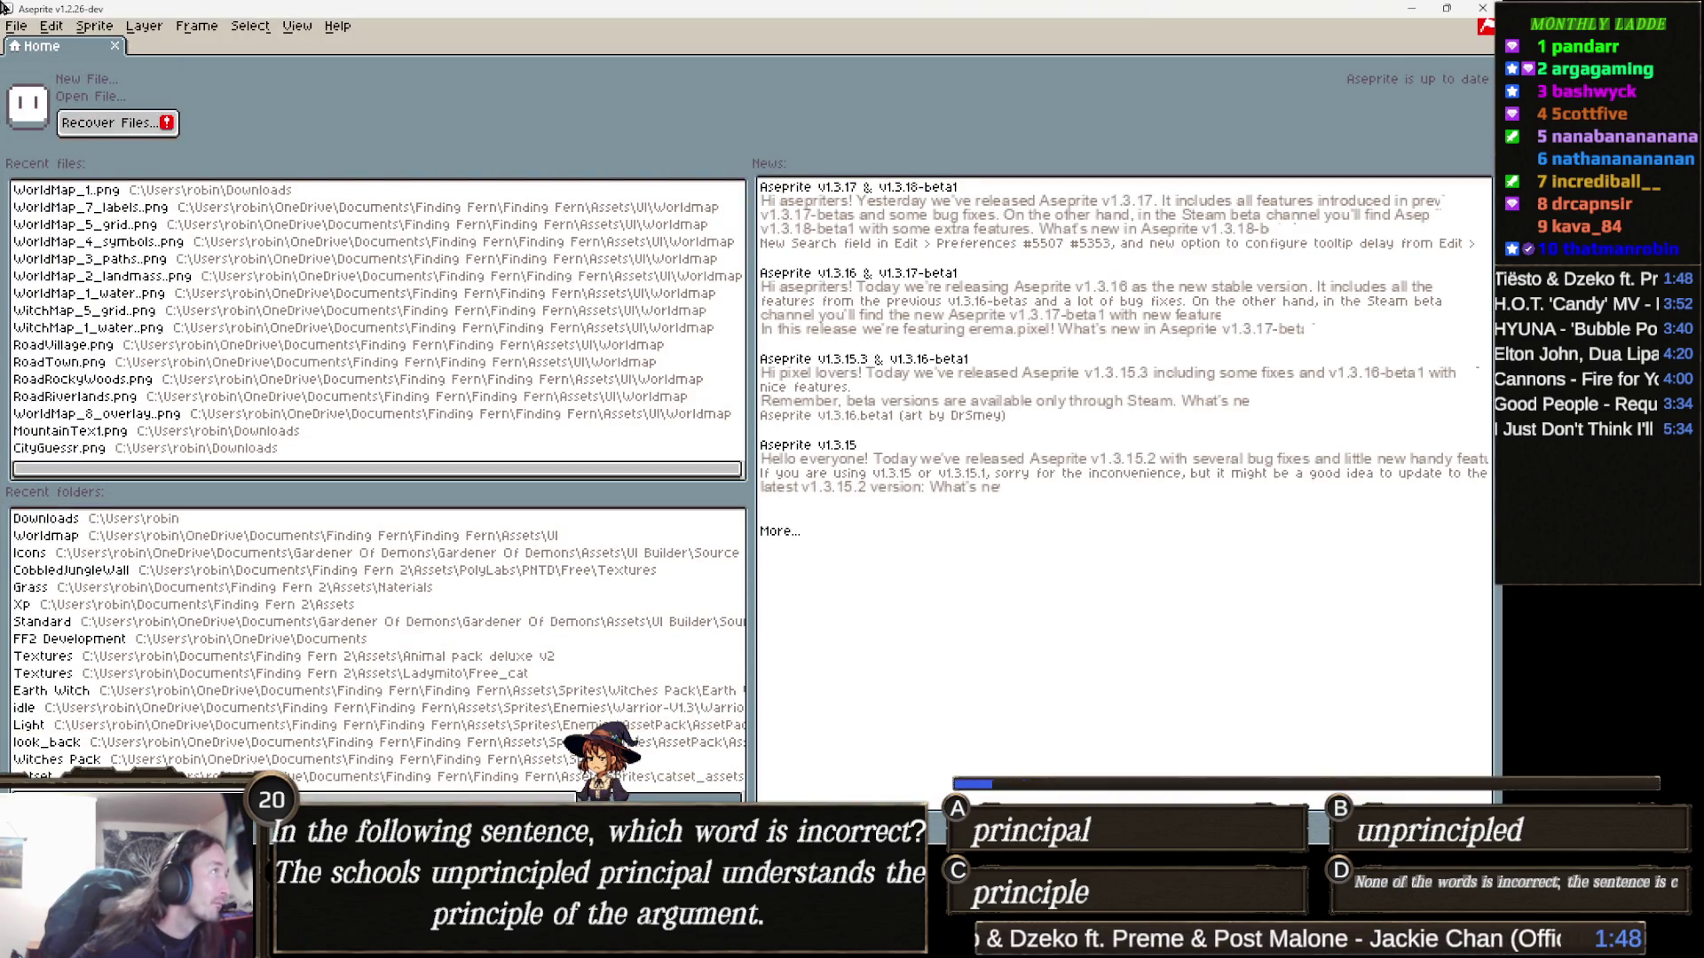
# Open WorldMap_1.png from Aseprite's recent files
pyautogui.click(19, 28)
pyautogui.moveTo(92, 82)
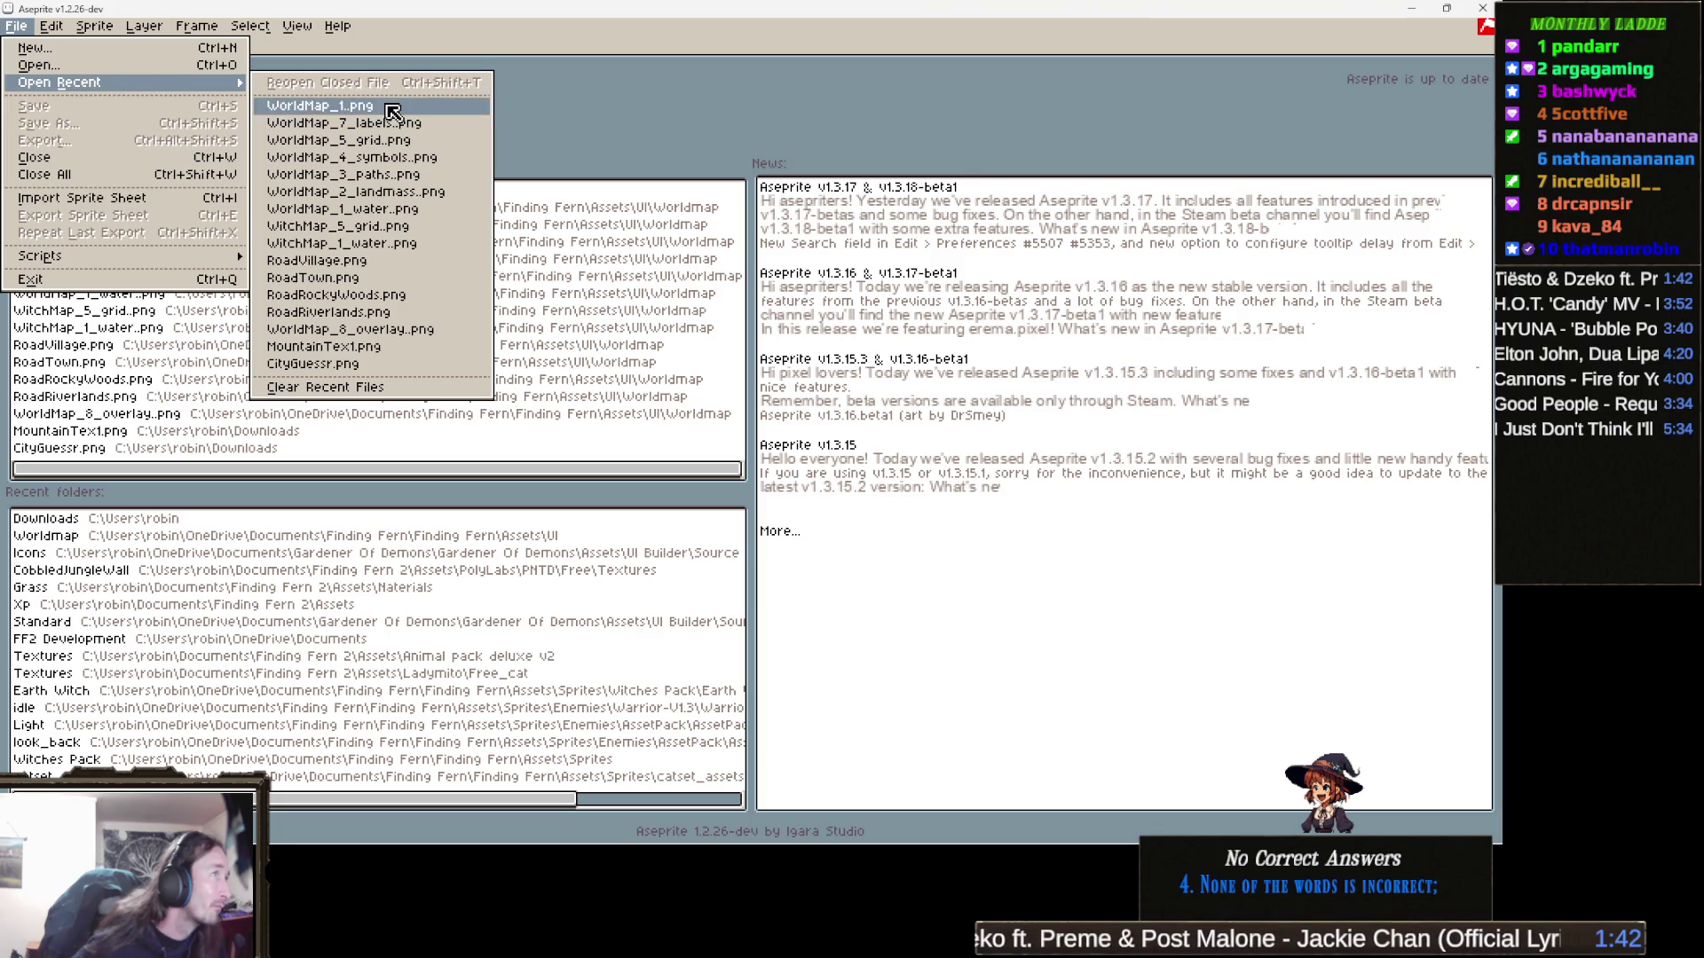
pyautogui.click(355, 106)
# Select WorldMap_2_landmass in the Worldmap folder, close Explorer, and minimize Aseprite to return to Unity
pyautogui.moveTo(274, 838)
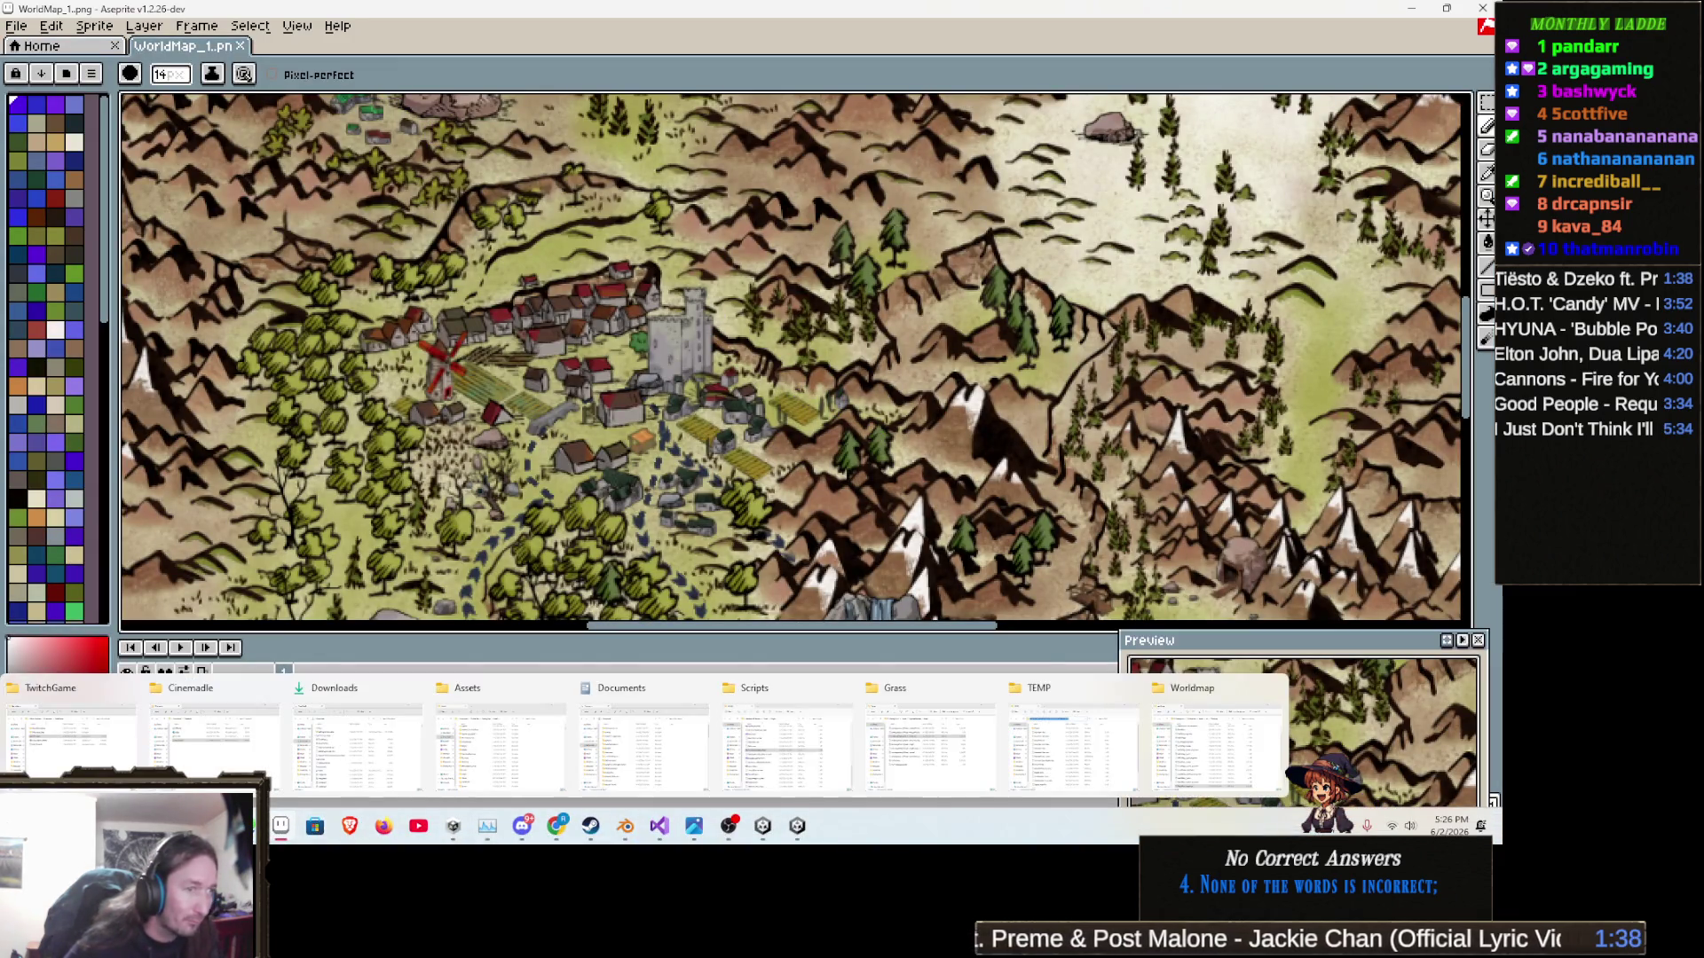
pyautogui.click(1193, 739)
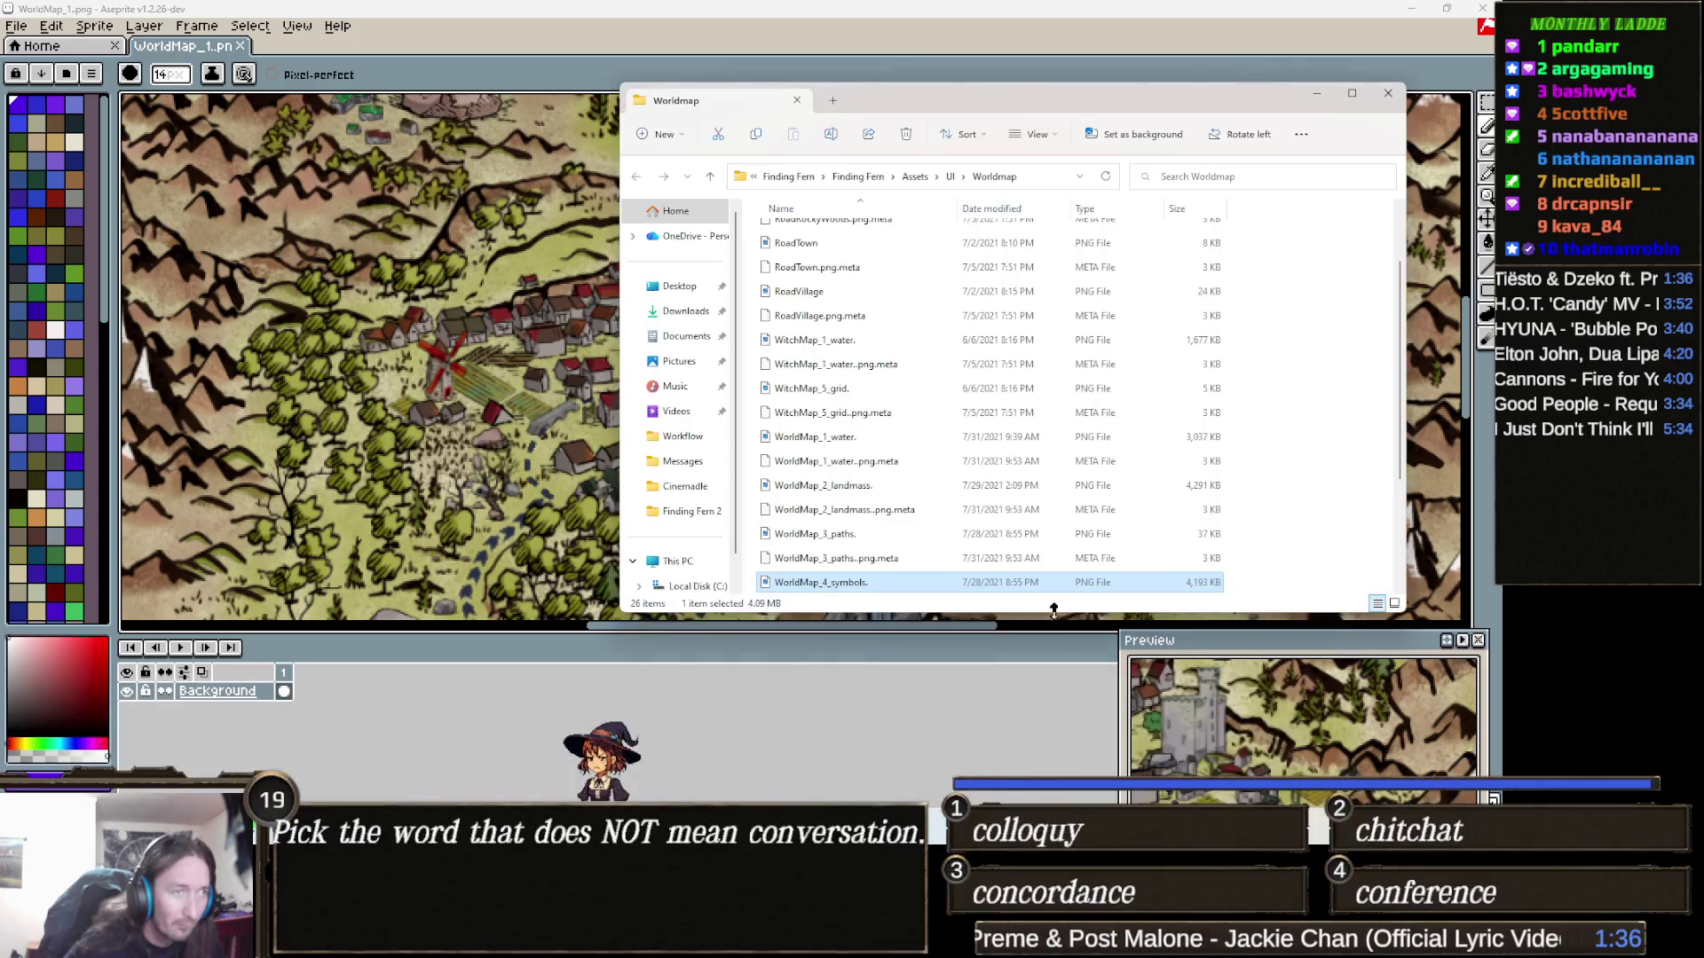
pyautogui.click(824, 488)
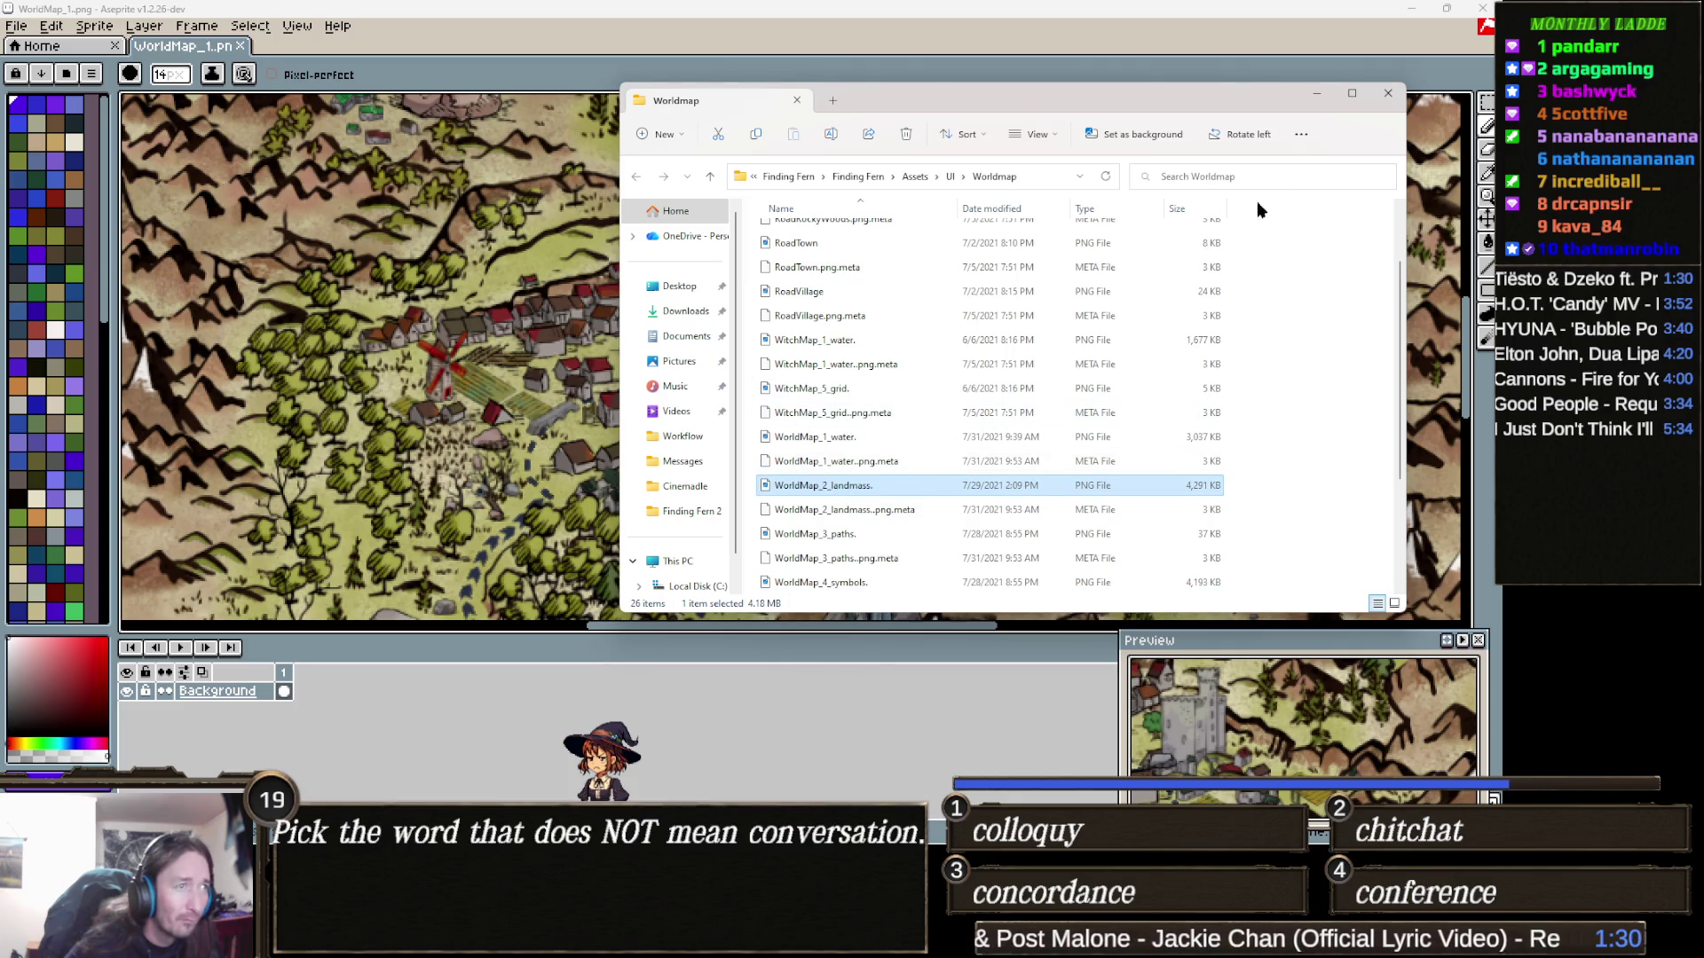
pyautogui.click(1390, 94)
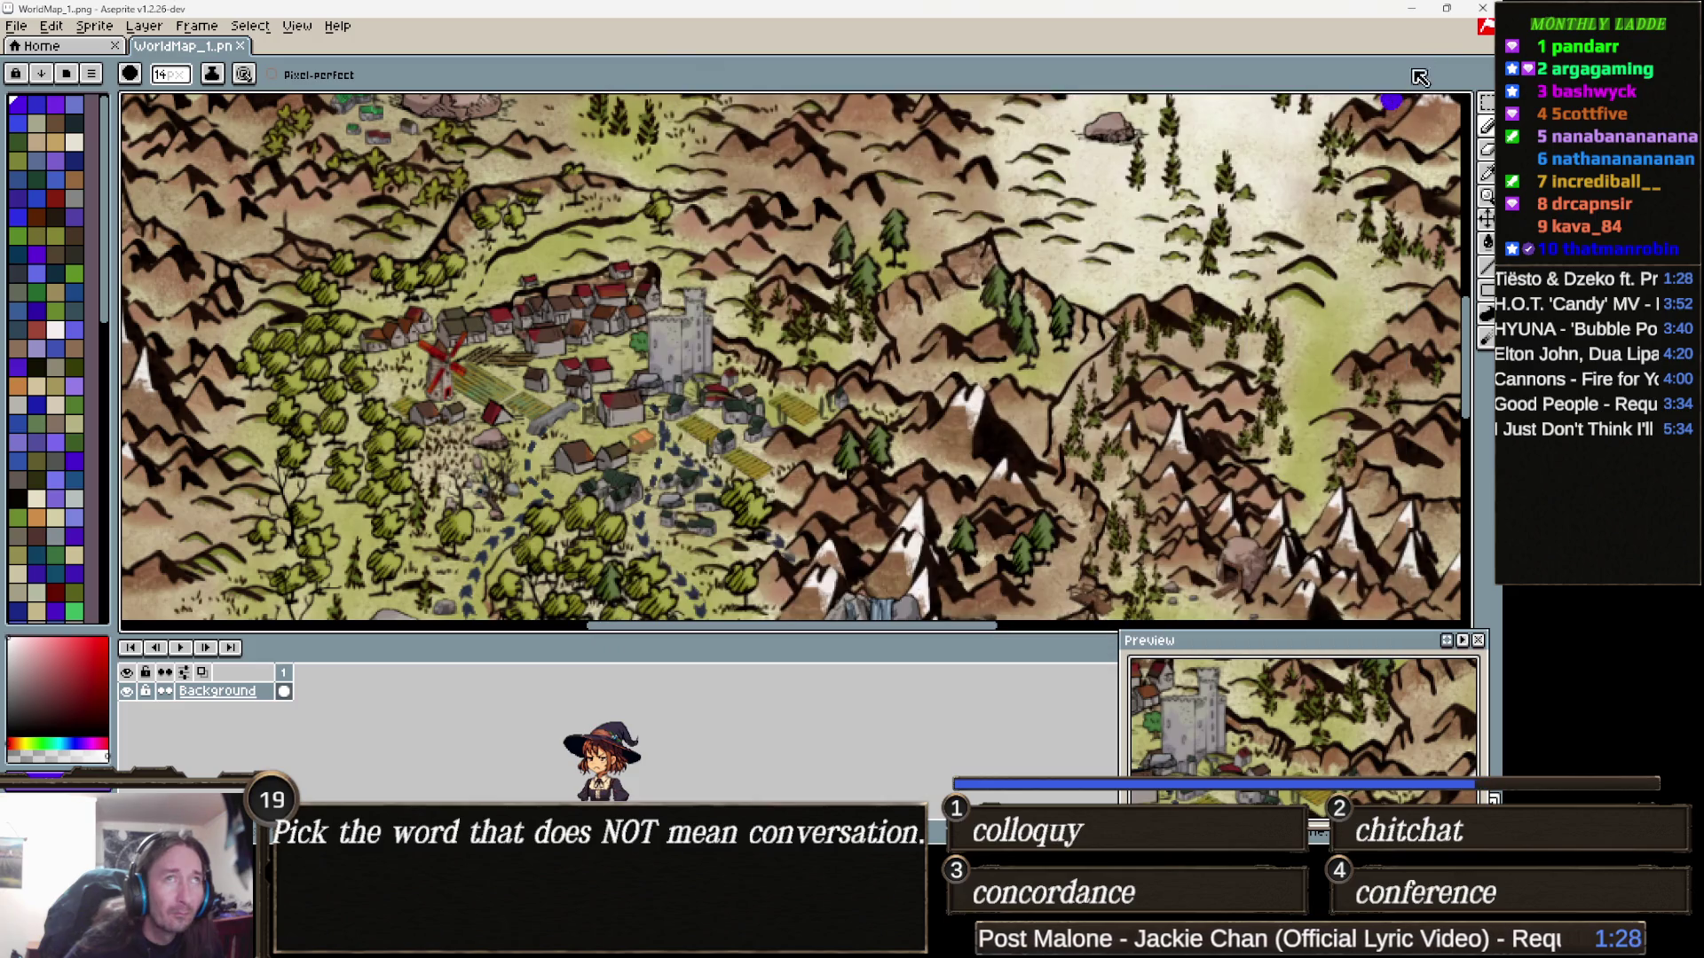
pyautogui.click(1411, 9)
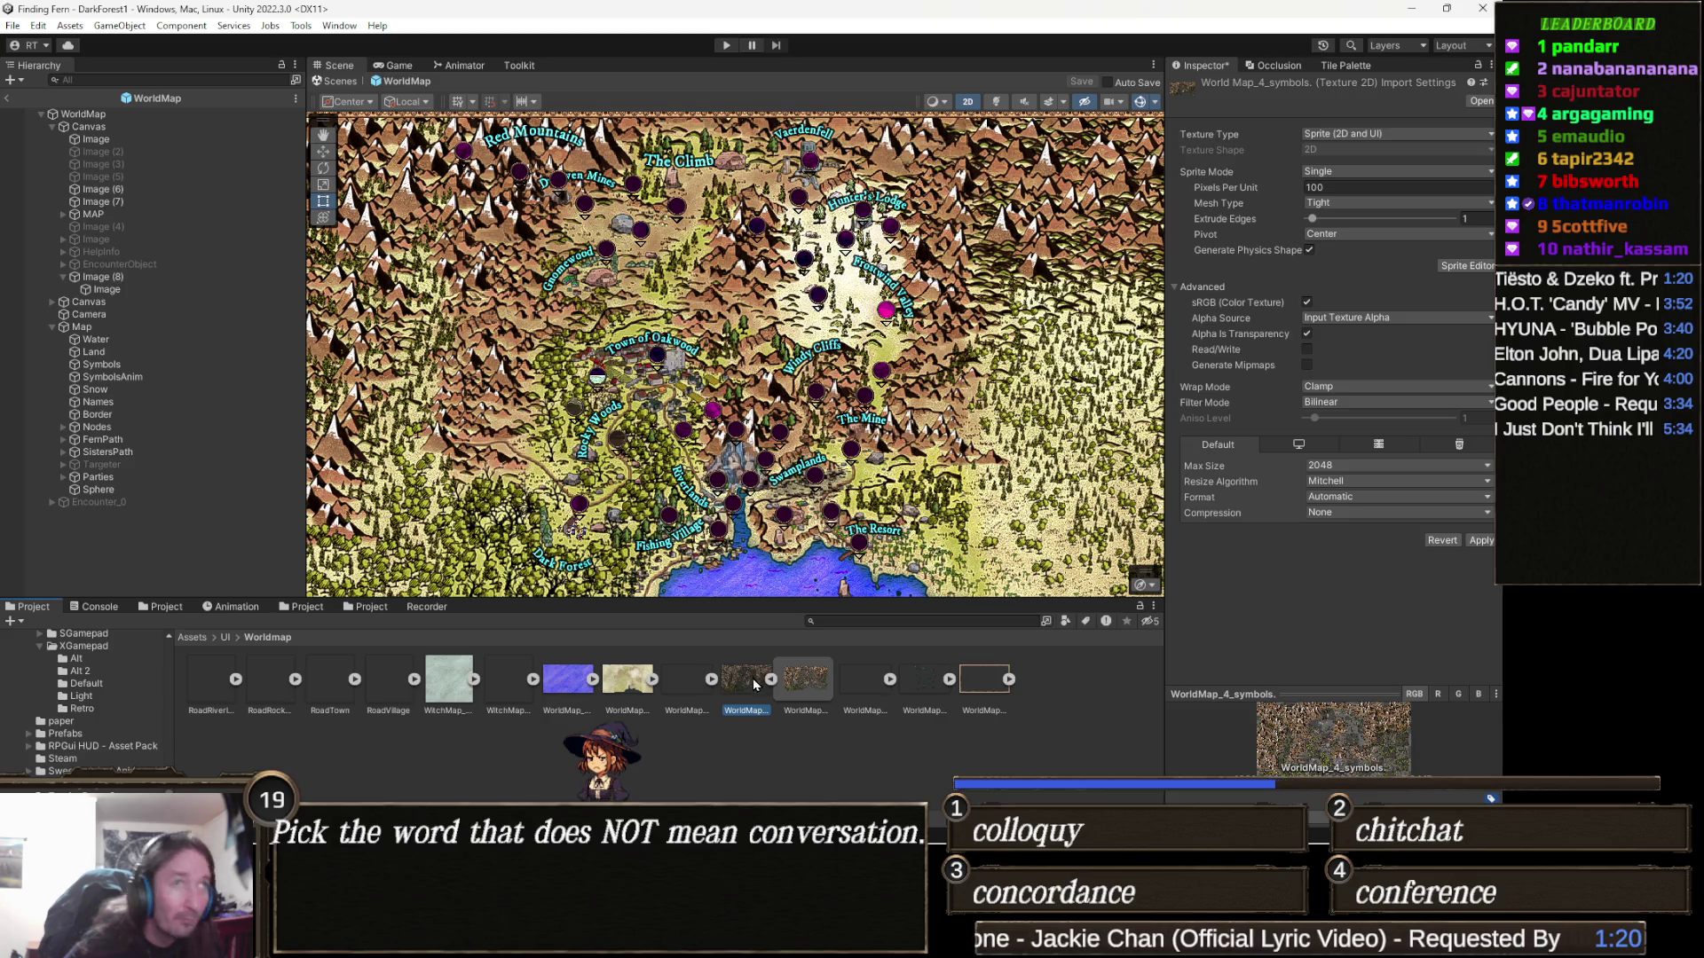
# Dismiss the unsaved import-settings prompt and reveal WorldMap_4_symbols in File Explorer
pyautogui.click(814, 703)
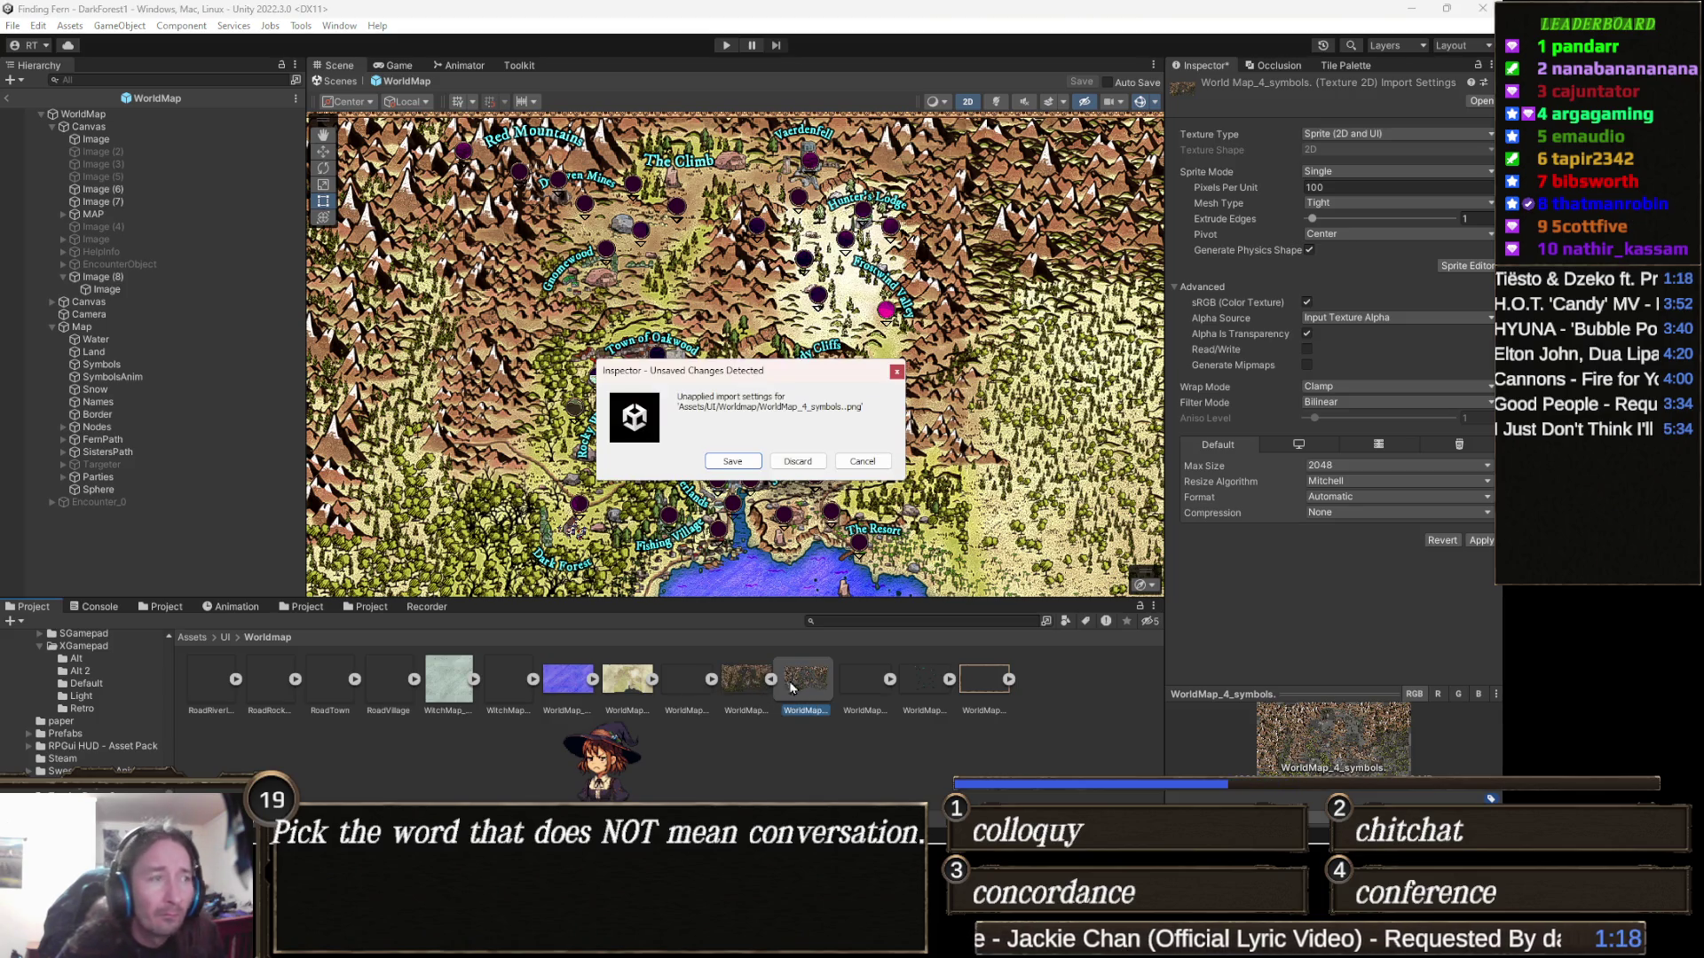
pyautogui.press('Escape')
pyautogui.rightClick(750, 684)
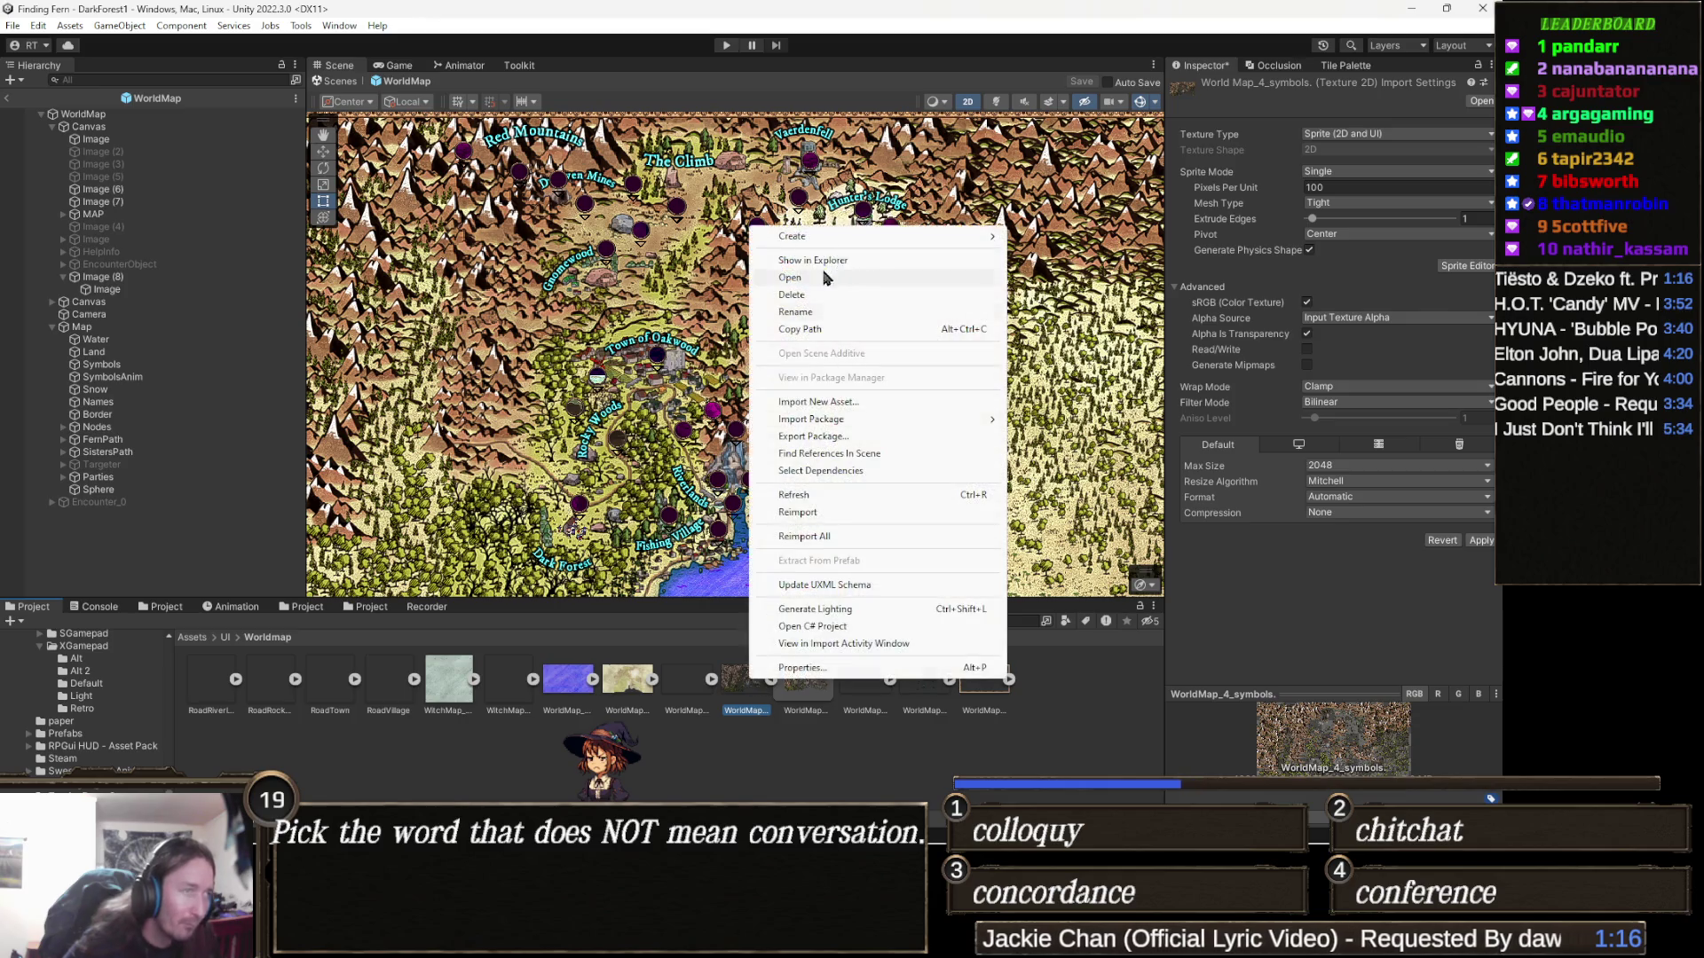
pyautogui.click(861, 261)
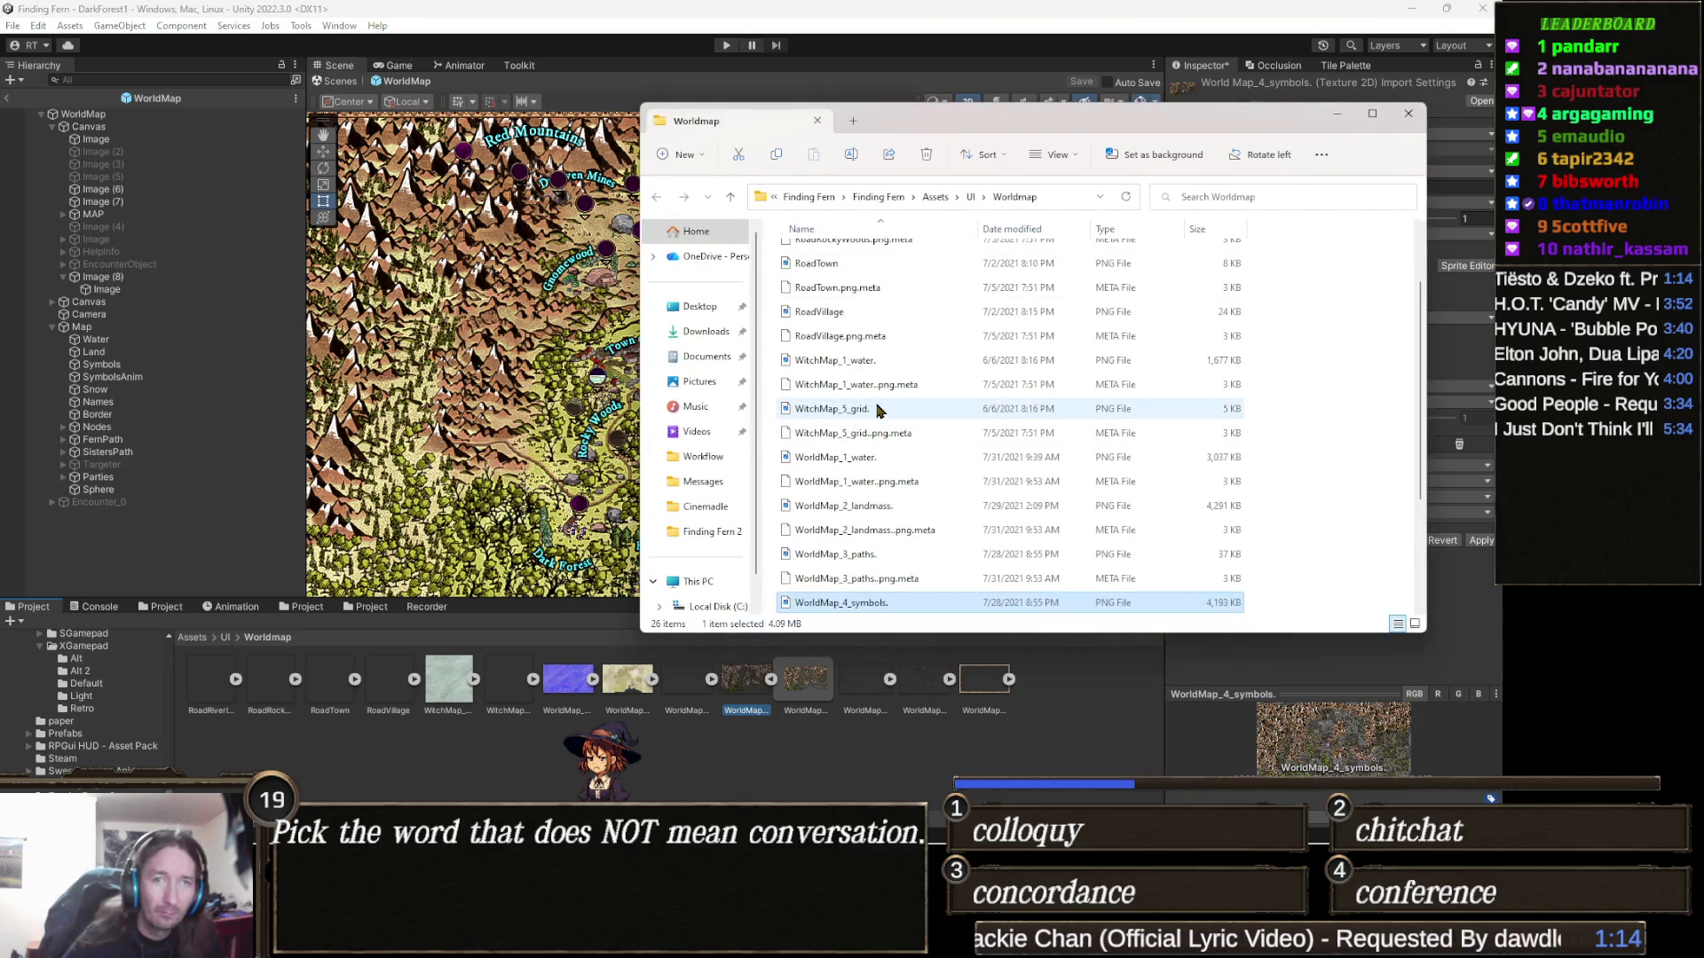
# Bring Aseprite forward, return to Explorer and scroll to WorldMap_4_symbols.png
pyautogui.moveTo(453, 954)
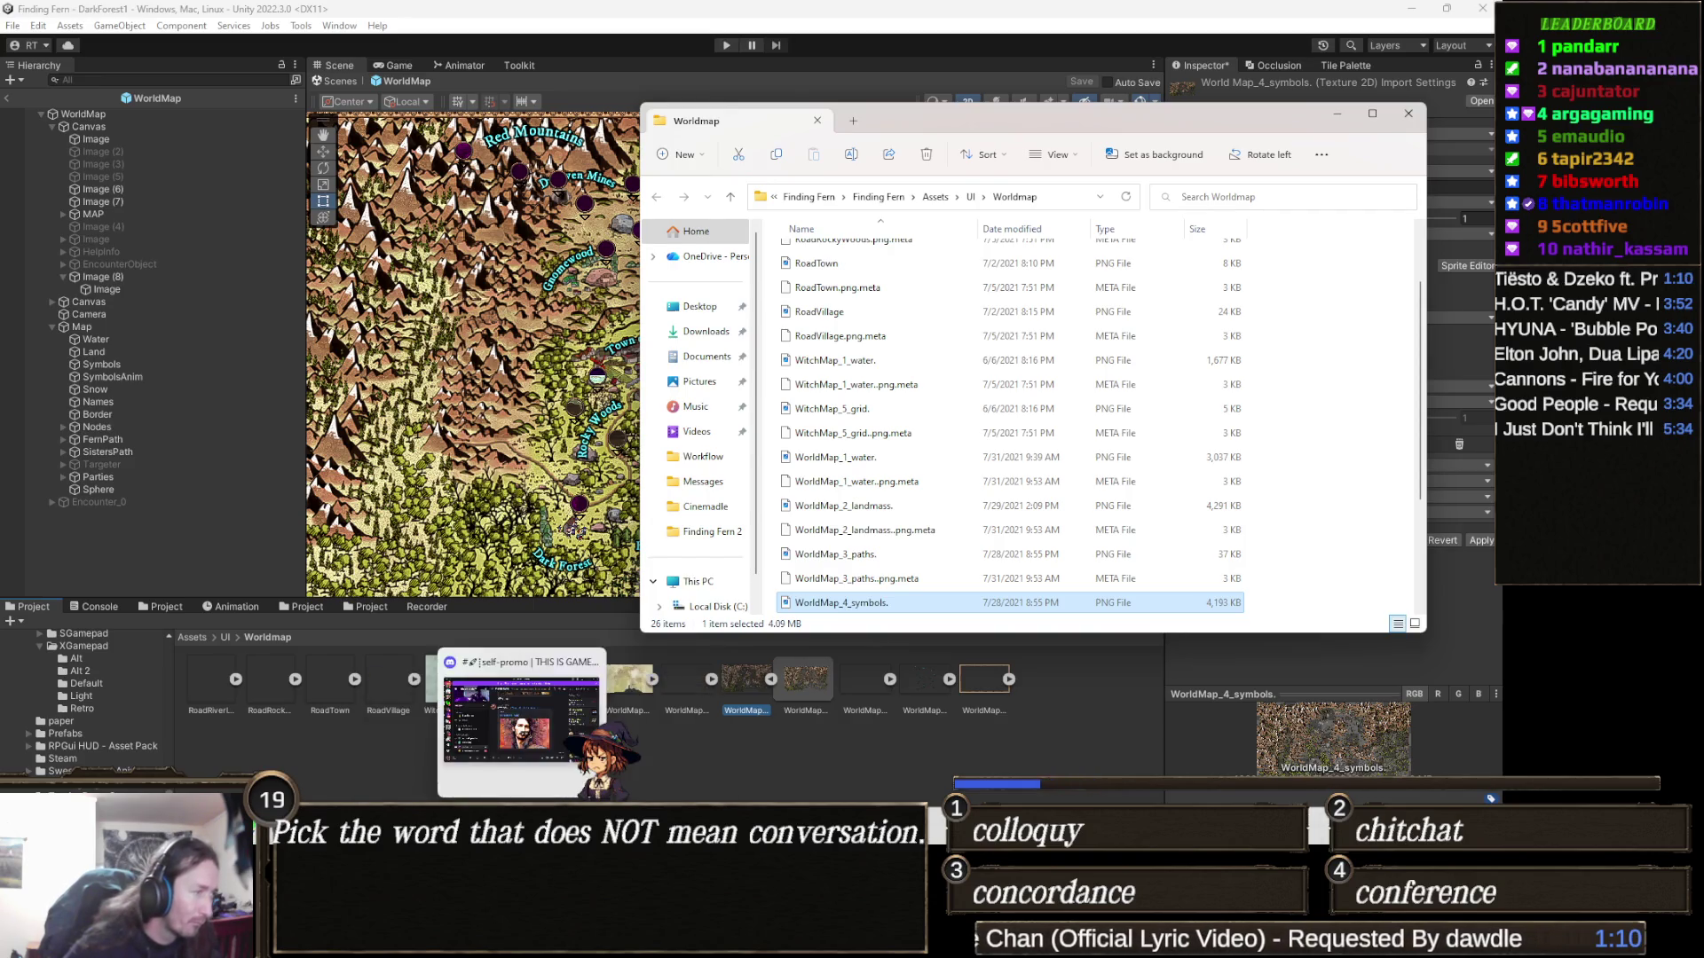
pyautogui.click(494, 954)
pyautogui.hotkey('alt', 'Tab')
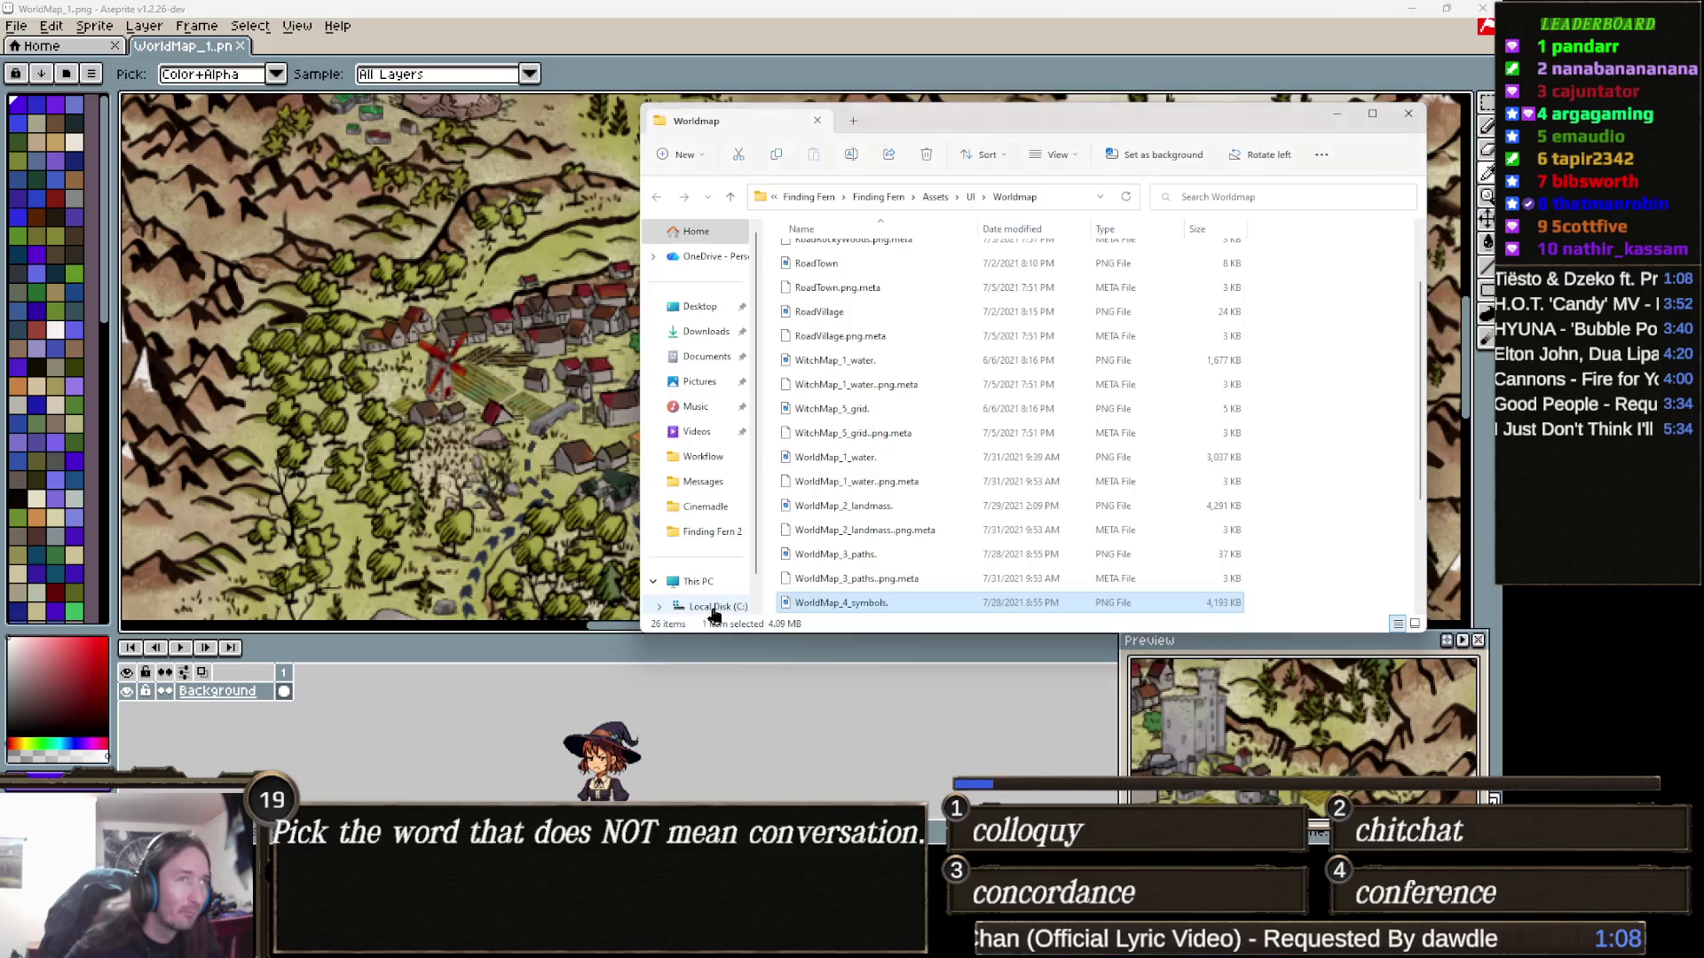
pyautogui.scroll(-1, 963, 430)
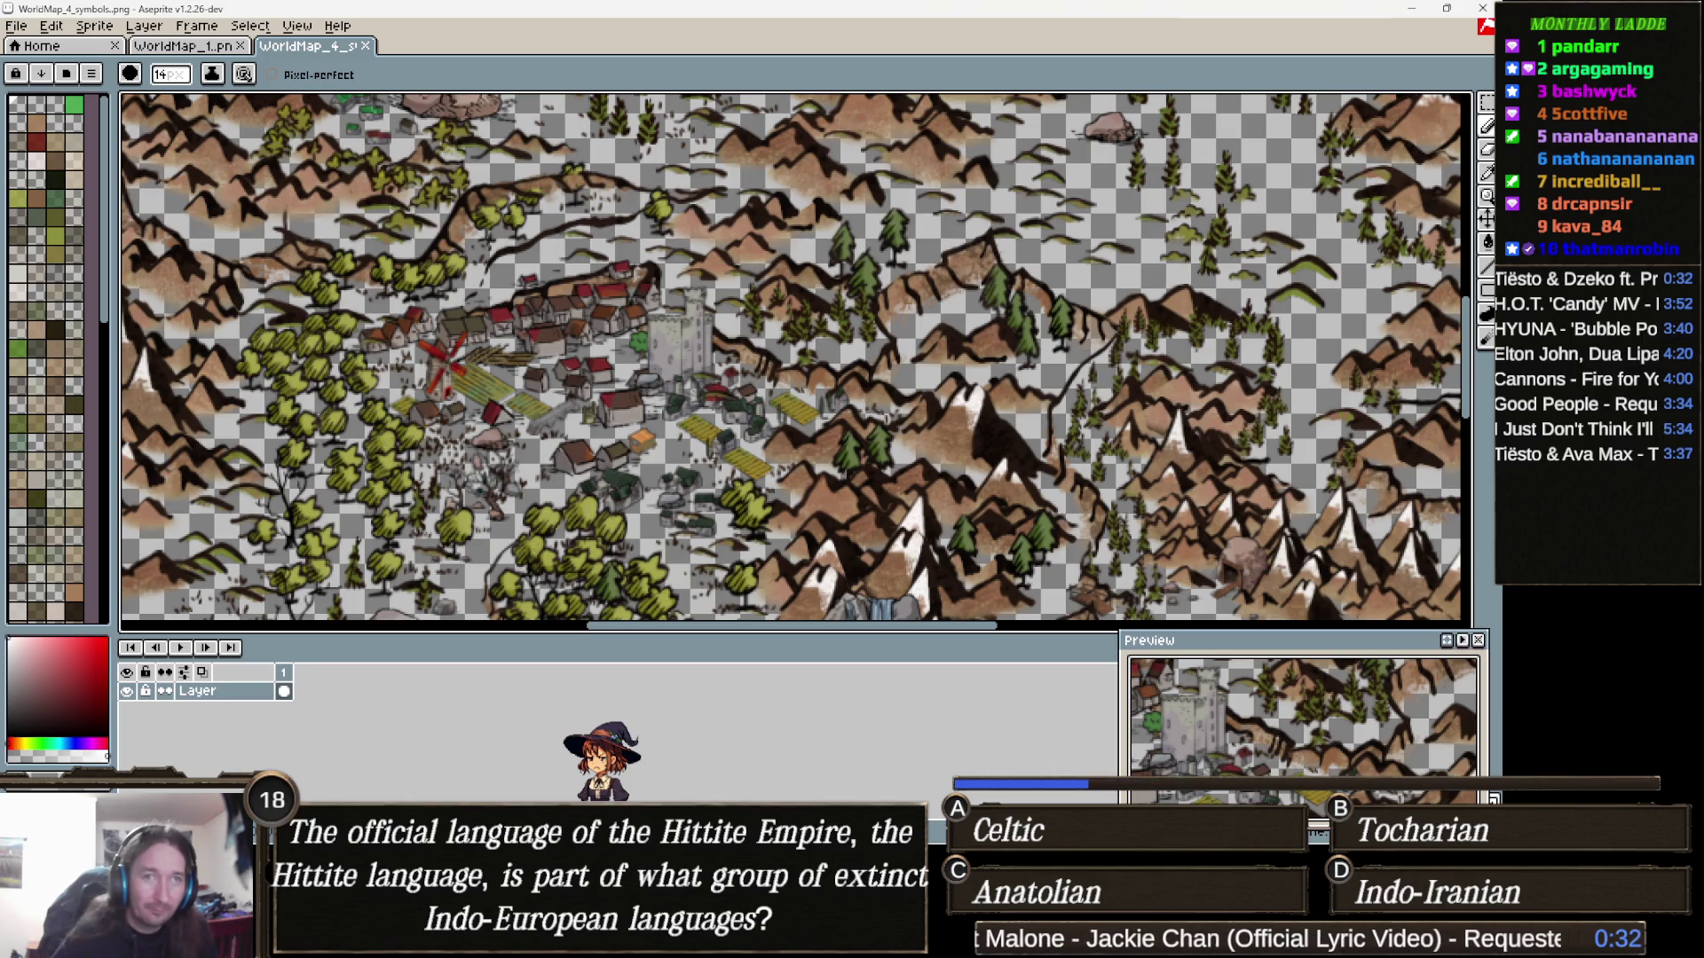
# Zoom out, centre the symbols sprite, and select all of it with the Rectangular Marquee
pyautogui.scroll(-3, 1125, 436)
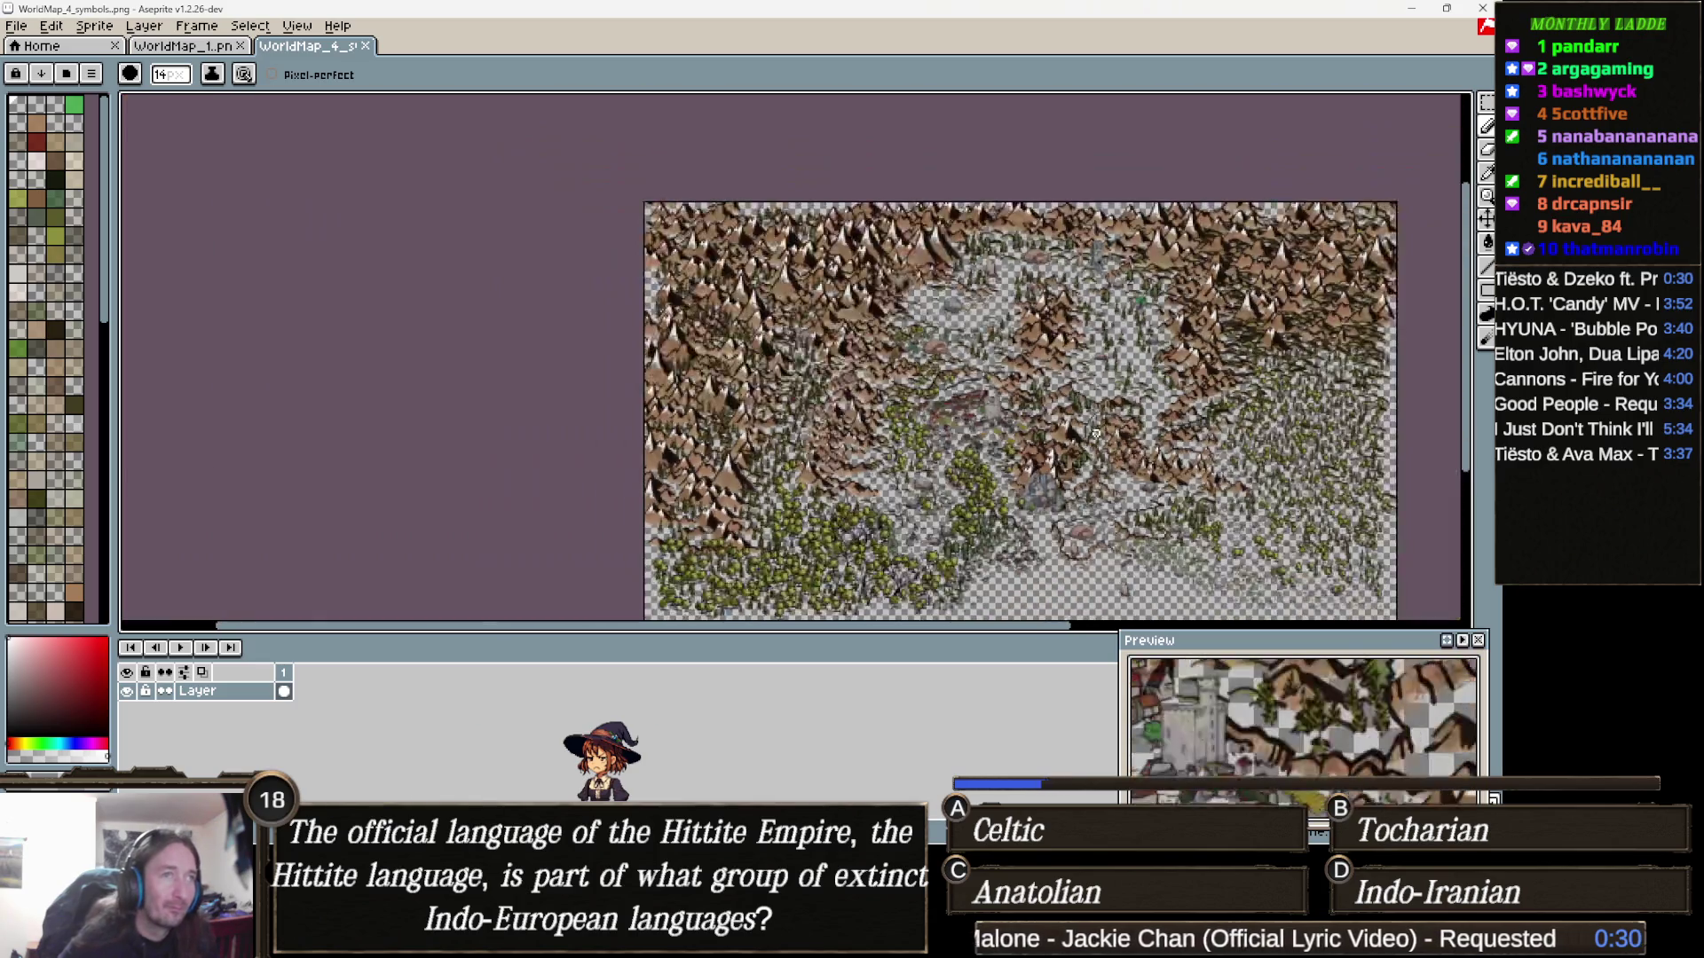
pyautogui.moveTo(1125, 436); pyautogui.dragTo(1000, 372)
pyautogui.moveTo(774, 285); pyautogui.dragTo(726, 295)
pyautogui.press('m')
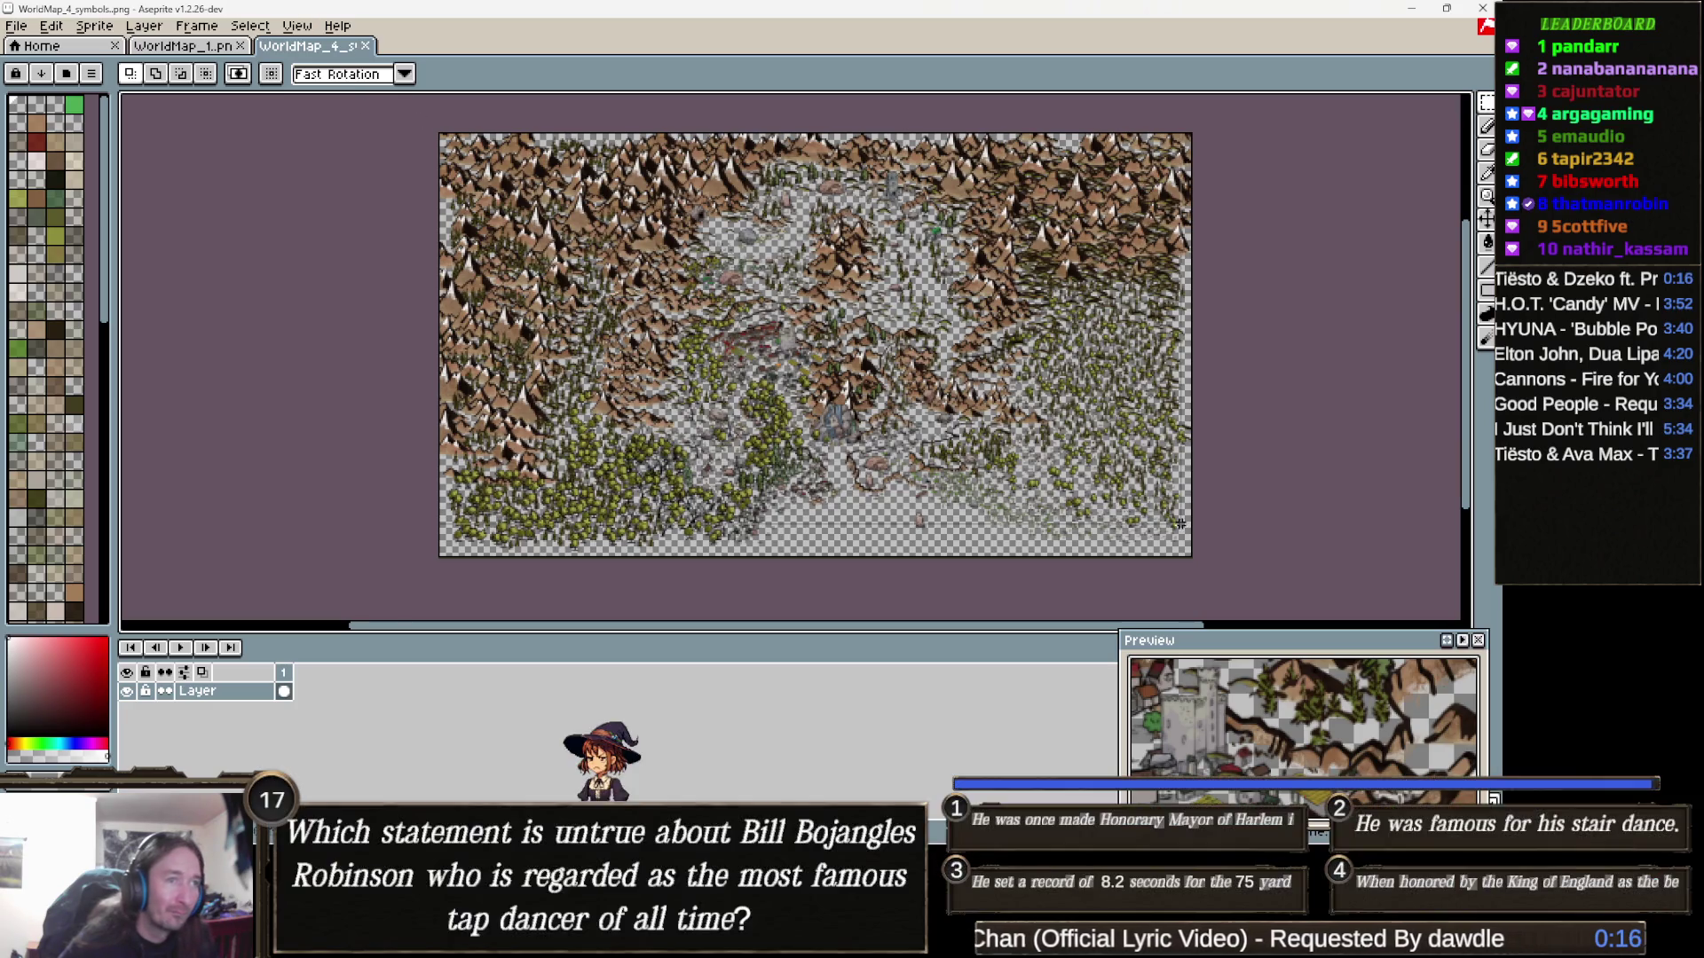
pyautogui.hotkey('ctrl', 'a')
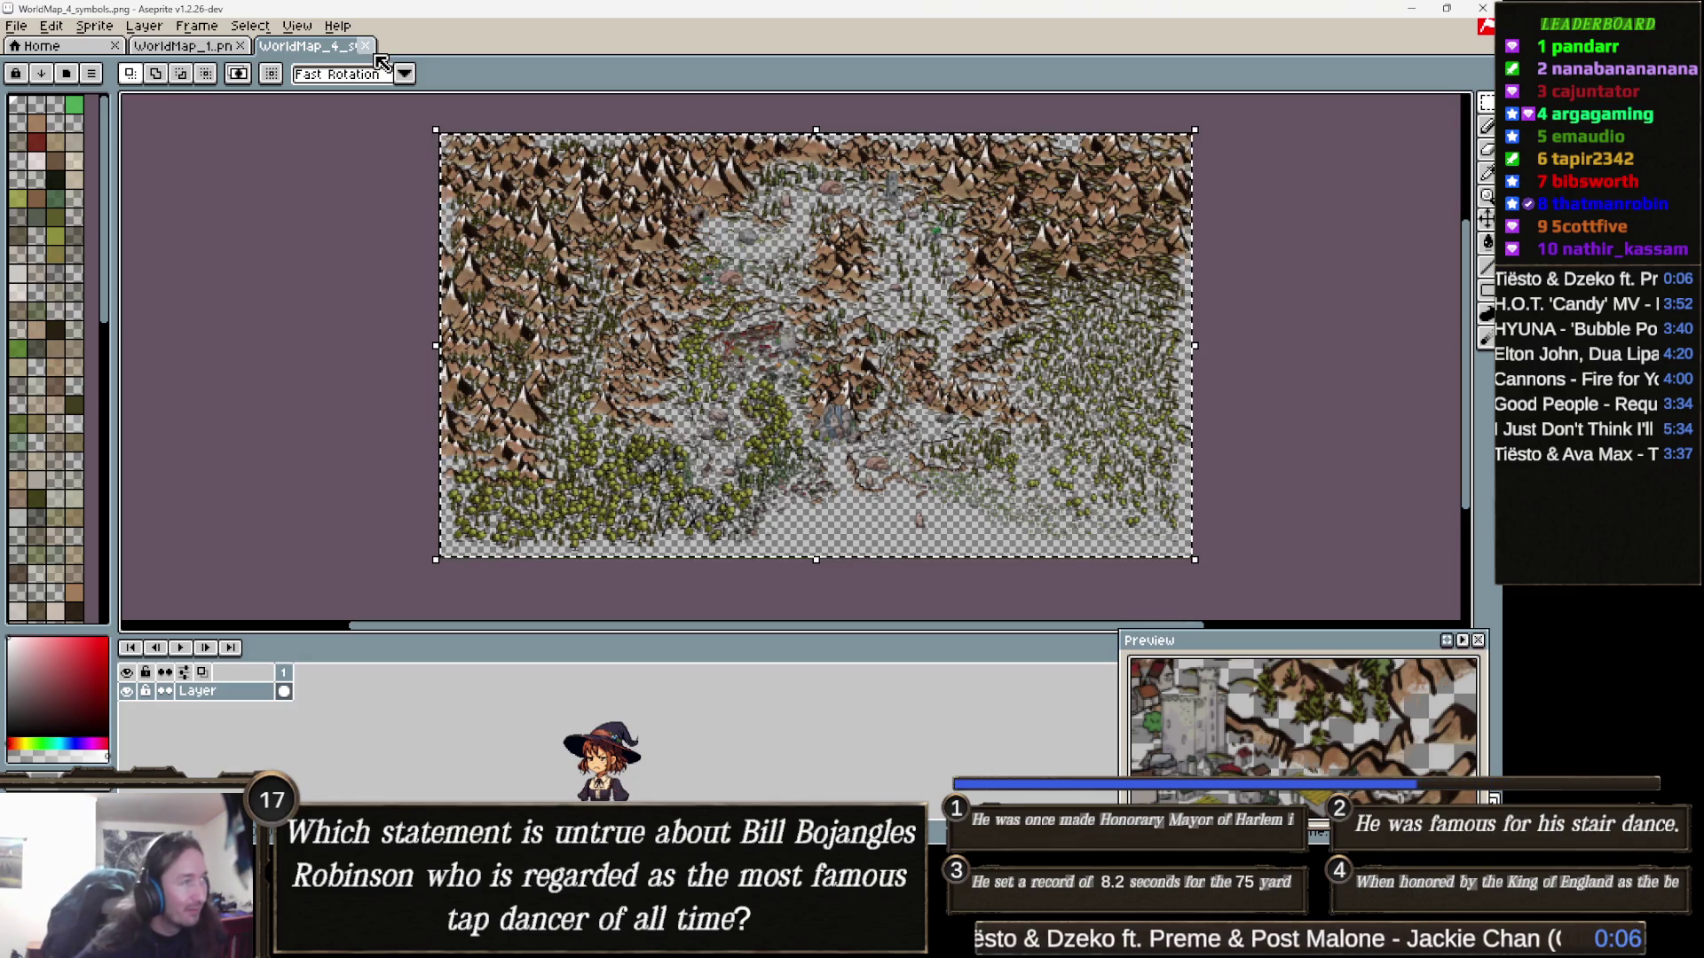
# Close the WorldMap_4_symbols document and frame the whole WorldMap_1 map in view
pyautogui.click(376, 56)
pyautogui.scroll(-4, 494, 356)
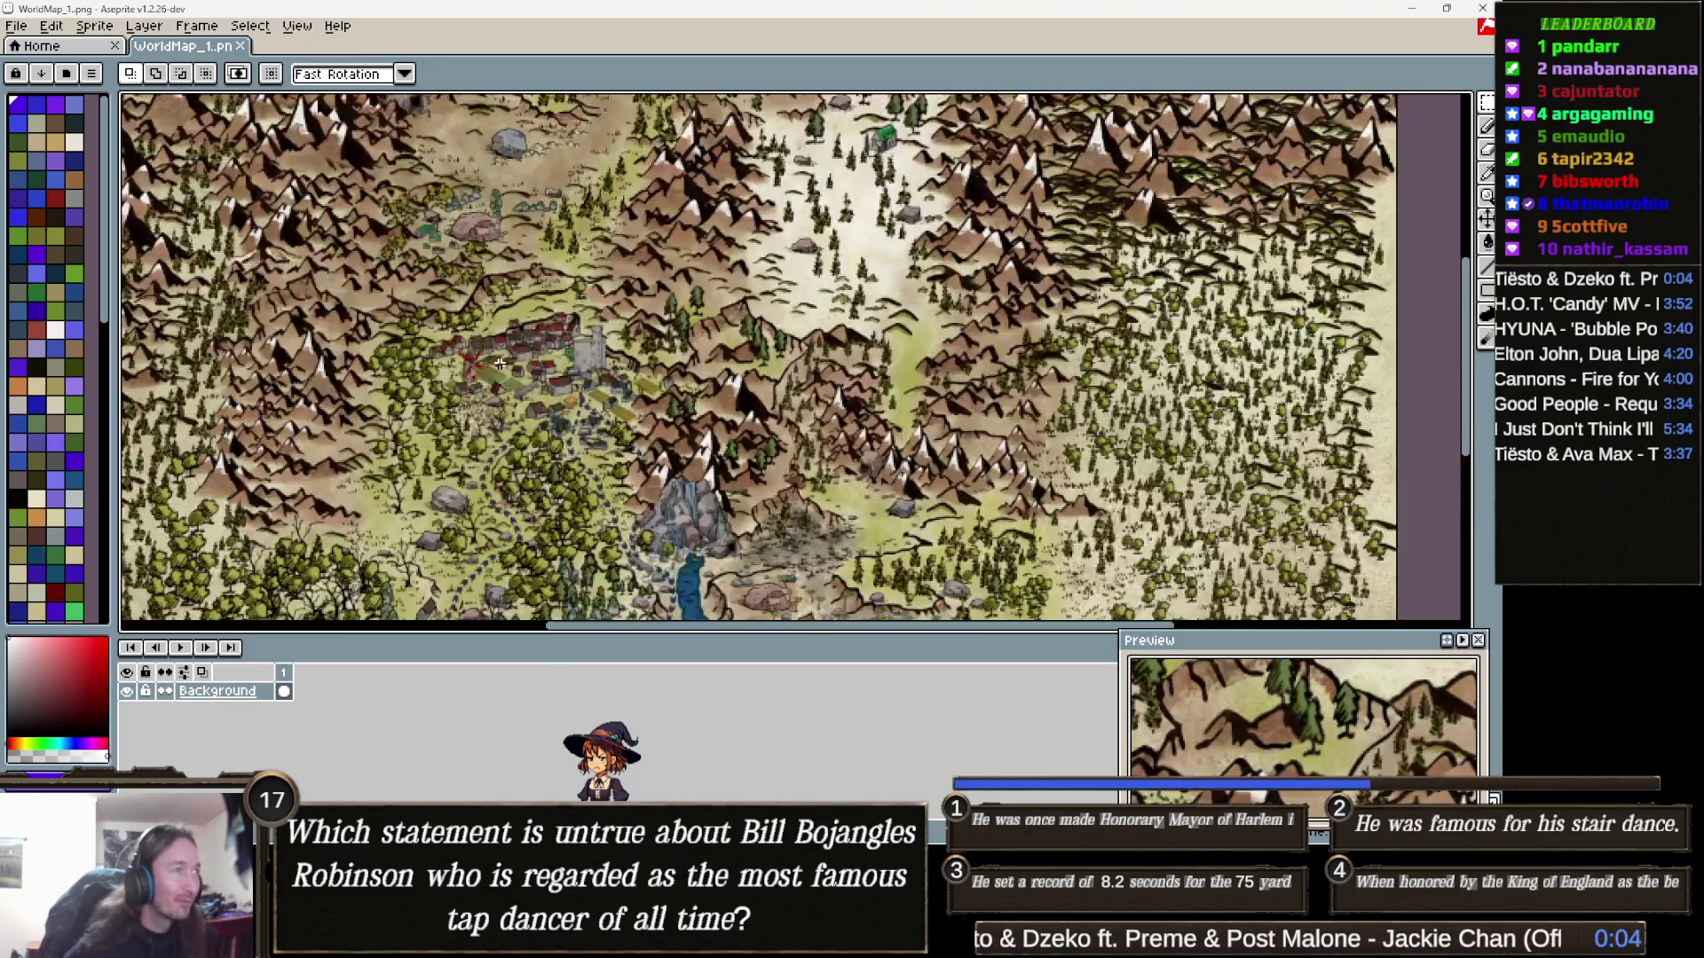
pyautogui.scroll(2, 494, 356)
pyautogui.scroll(1, 493, 356)
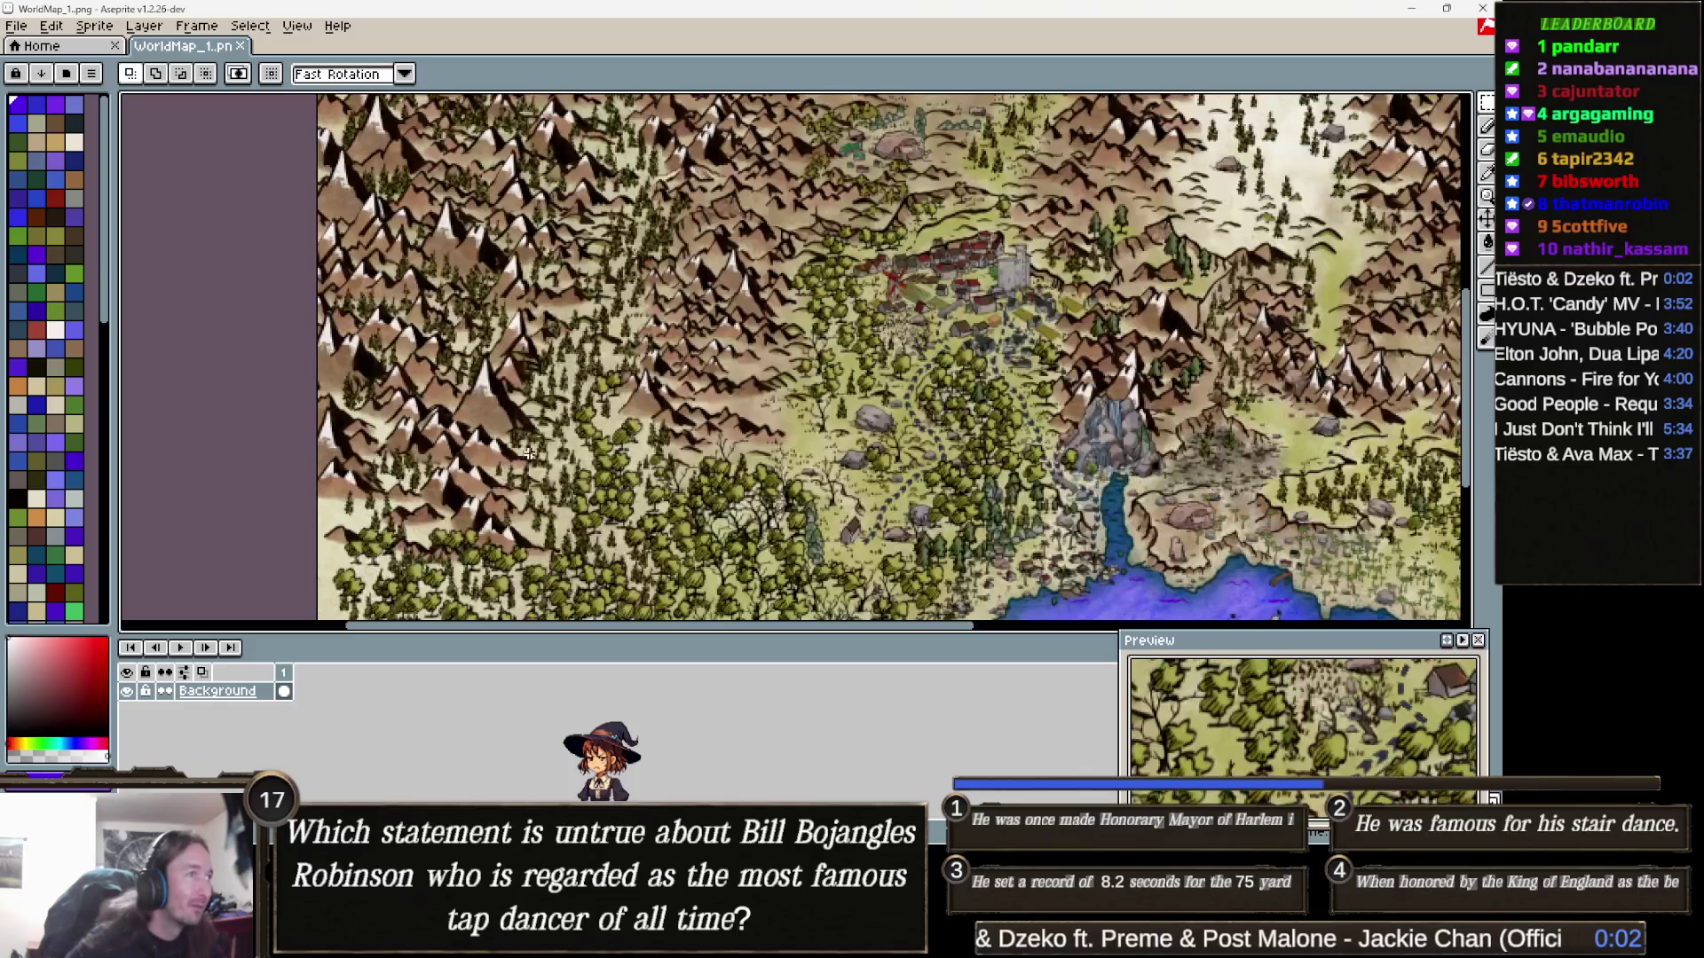
pyautogui.moveTo(516, 348)
pyautogui.mouseDown()
pyautogui.moveTo(561, 299)
pyautogui.moveTo(499, 450)
pyautogui.mouseUp()
pyautogui.moveTo(617, 434); pyautogui.dragTo(539, 360)
pyautogui.scroll(-1, 538, 359)
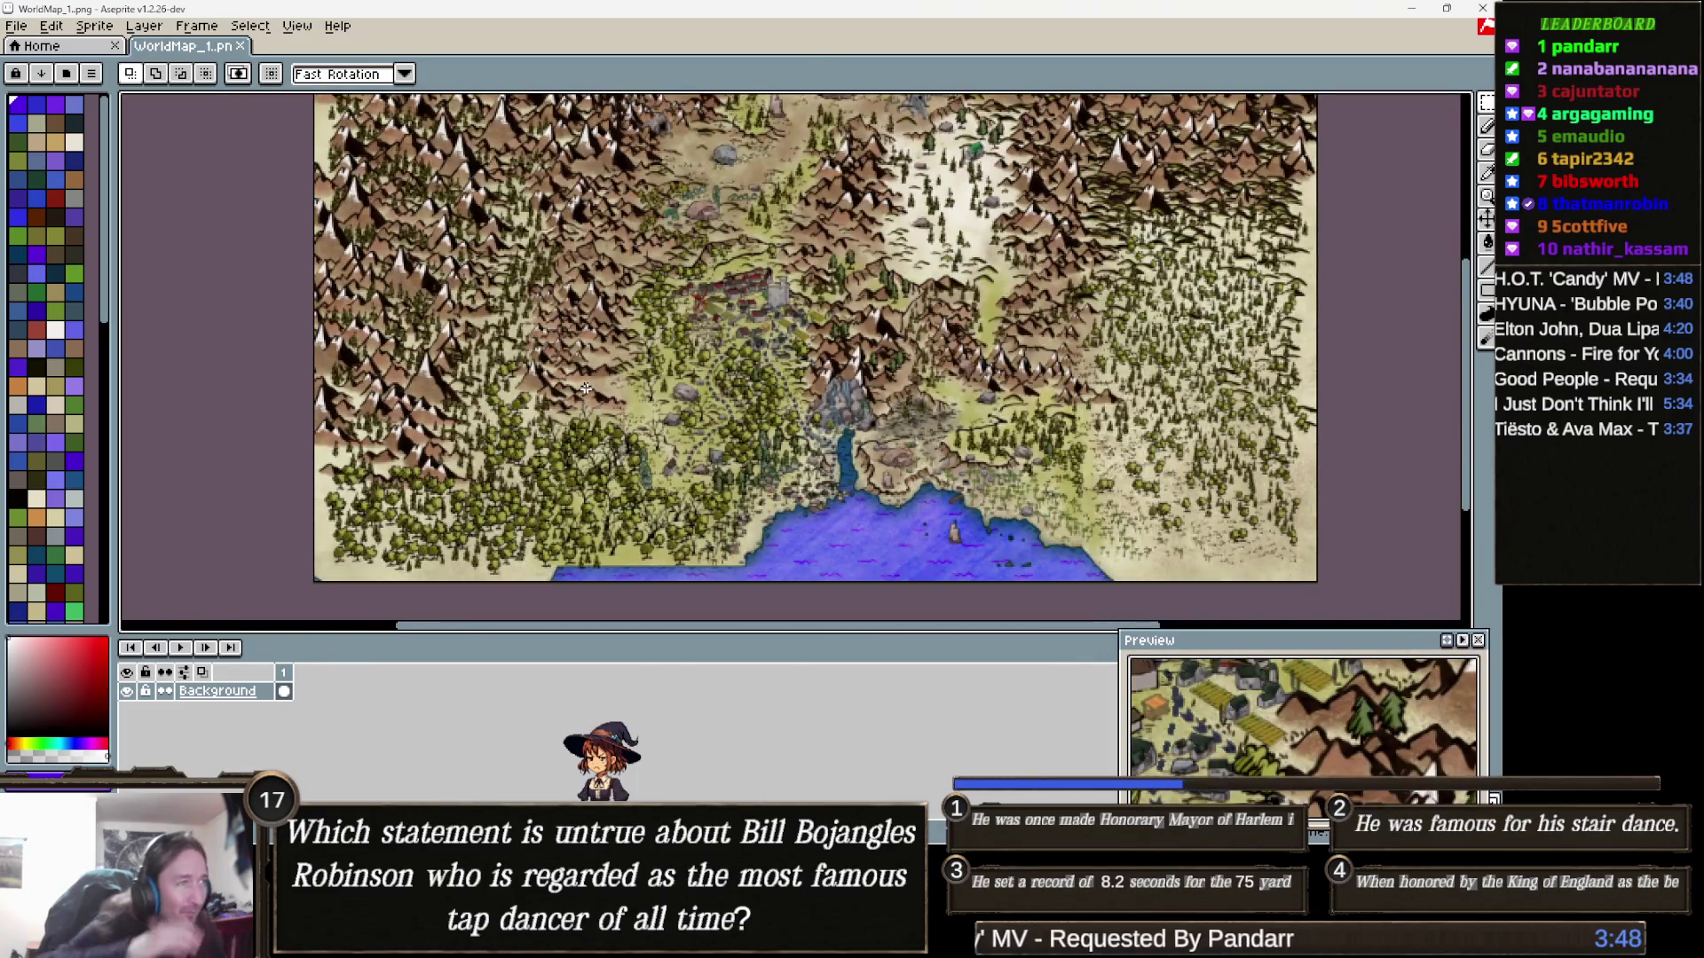
pyautogui.moveTo(589, 377)
pyautogui.mouseDown()
pyautogui.moveTo(524, 417)
pyautogui.moveTo(593, 414)
pyautogui.mouseUp()
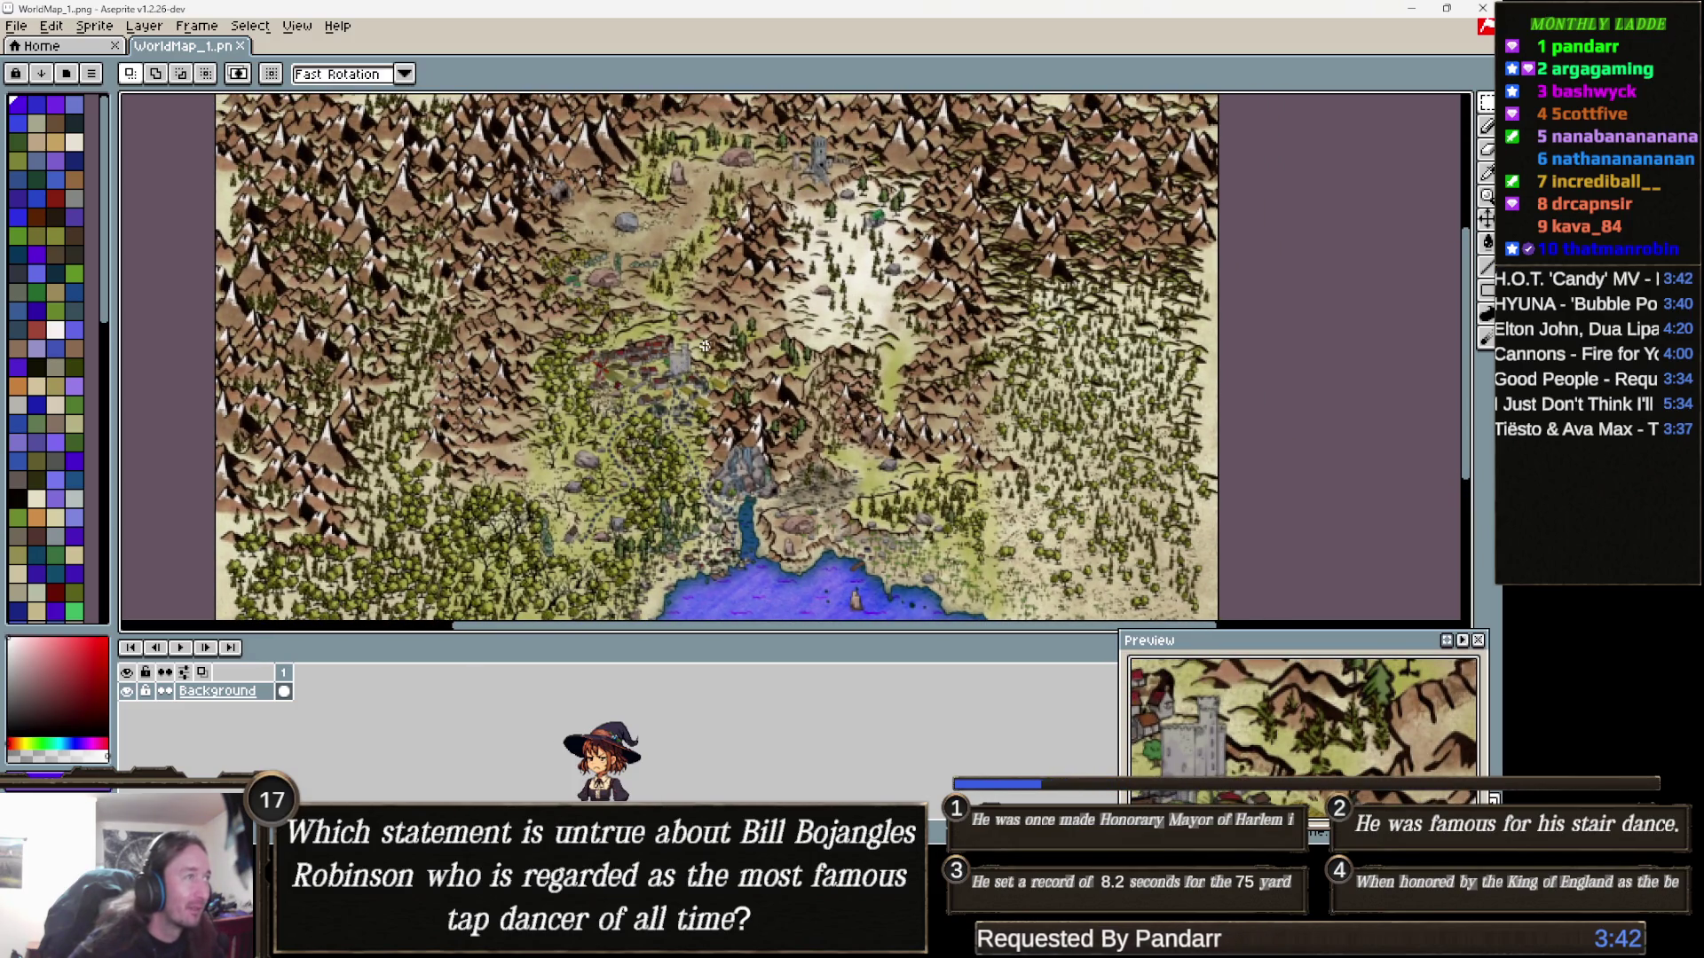
# Trial-move the selected map about 70 px down, cancel it, and minimize Aseprite
pyautogui.hotkey('ctrl', 'a')
pyautogui.moveTo(708, 349); pyautogui.dragTo(713, 410)
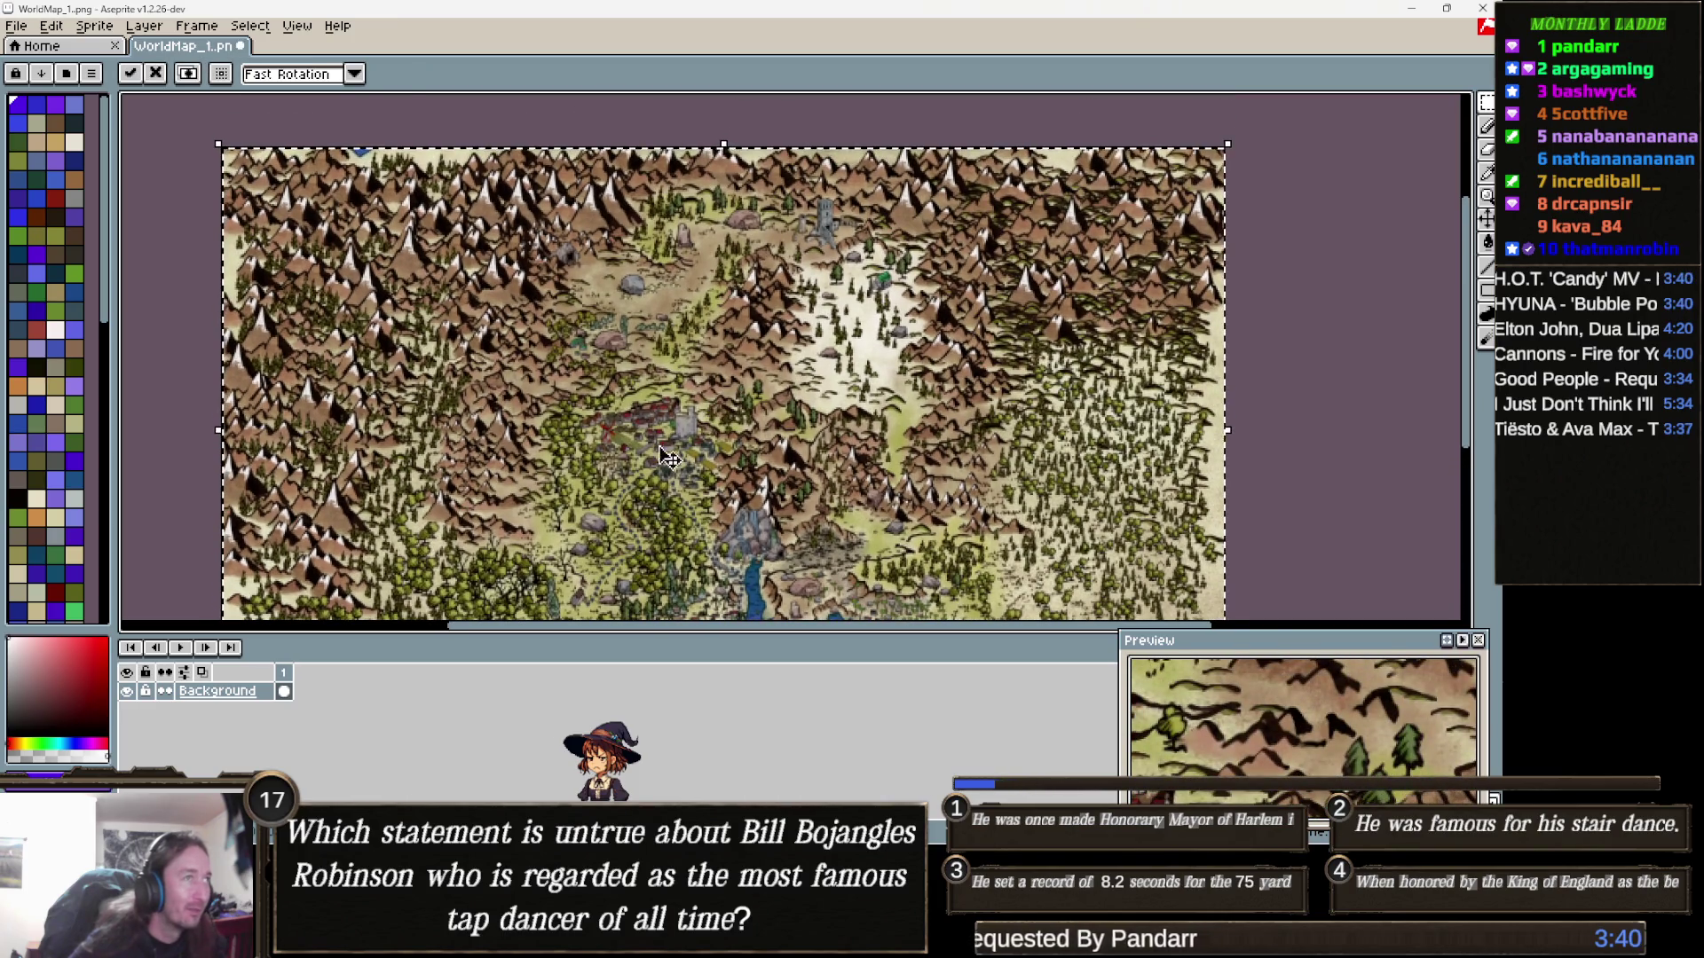
pyautogui.press('Escape')
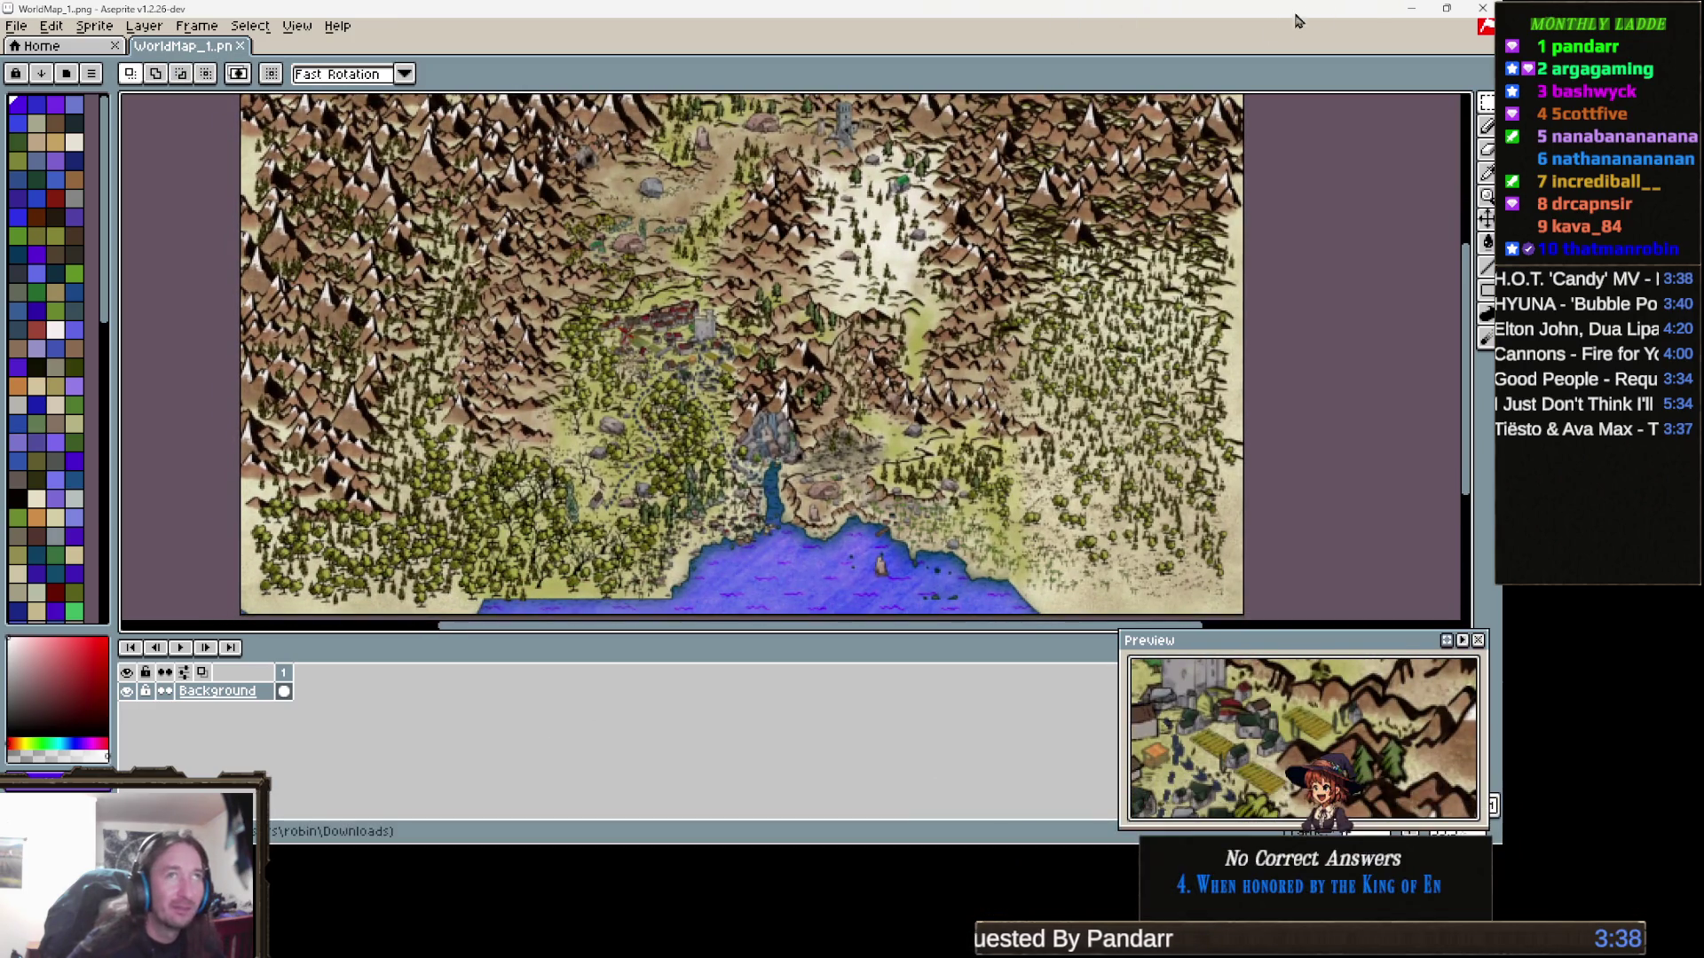
pyautogui.click(1411, 8)
pyautogui.moveTo(593, 800)
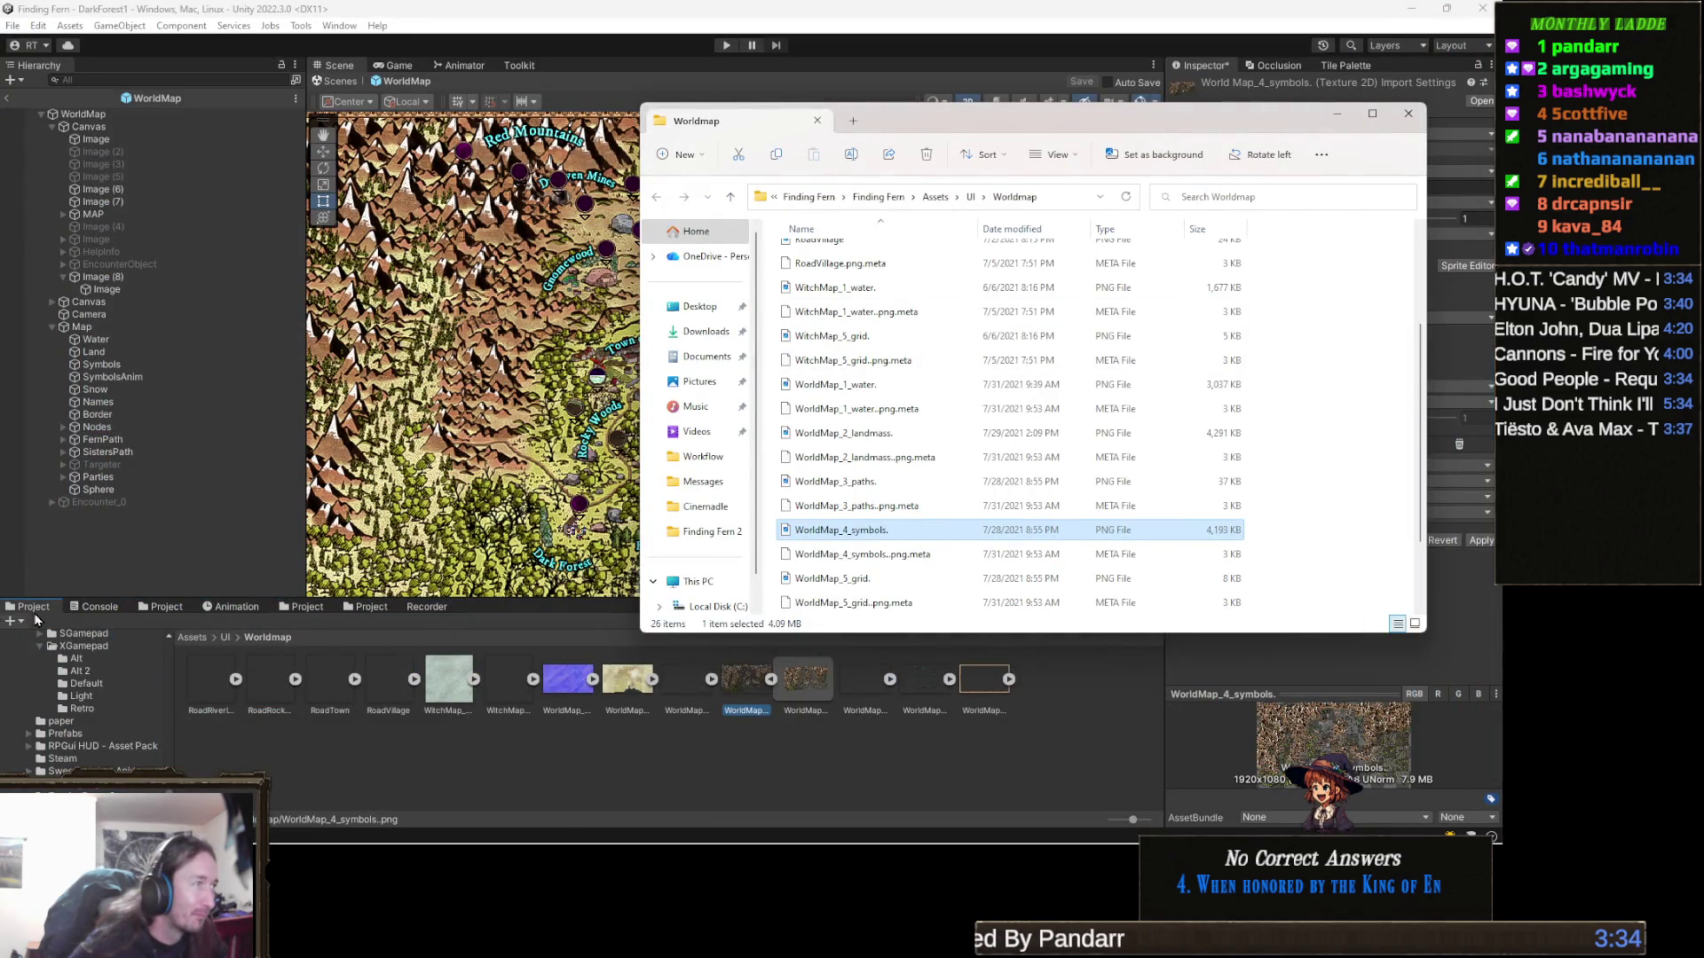
# Discard the unapplied WorldMap_4_symbols import changes and minimize the Unity editor
pyautogui.click(169, 576)
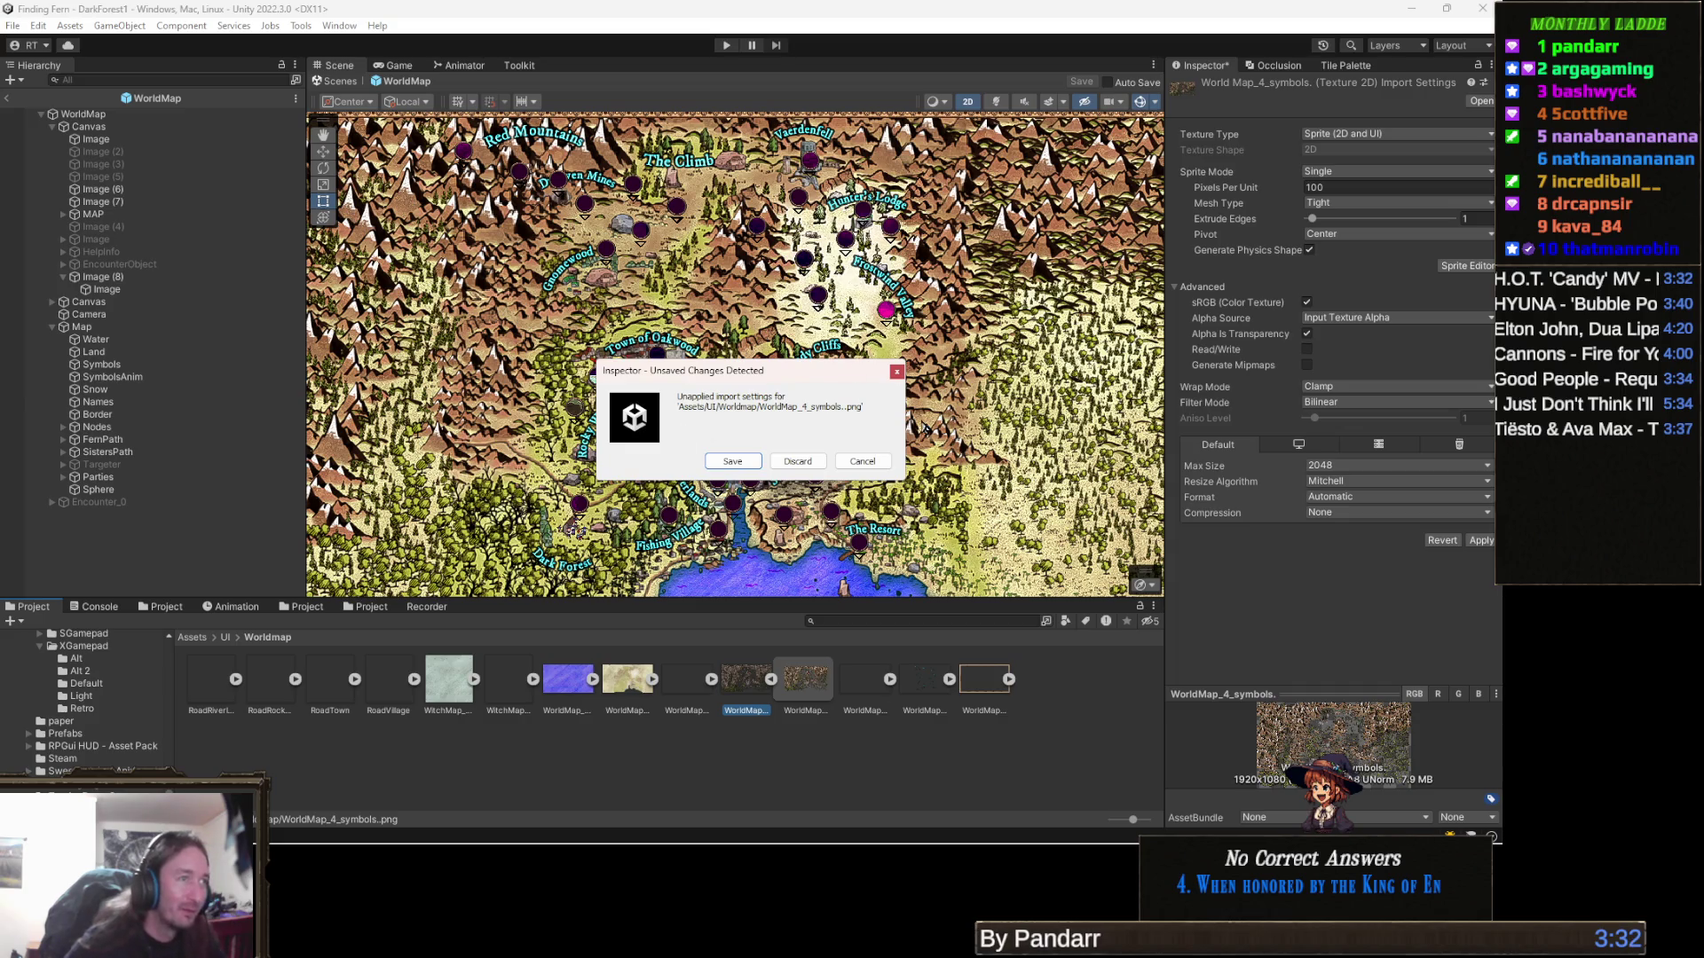
pyautogui.click(797, 461)
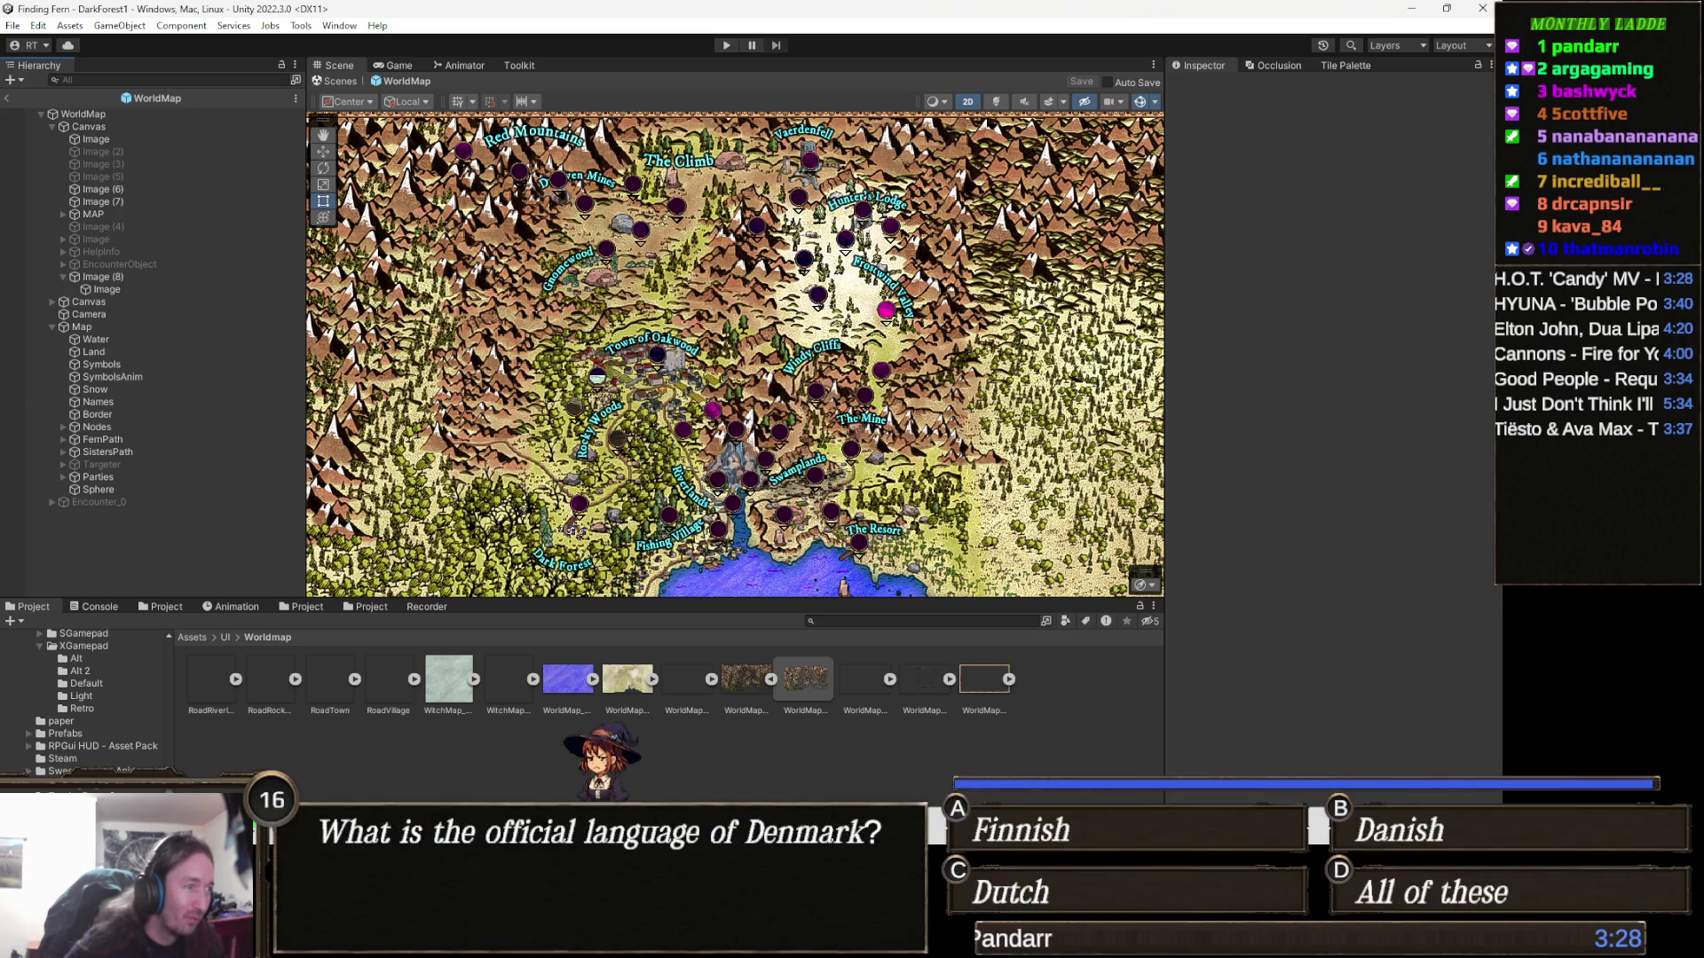
pyautogui.press('super+Down')
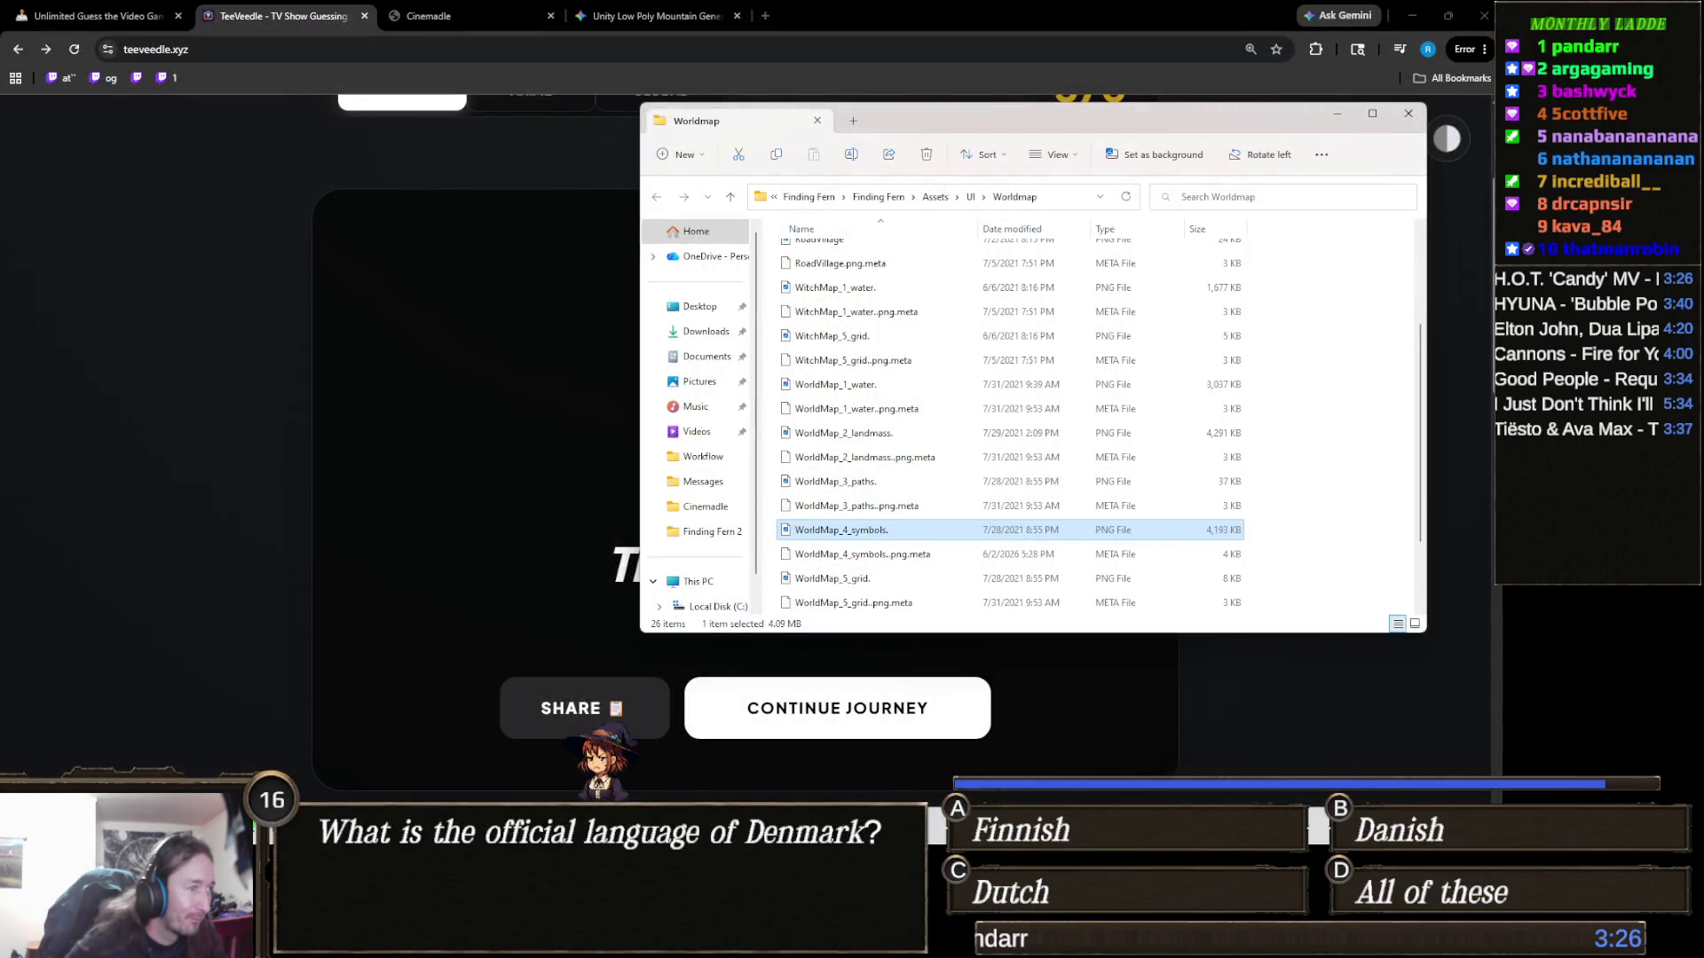
# Launch the Finding Fern 2 project from Unity Hub
pyautogui.moveTo(694, 937)
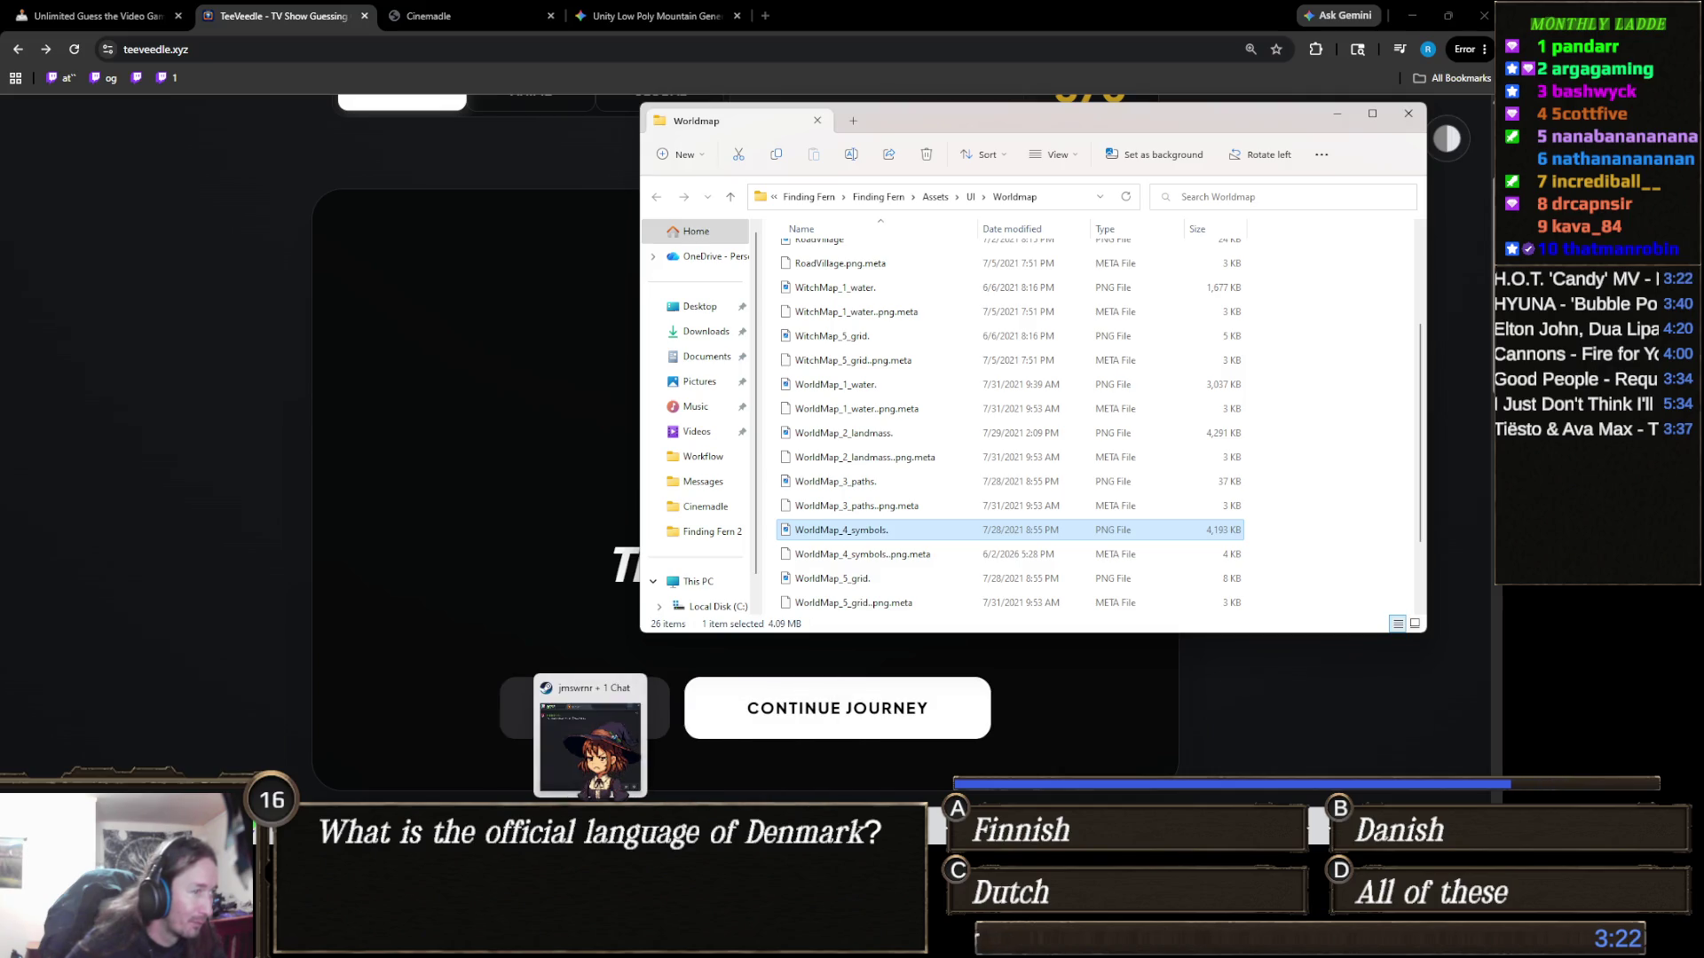
pyautogui.moveTo(556, 937)
pyautogui.click(495, 937)
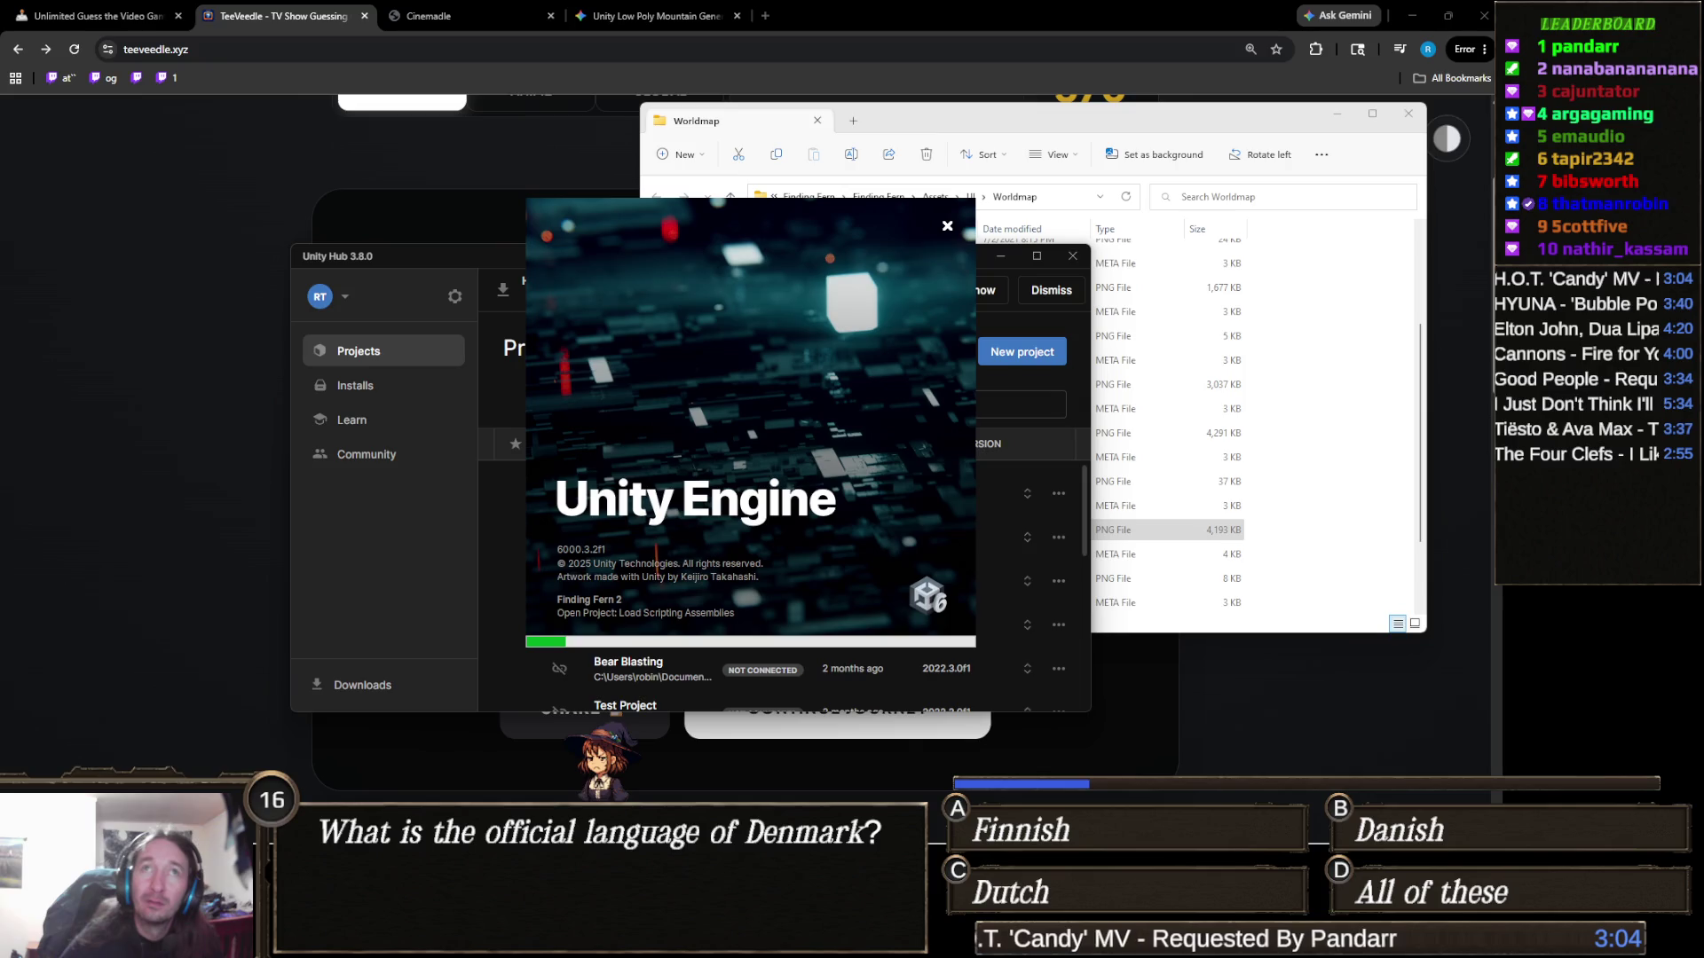
# Return to the low-poly mountain Gemini chat in the browser and show the chat list
pyautogui.click(611, 15)
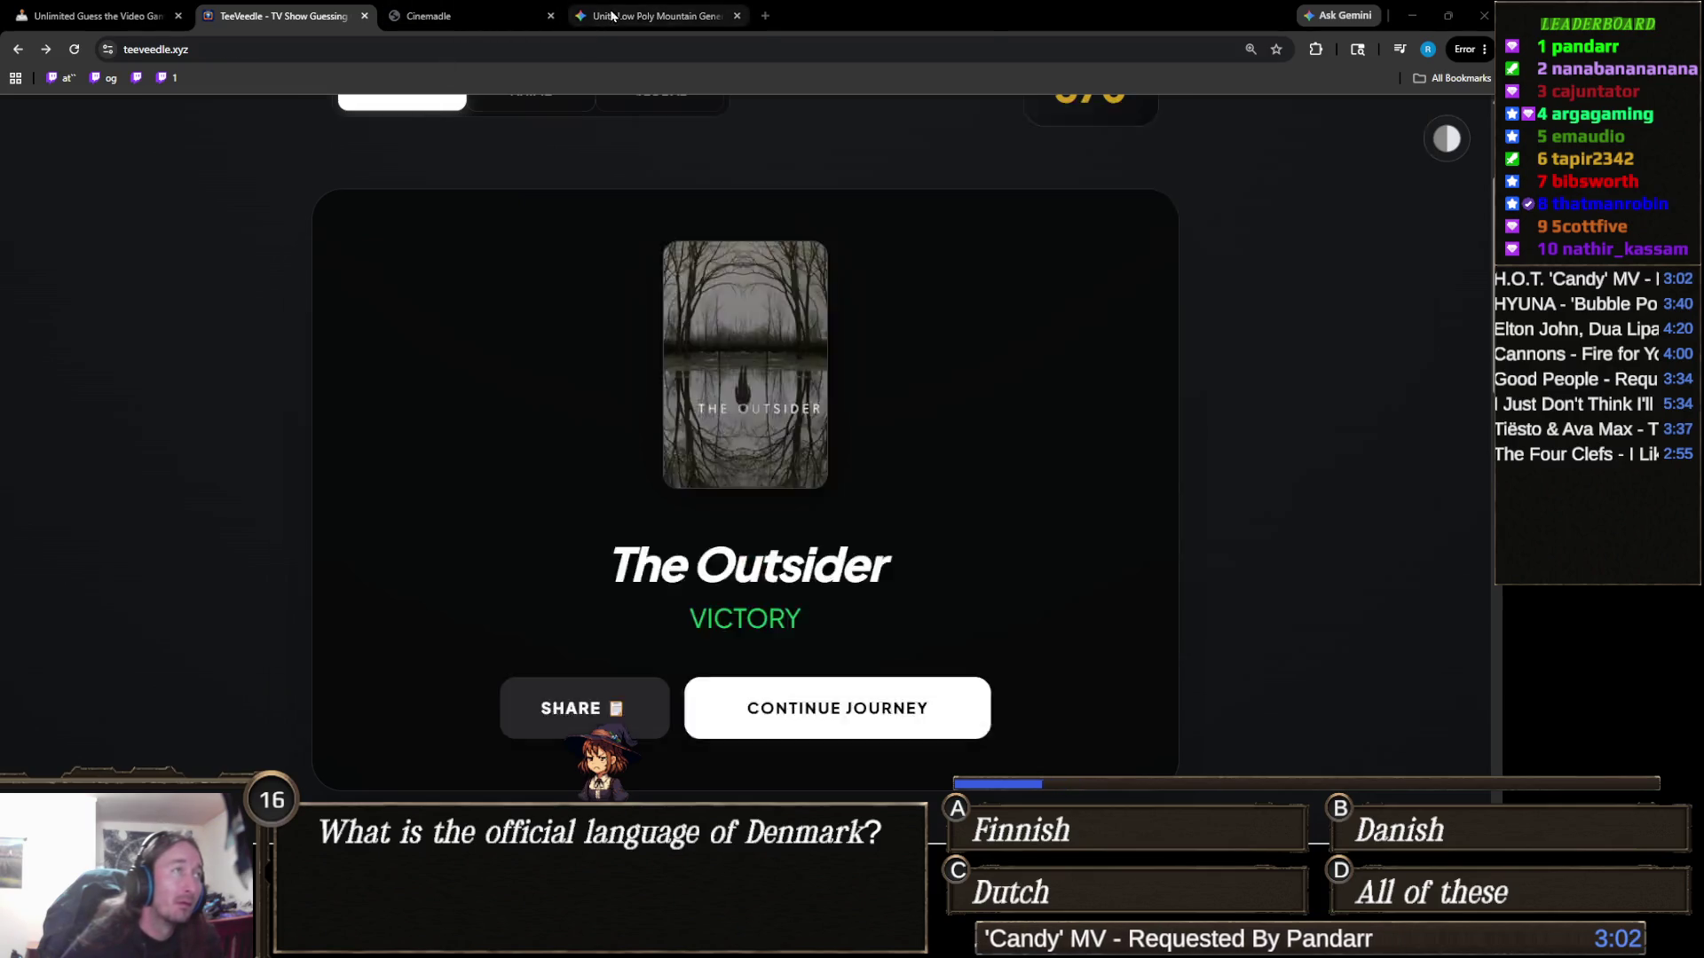
pyautogui.click(611, 16)
pyautogui.click(23, 129)
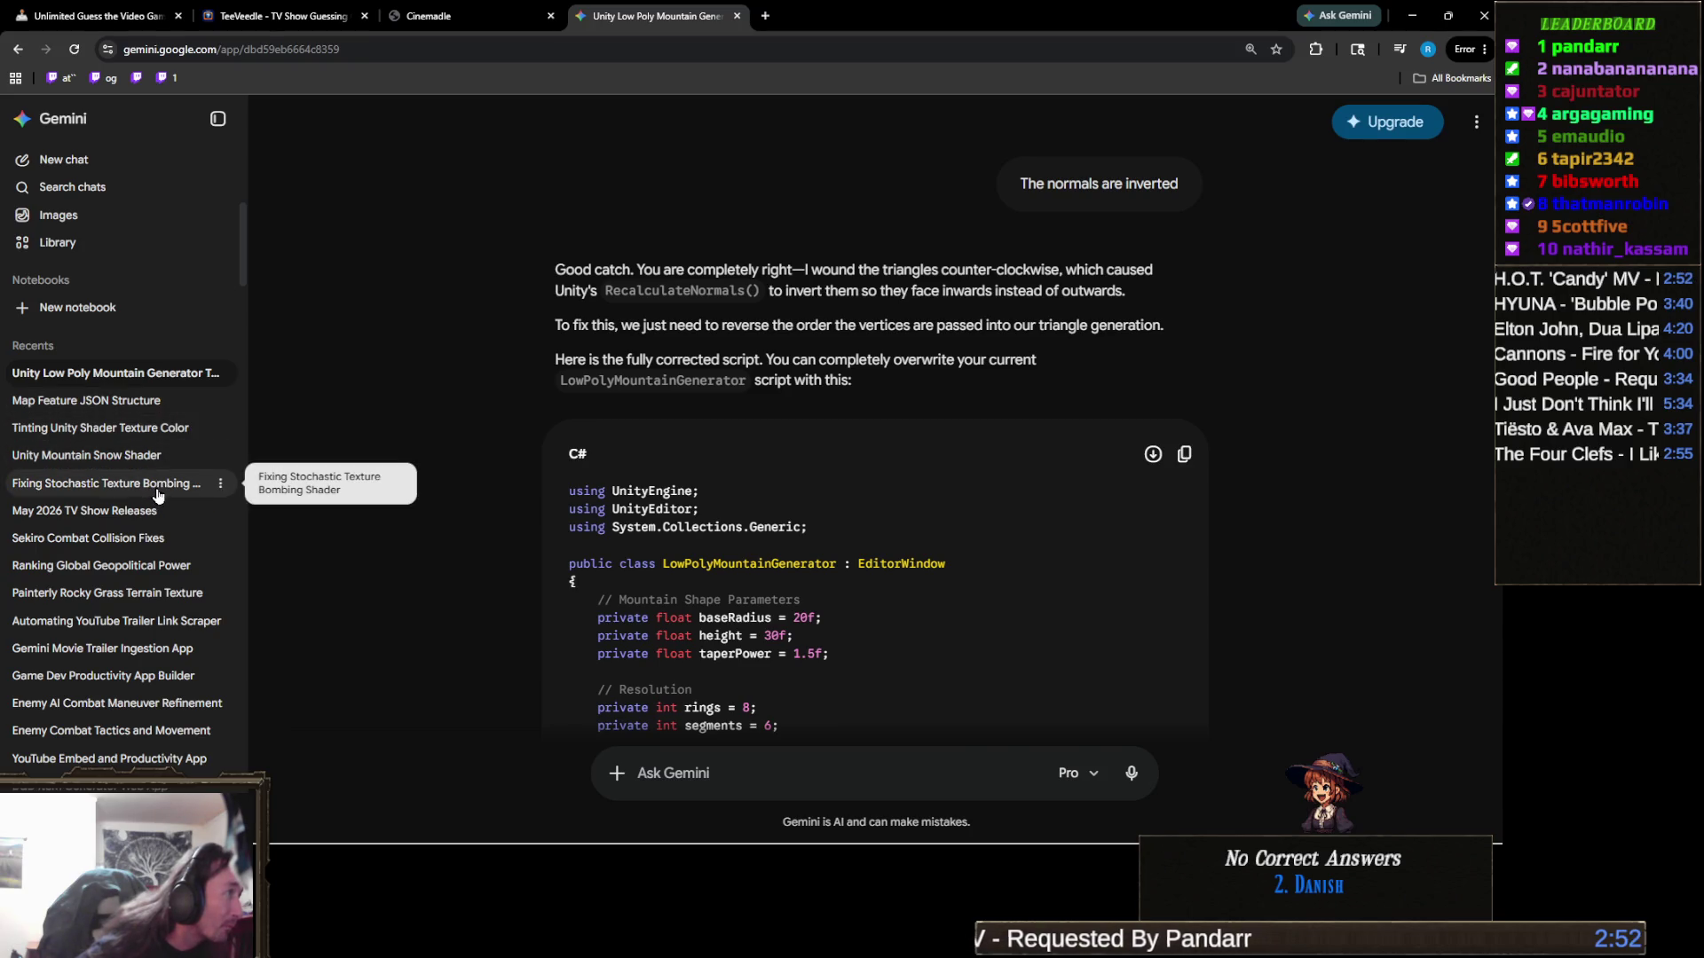
# Upload the world map image to the AI Map Digitizer in the Map Feature JSON Structure chat
pyautogui.click(140, 403)
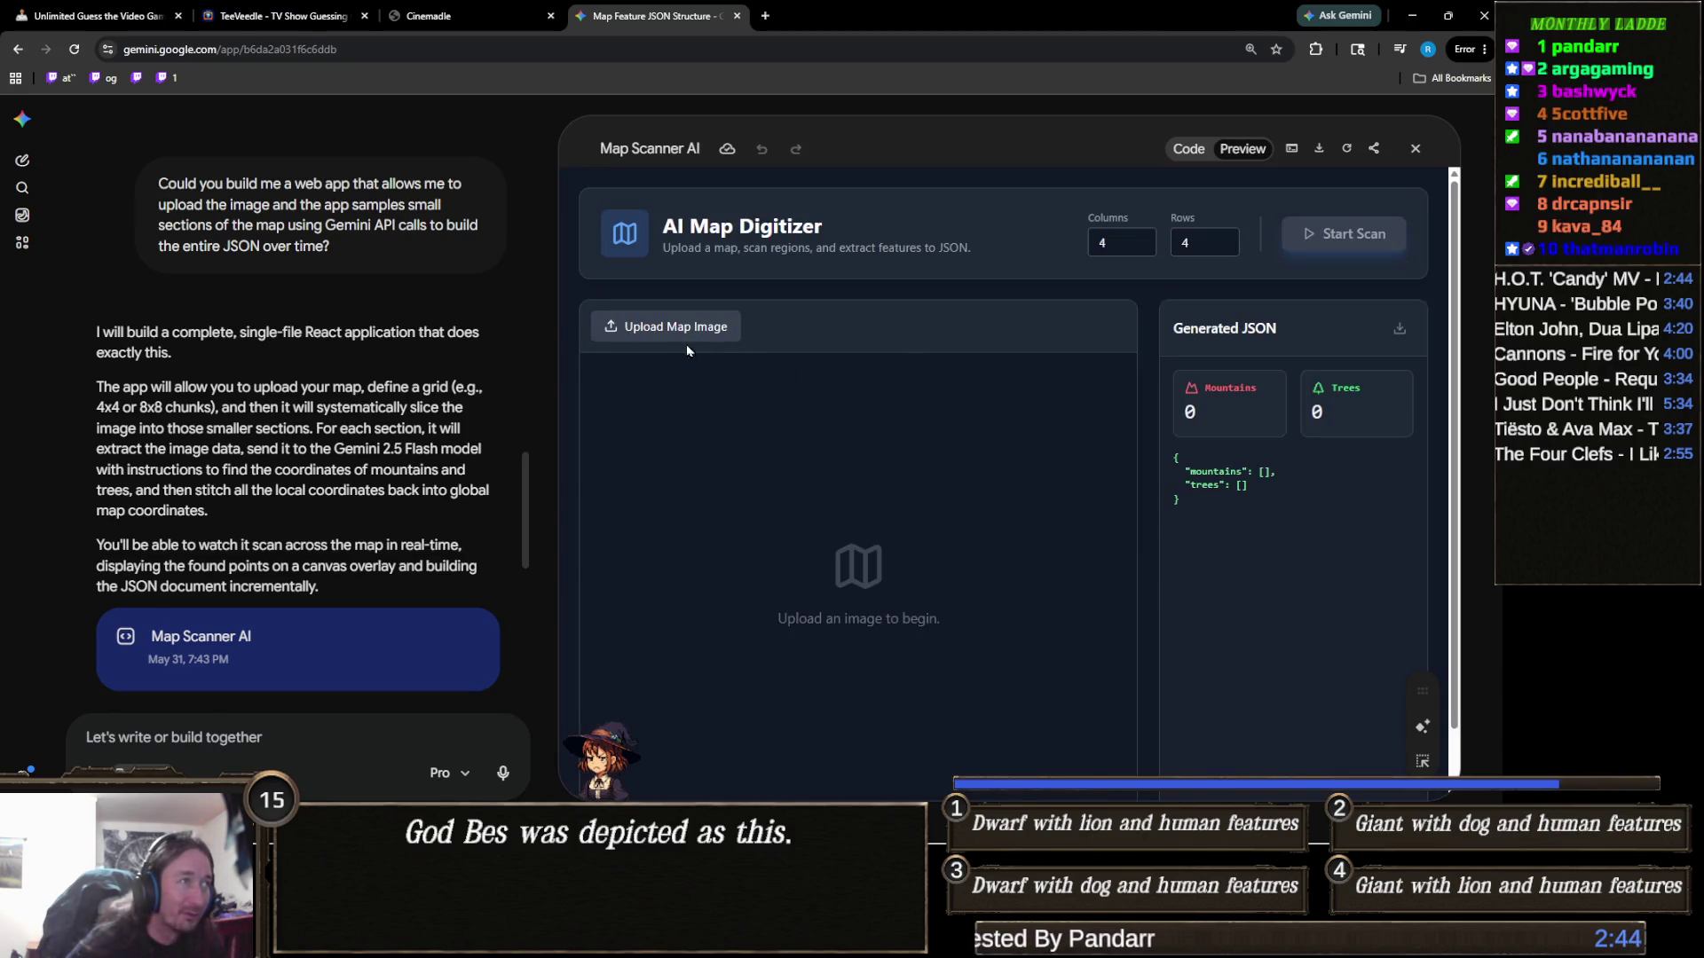
pyautogui.click(694, 327)
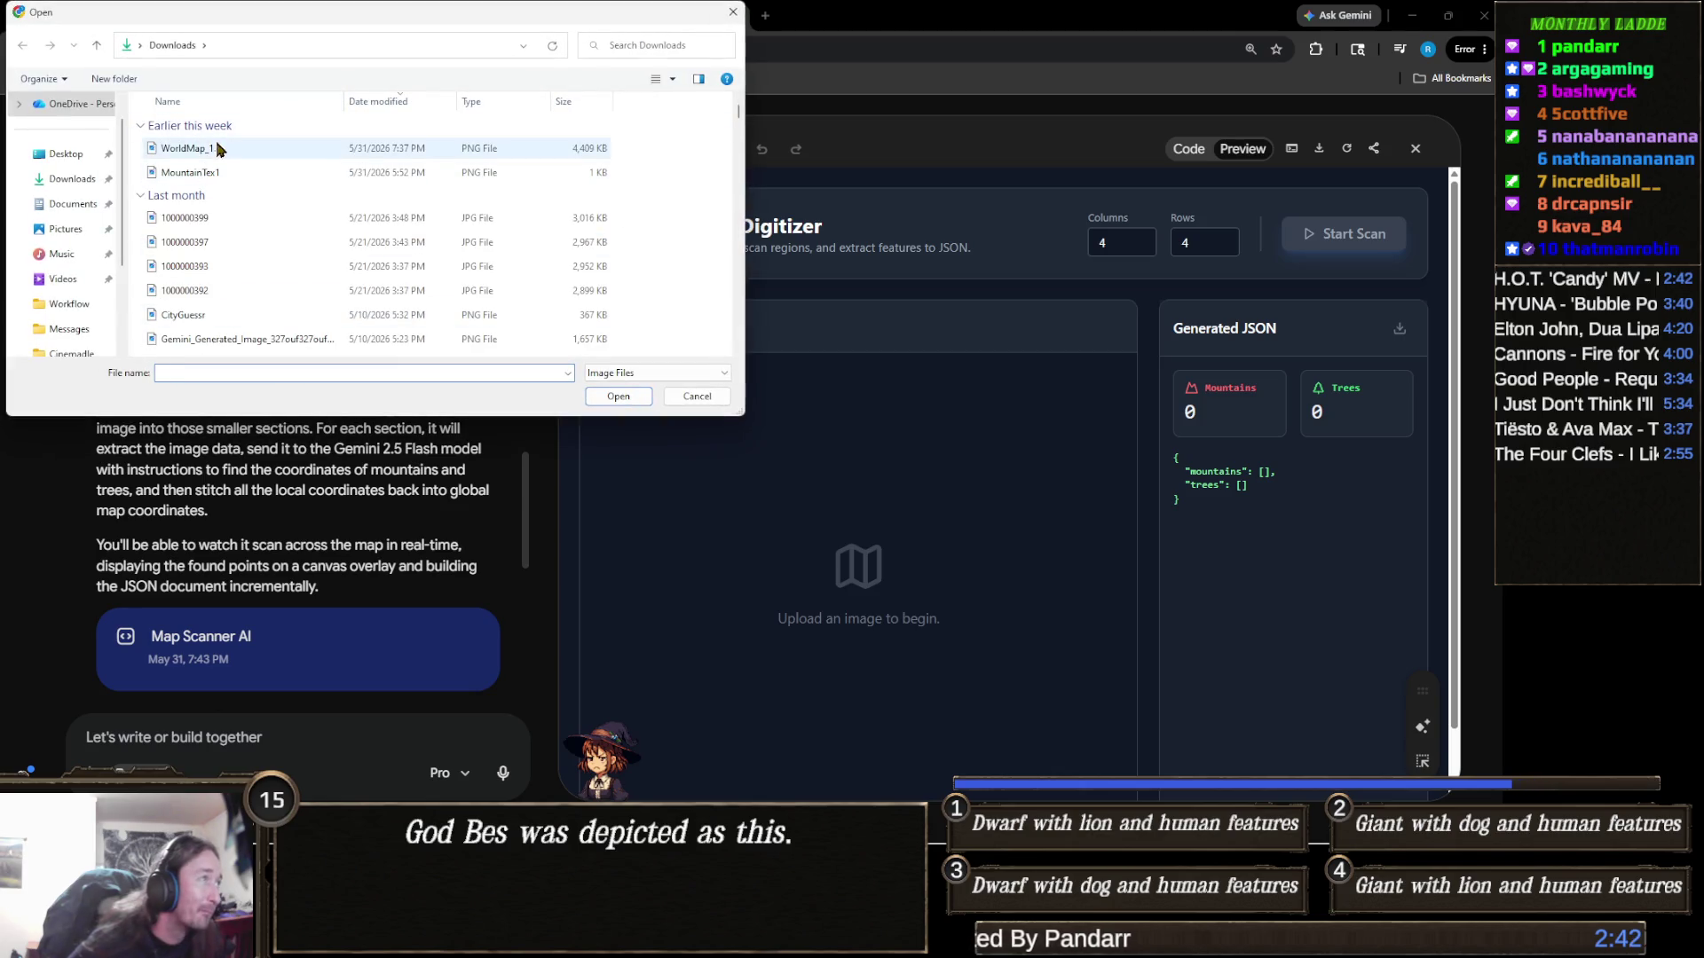
pyautogui.doubleClick(208, 153)
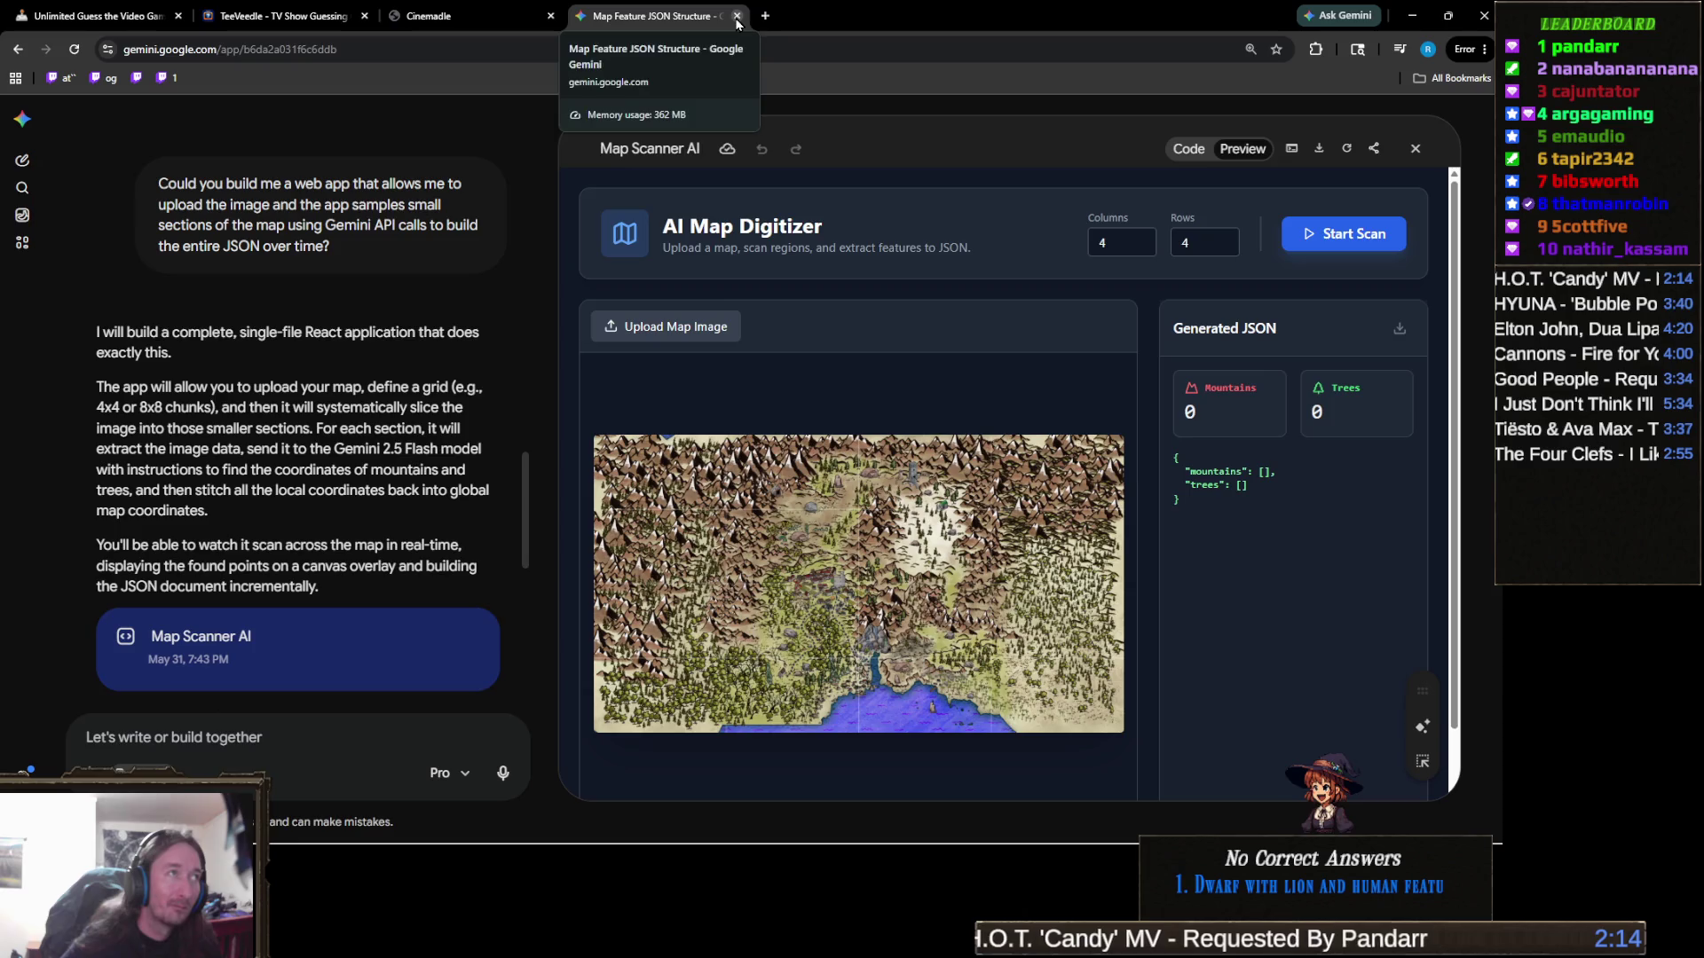
# Close the digitizer tab and bring the Finding Fern 2 Unity editor to the front
pyautogui.click(737, 16)
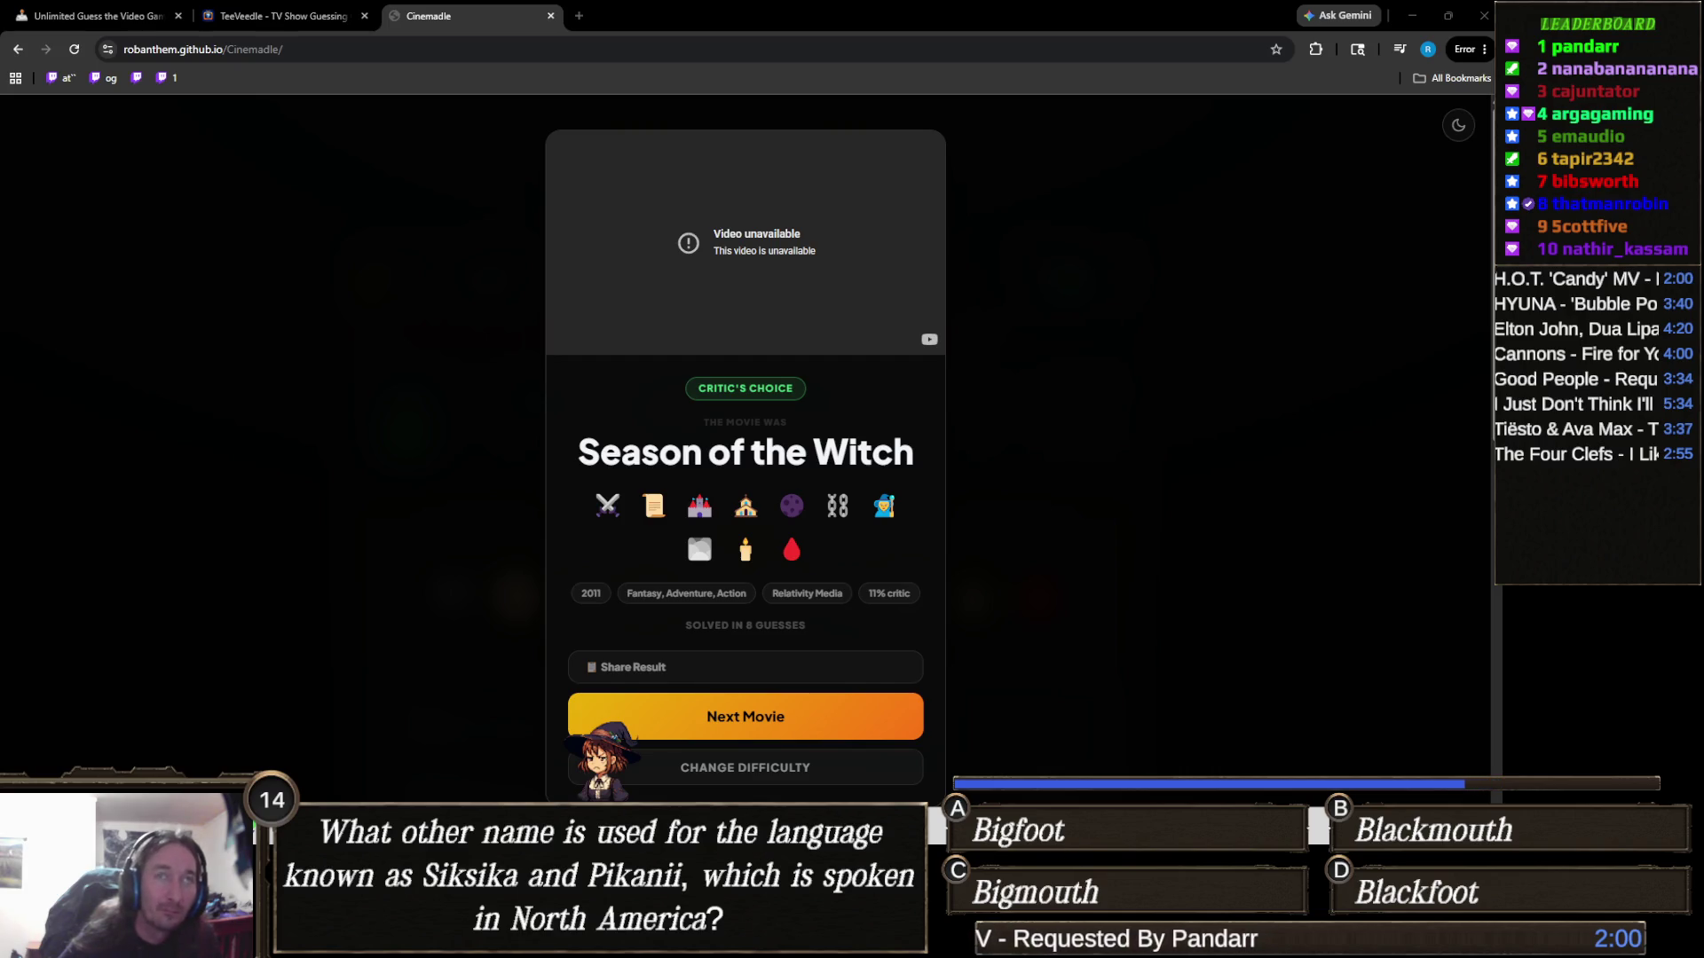
pyautogui.moveTo(797, 941)
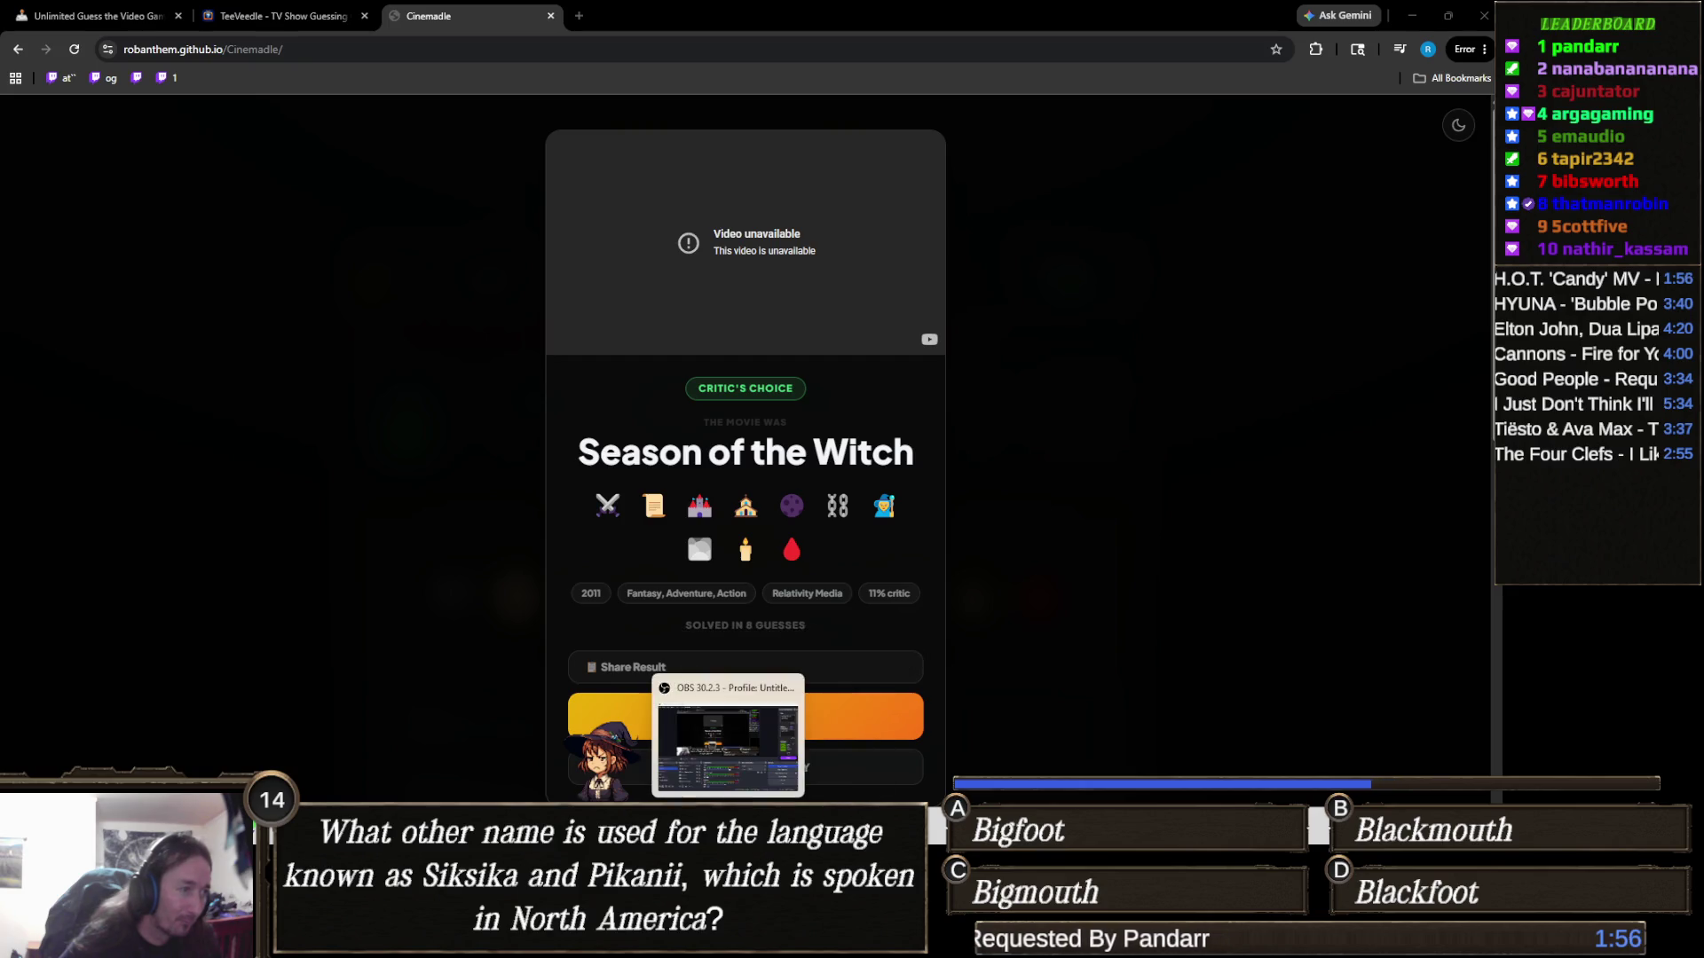
pyautogui.click(852, 705)
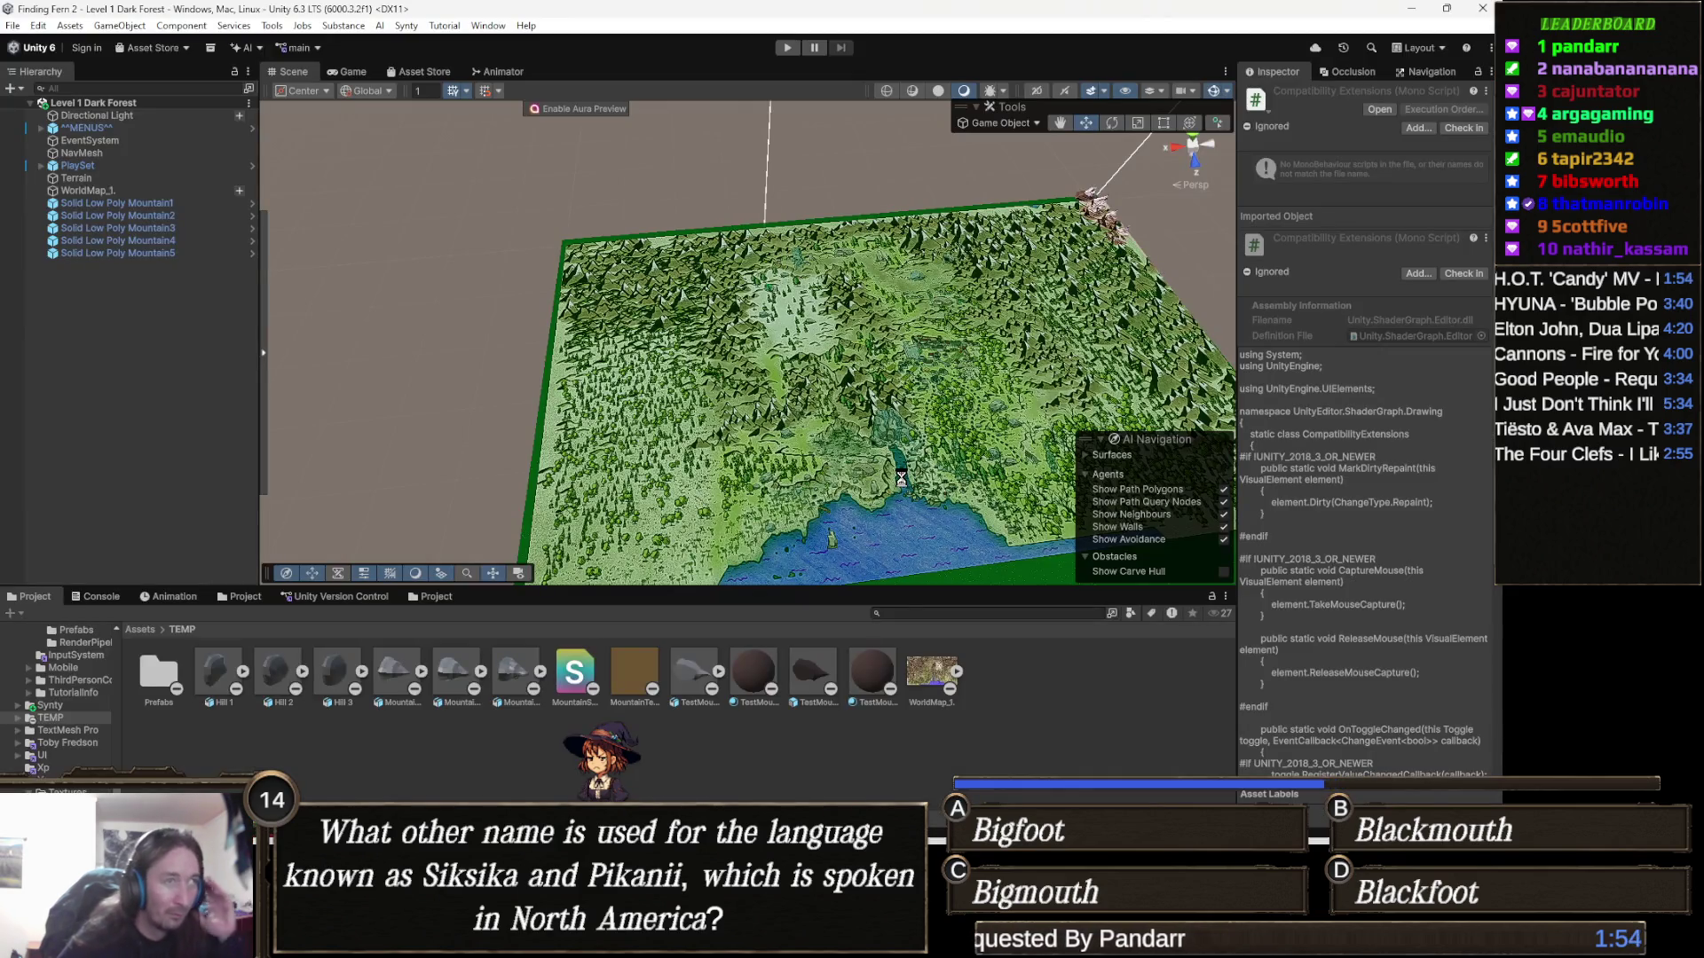
# Pan, orbit and zoom the Scene view across the terrain to its right edge and lake
pyautogui.scroll(5, 895, 387)
pyautogui.moveTo(896, 388); pyautogui.dragTo(704, 334)
pyautogui.keyDown('alt'); pyautogui.moveTo(883, 326); pyautogui.dragTo(786, 417); pyautogui.keyUp('alt')
pyautogui.scroll(6, 901, 402)
pyautogui.scroll(2, 901, 402)
pyautogui.moveTo(850, 395)
pyautogui.mouseDown()
pyautogui.moveTo(586, 321)
pyautogui.moveTo(866, 515)
pyautogui.mouseUp()
pyautogui.scroll(-3, 866, 515)
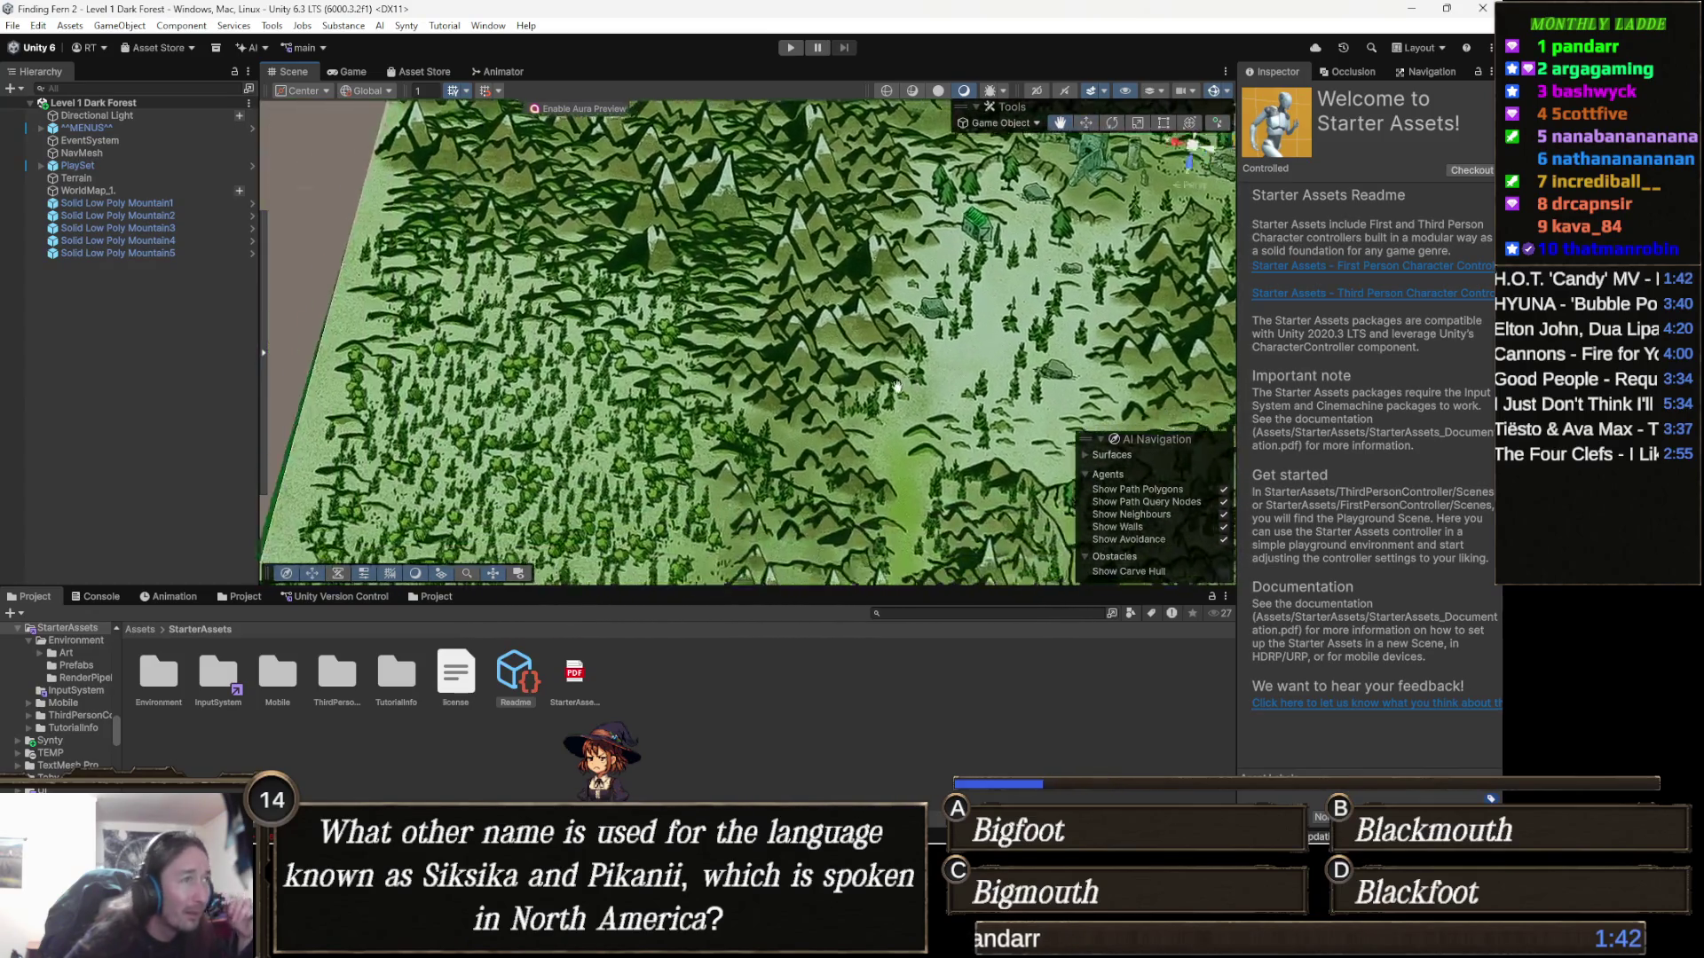
pyautogui.scroll(-3, 953, 360)
pyautogui.scroll(-1, 936, 412)
pyautogui.moveTo(963, 417); pyautogui.dragTo(825, 383)
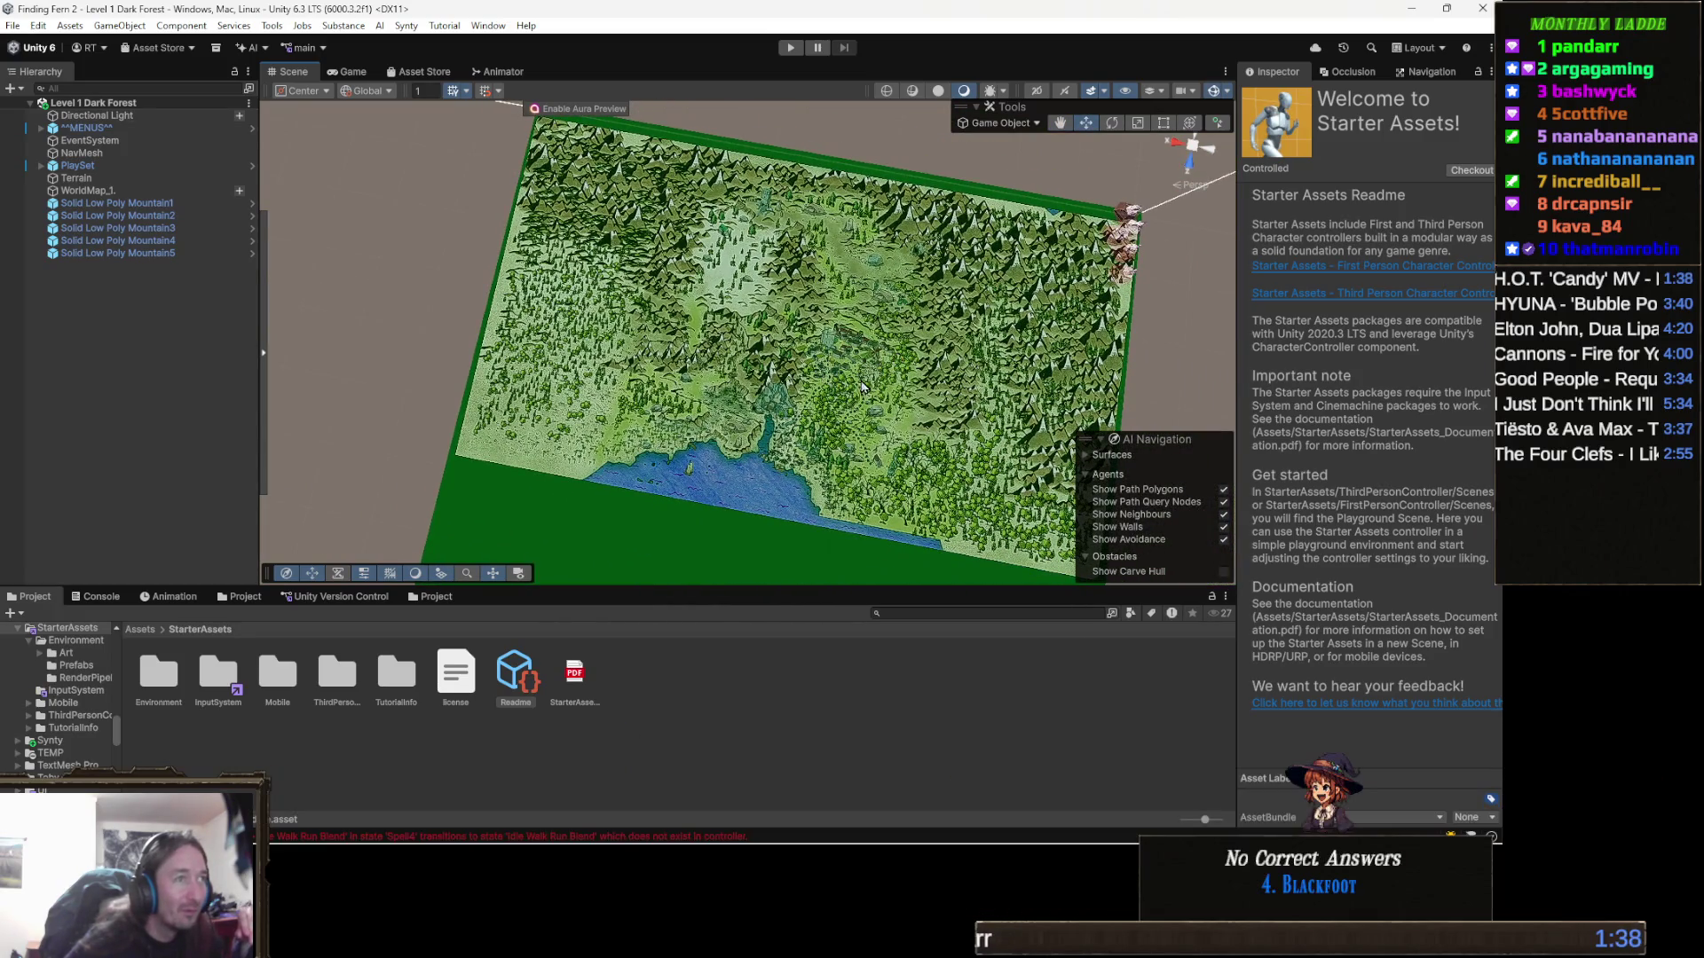
# Set WorldMap_1's Transform Scale X to -50, then deselect it and check the alignment
pyautogui.click(863, 385)
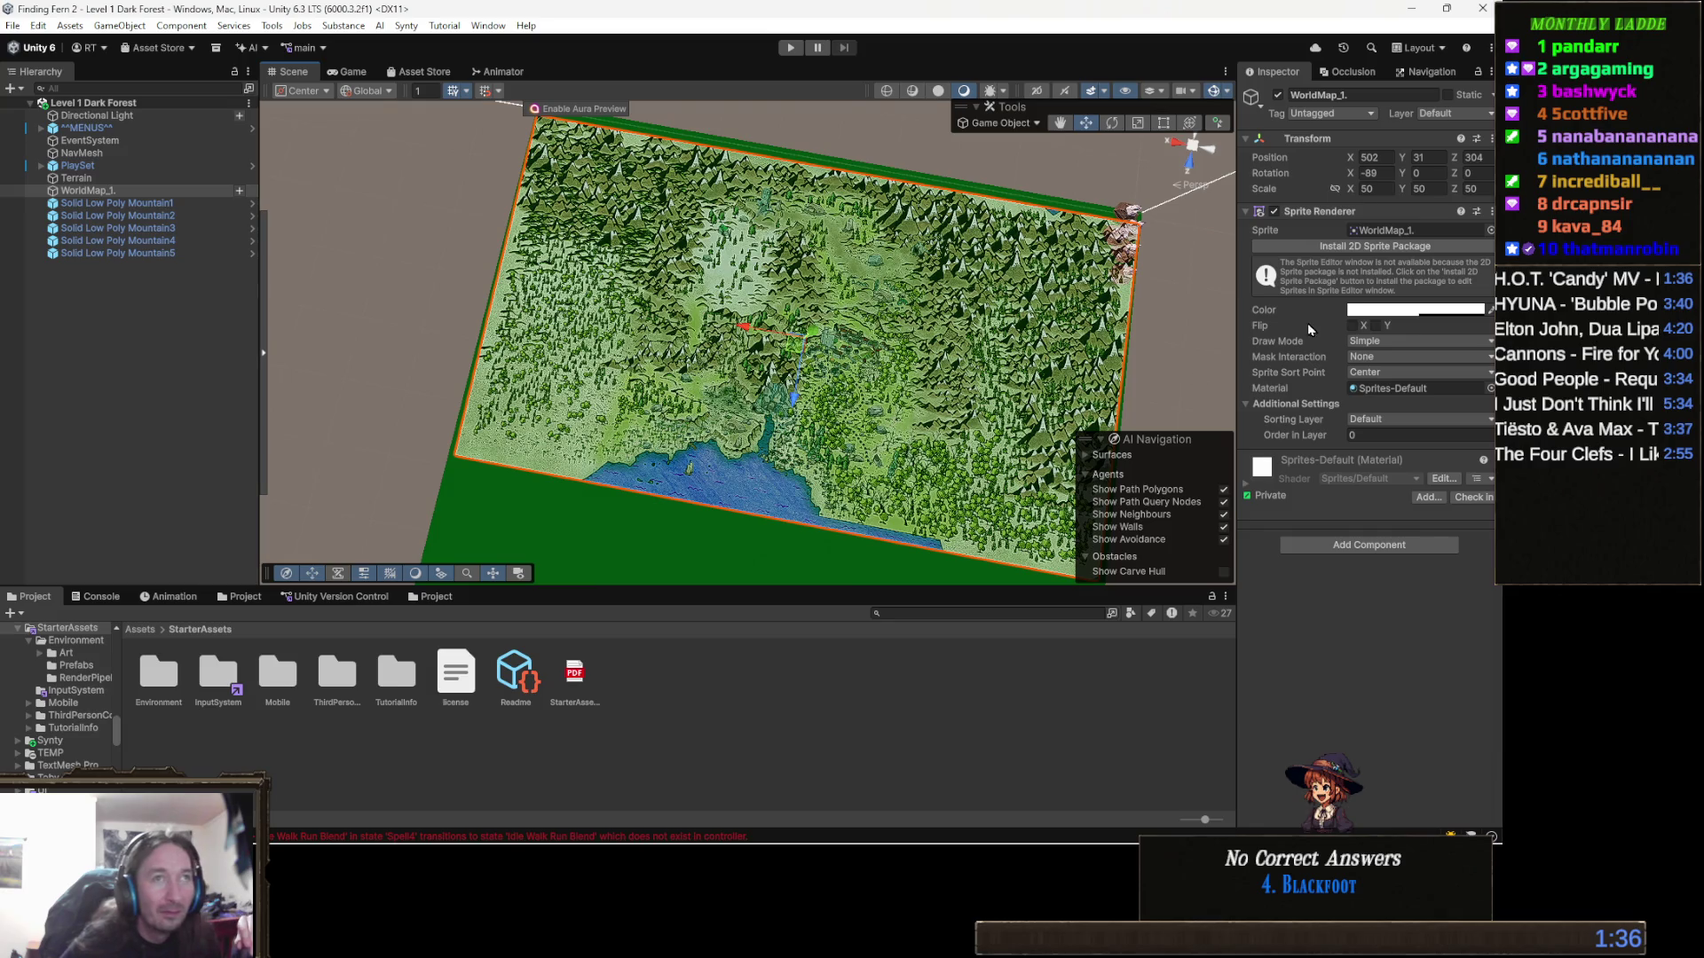
pyautogui.click(1390, 174)
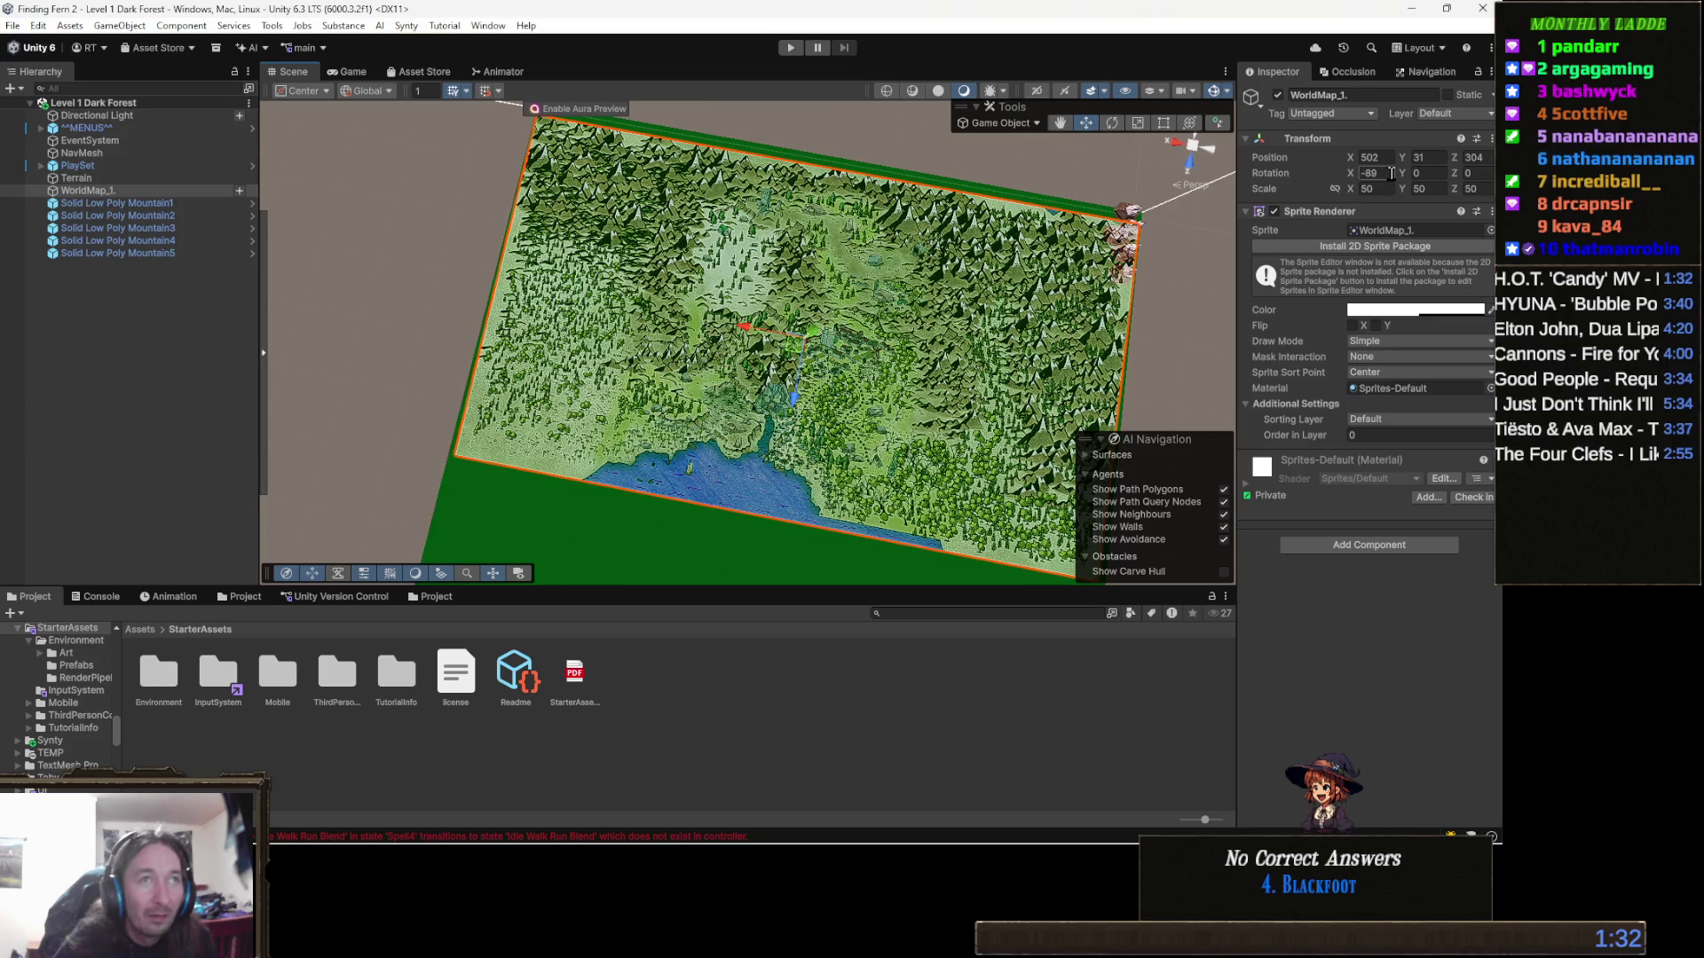
pyautogui.click(1391, 190)
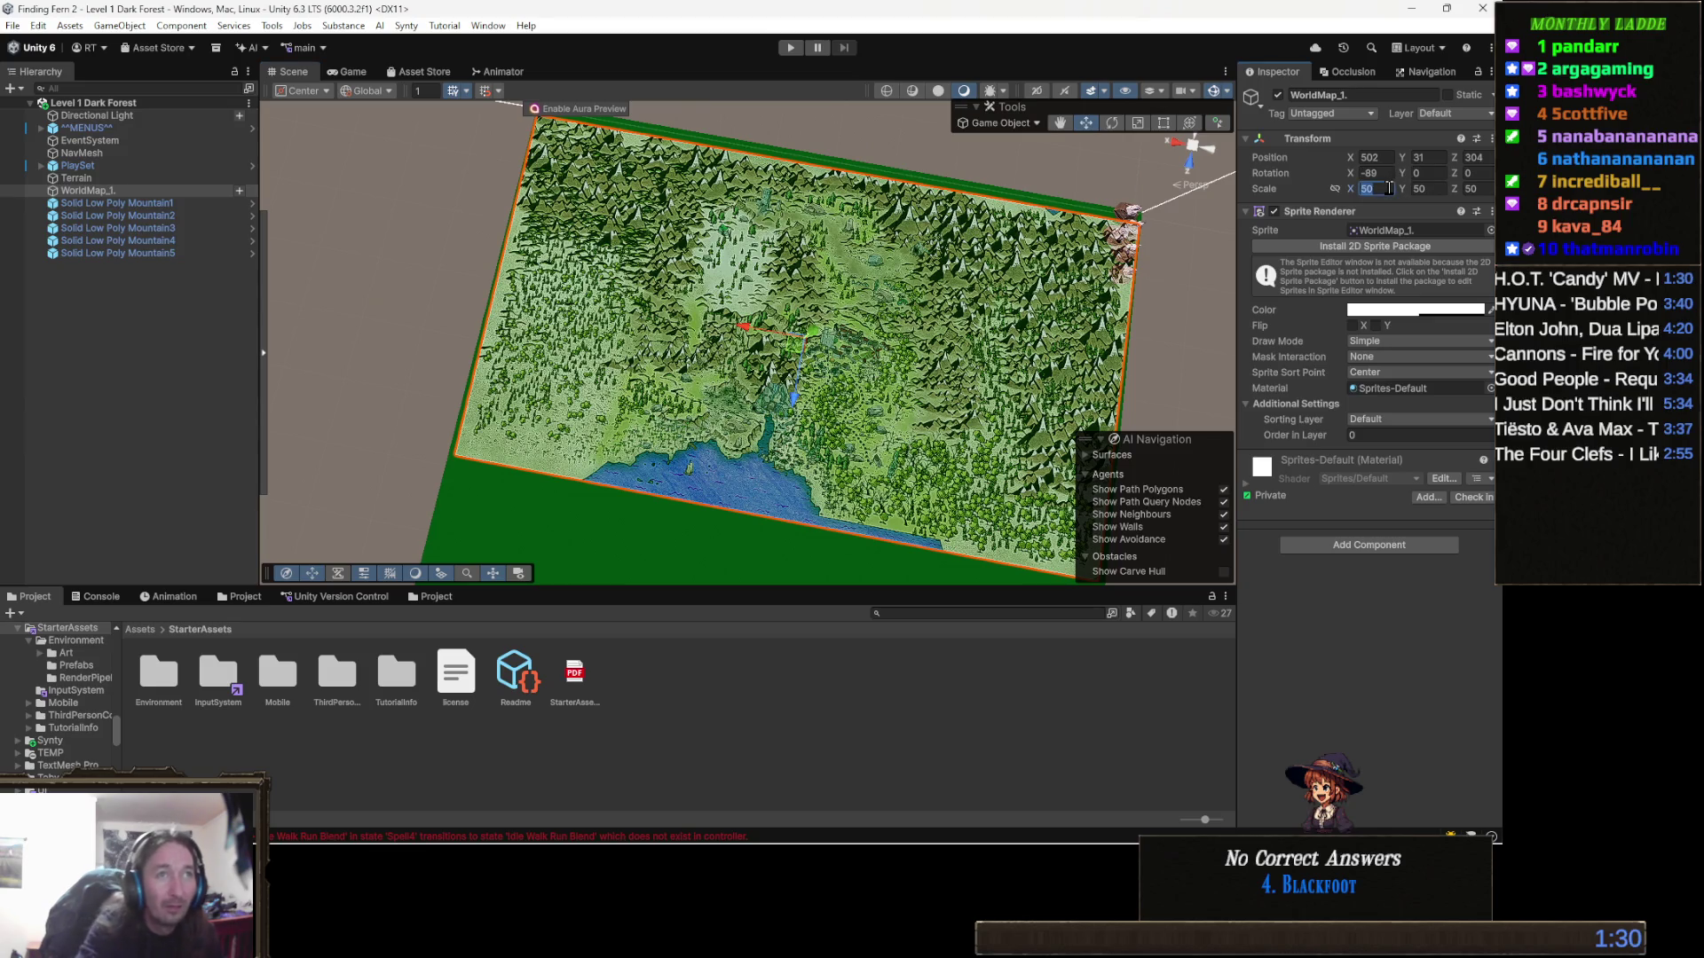
pyautogui.write('-50')
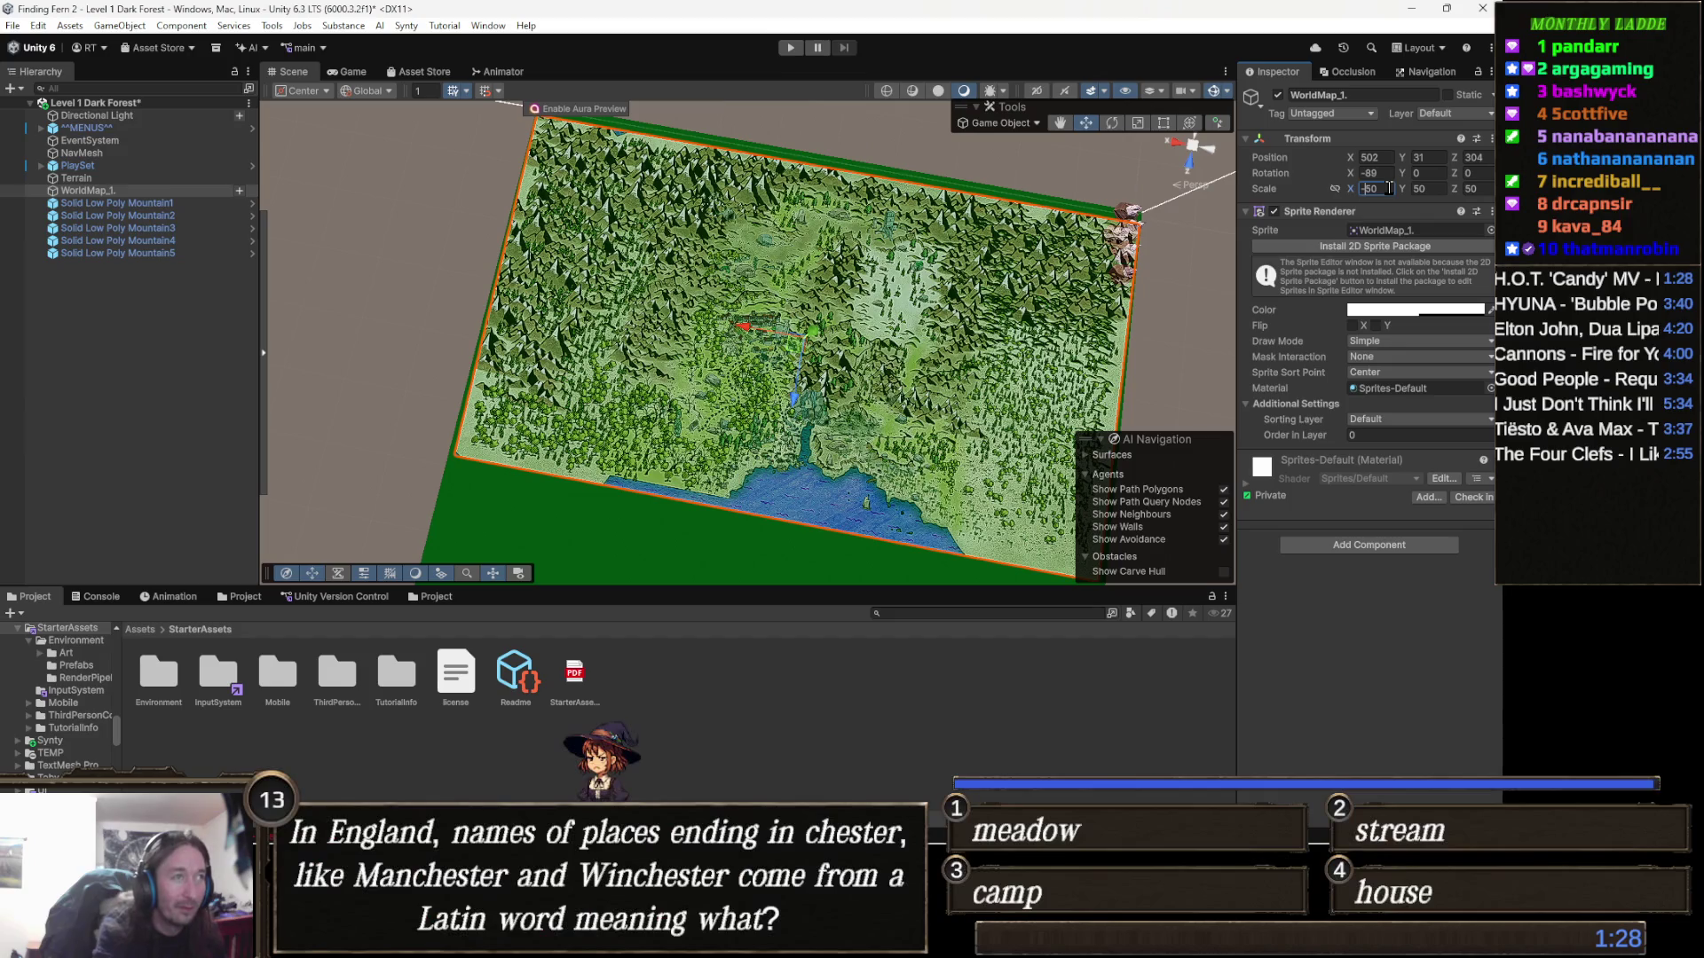
pyautogui.click(706, 691)
pyautogui.moveTo(701, 417)
pyautogui.mouseDown()
pyautogui.moveTo(715, 410)
pyautogui.moveTo(699, 407)
pyautogui.mouseUp()
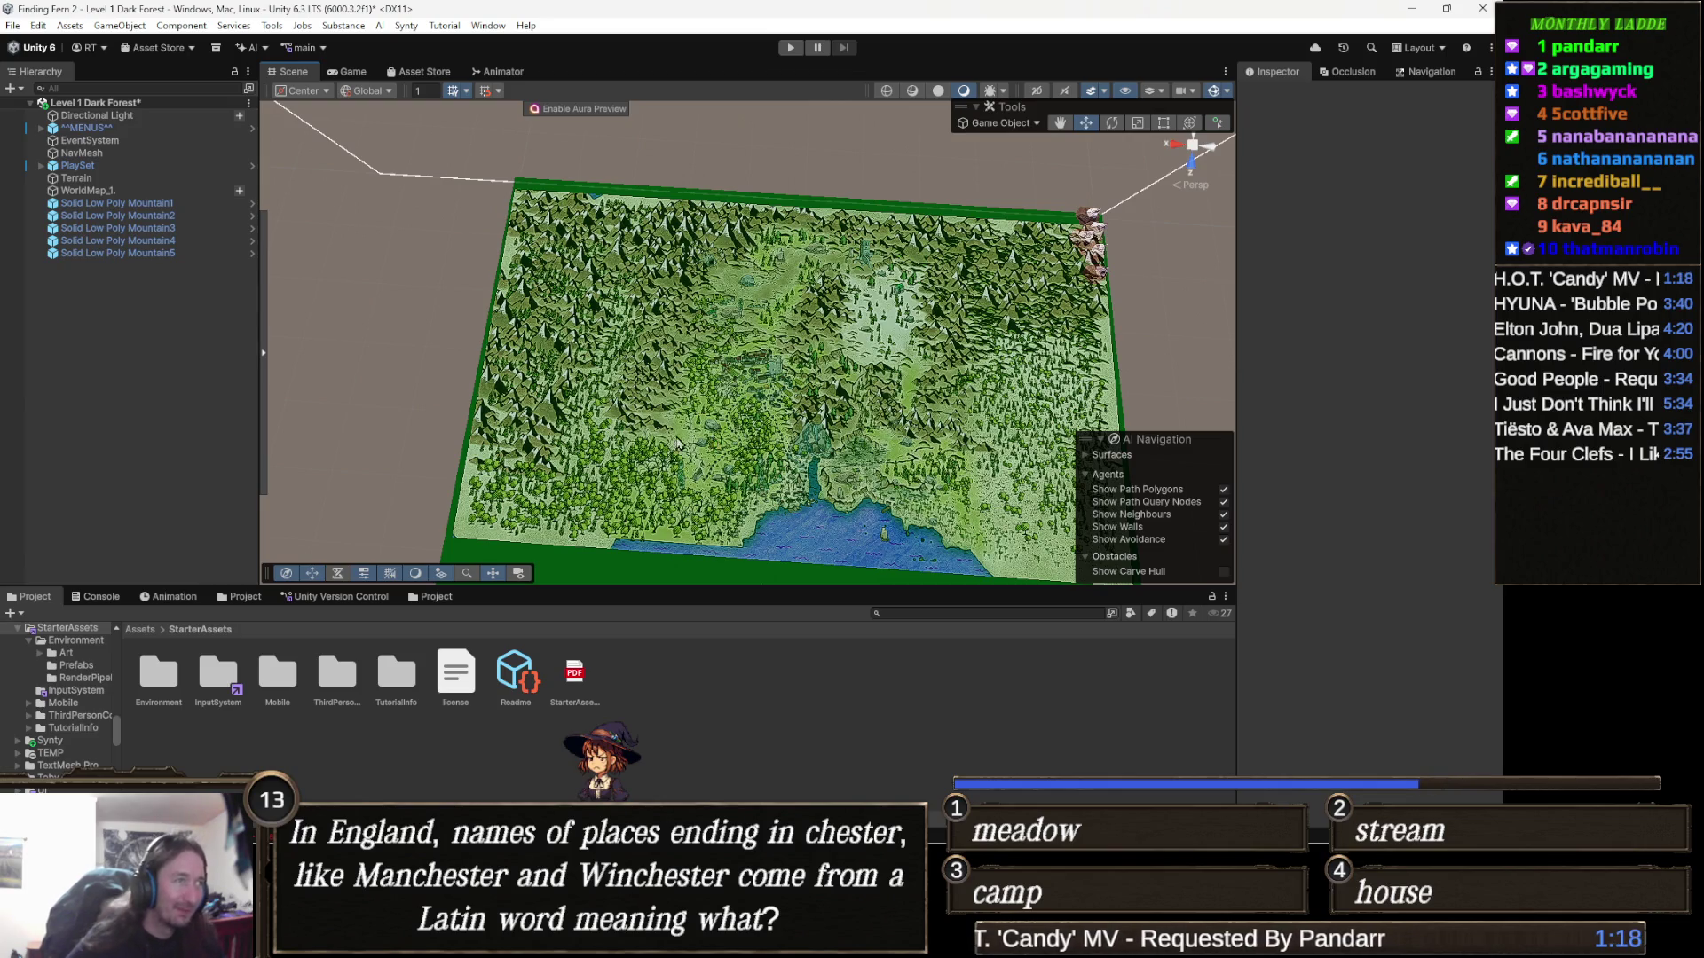
pyautogui.scroll(2, 687, 443)
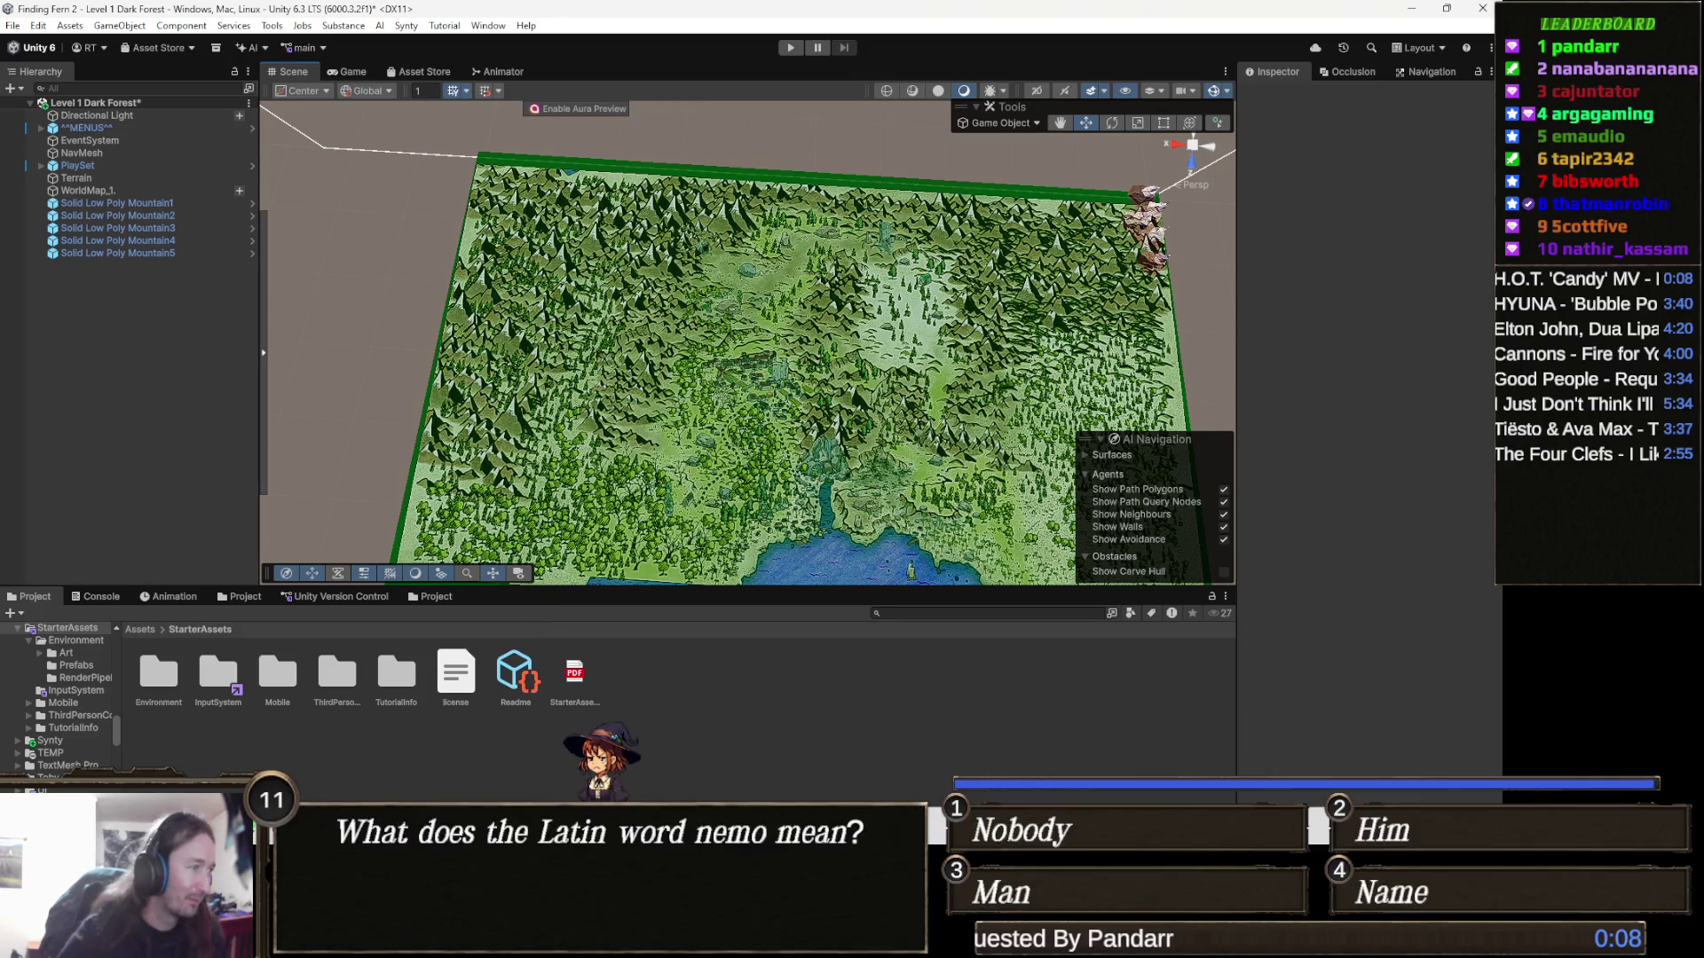
pyautogui.hotkey('alt', 'Tab')
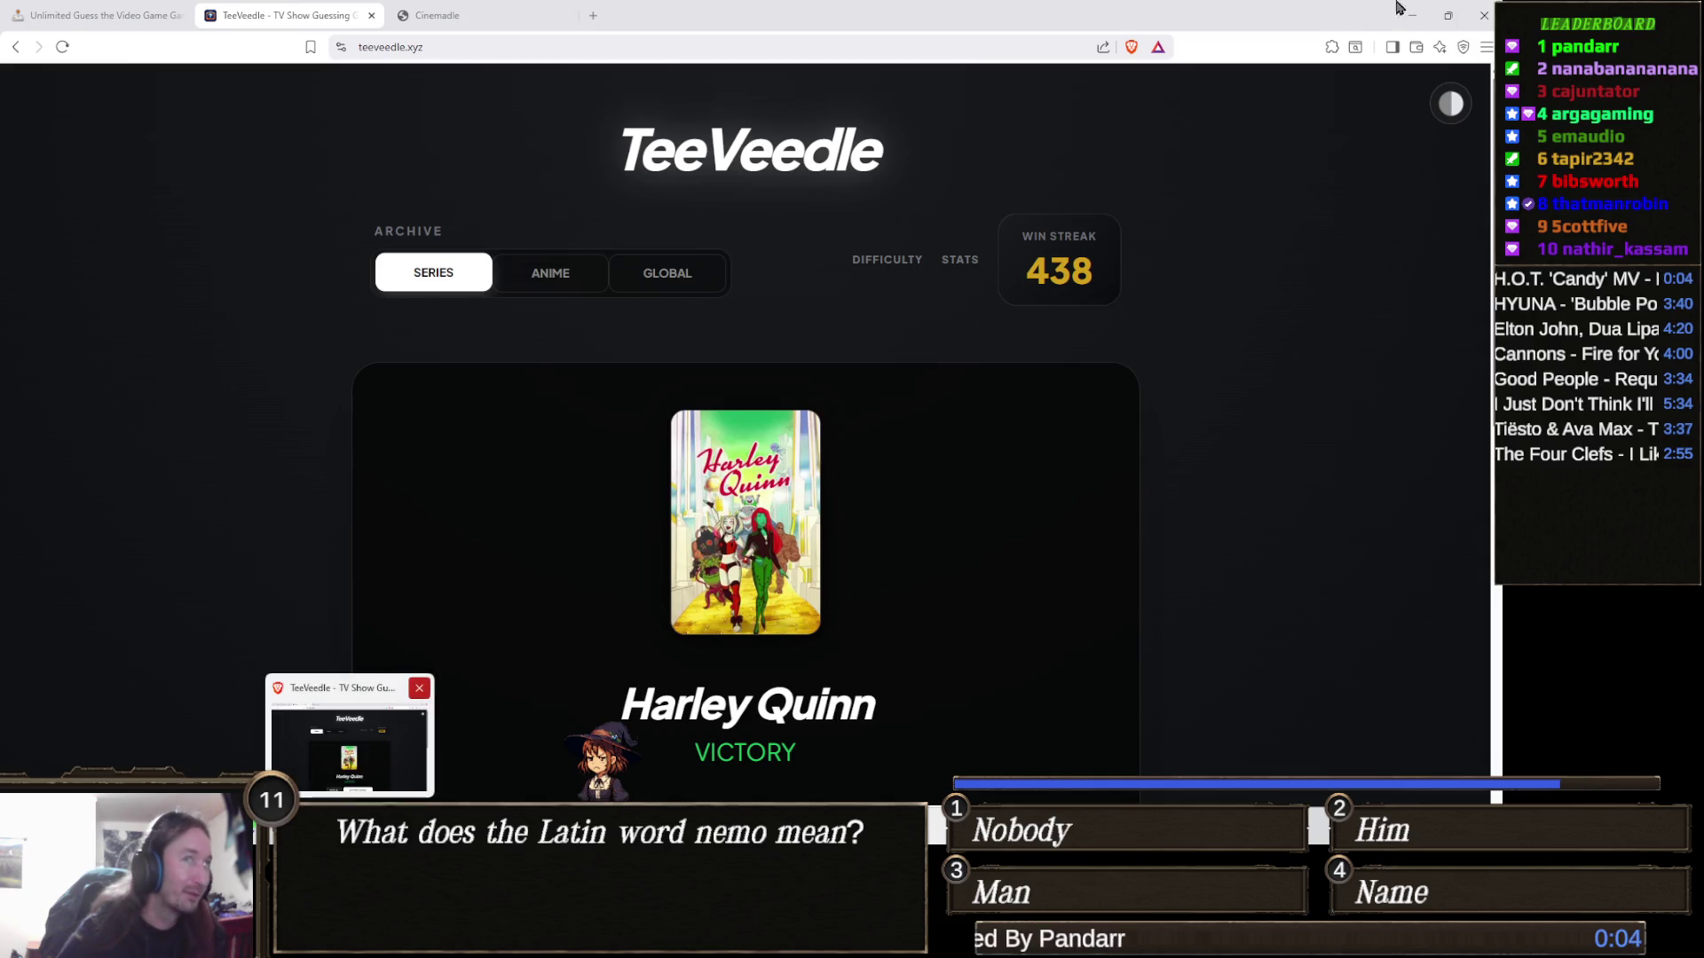
# Close the Brave window with all its tabs, then close Aseprite
pyautogui.click(1484, 15)
pyautogui.click(763, 197)
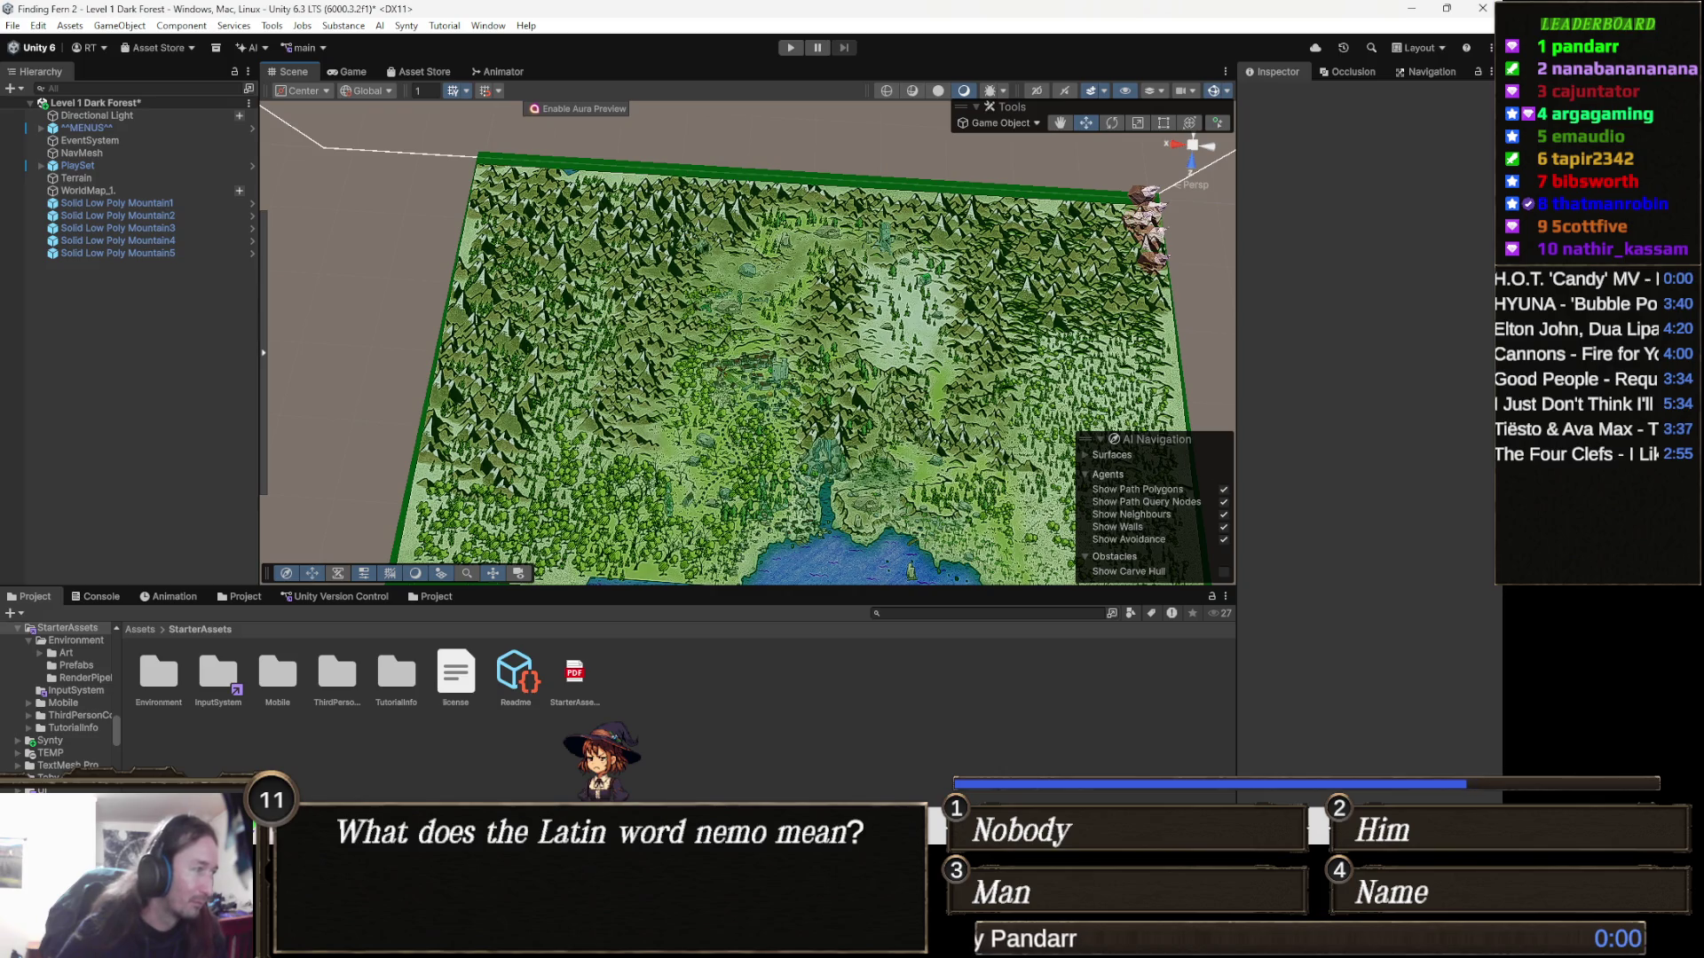
pyautogui.hotkey('alt', 'Tab')
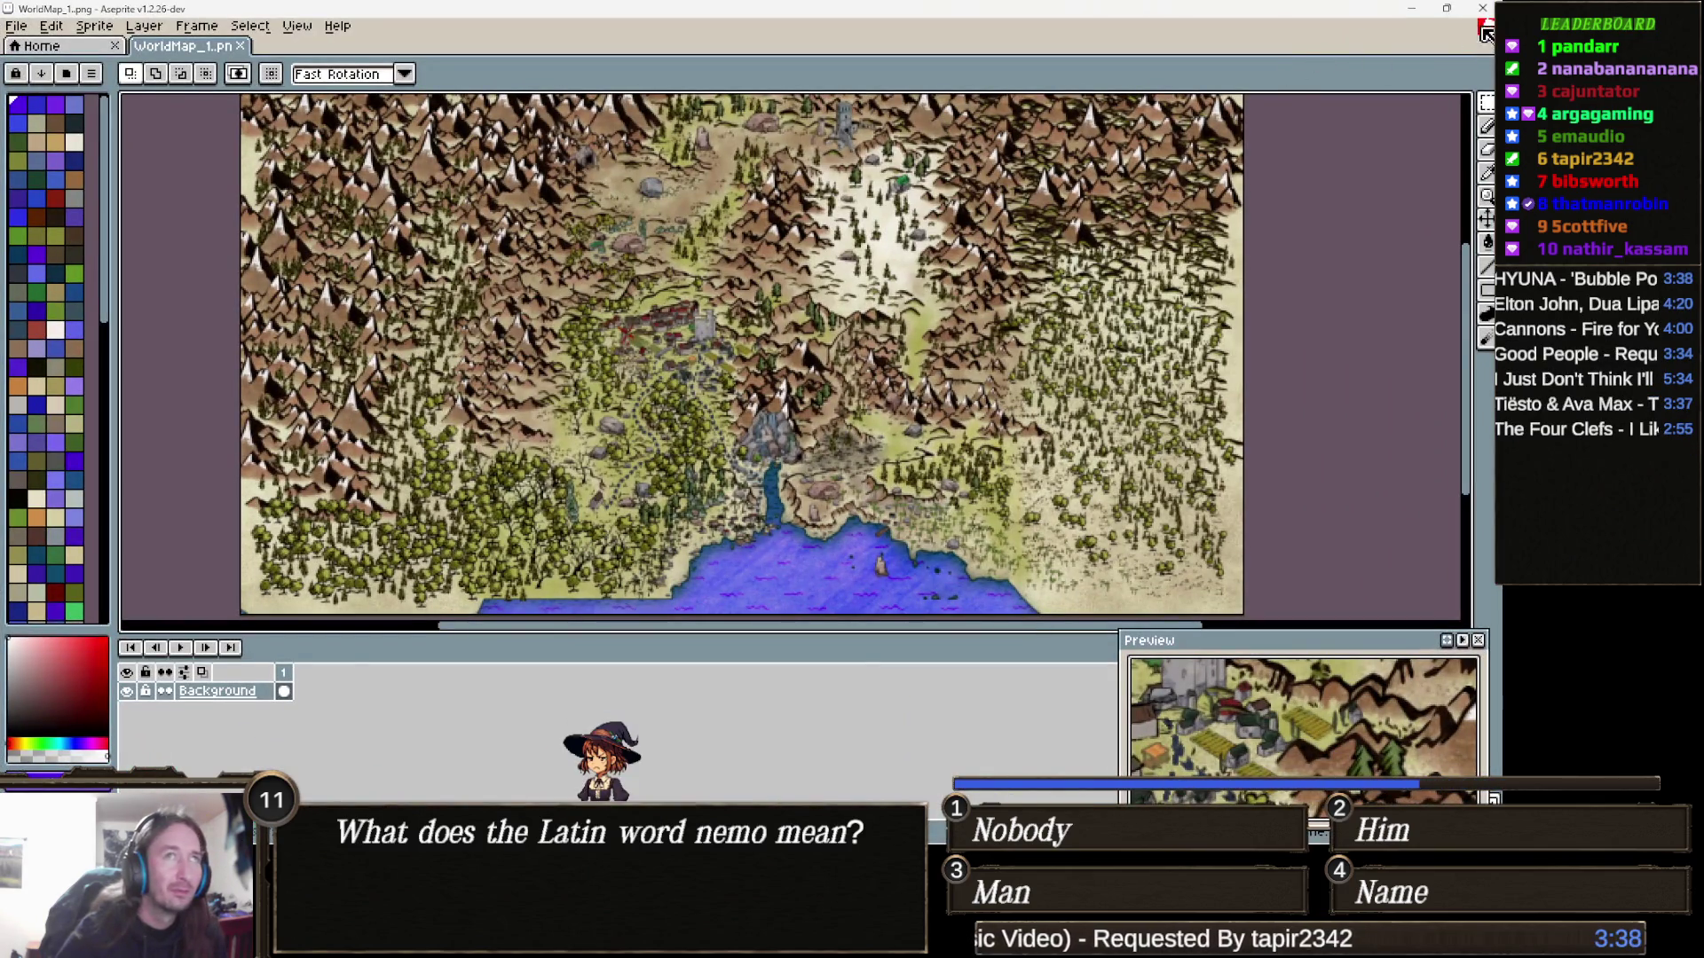
pyautogui.click(1482, 8)
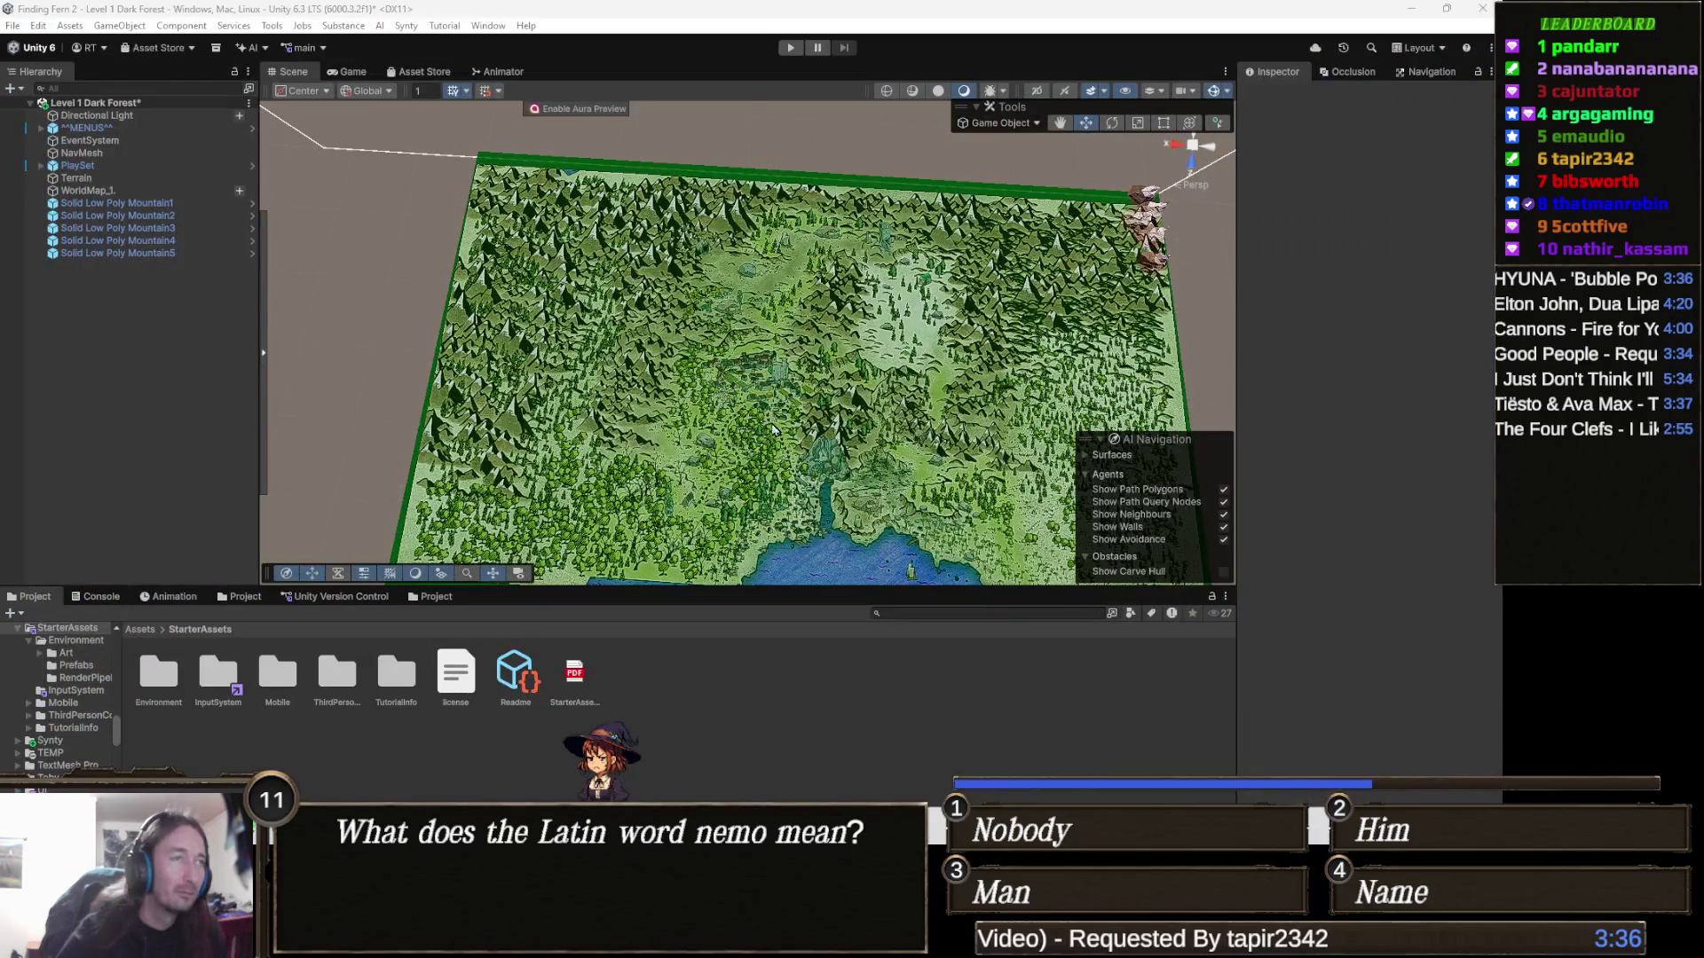
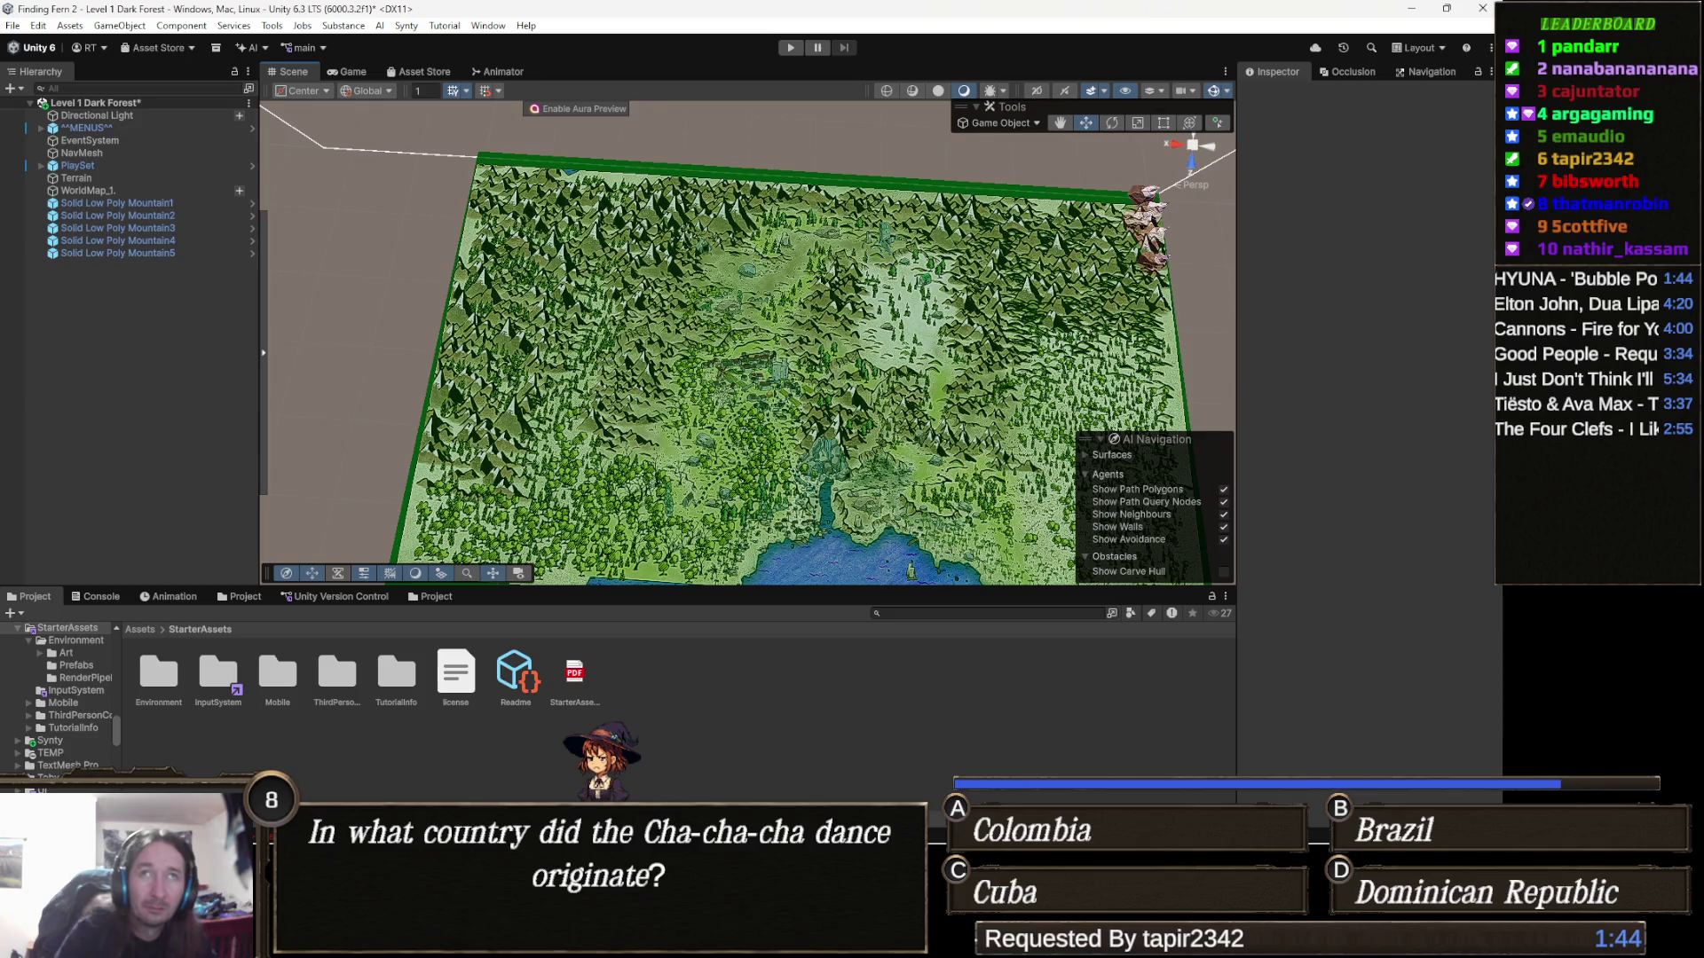
# Lower the Terrain to about Y -45.5 with the Move tool, then select WorldMap_1
pyautogui.moveTo(917, 321)
pyautogui.mouseDown()
pyautogui.moveTo(828, 255)
pyautogui.moveTo(819, 294)
pyautogui.mouseUp()
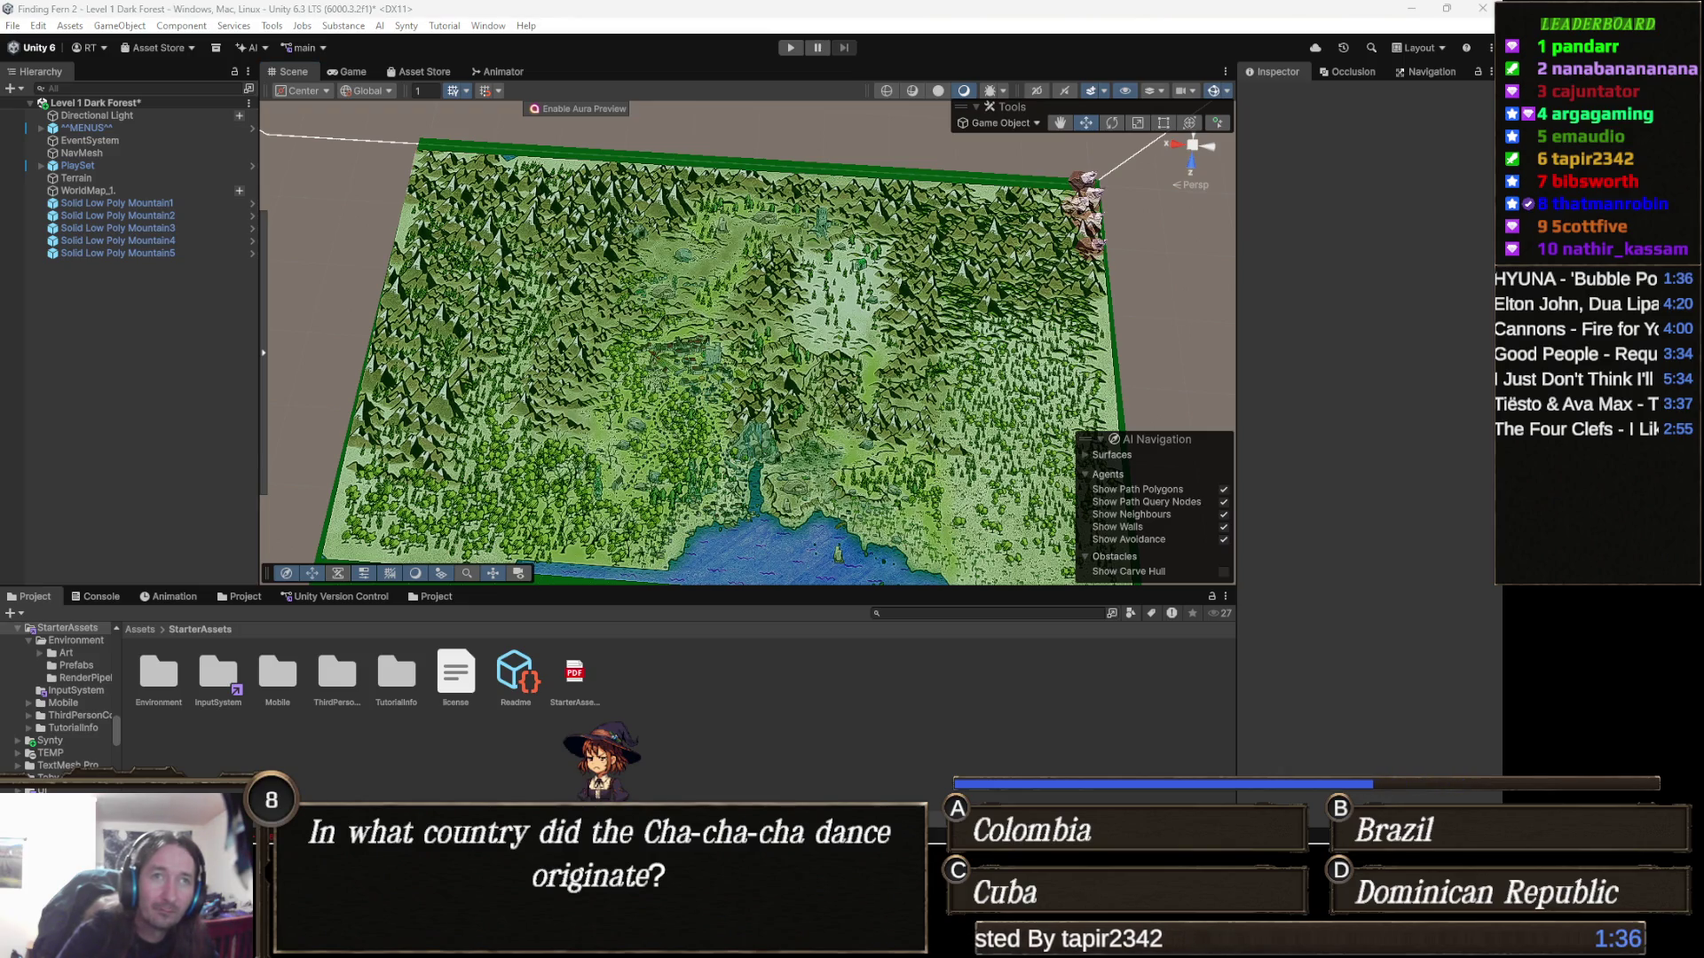
pyautogui.scroll(5, 952, 276)
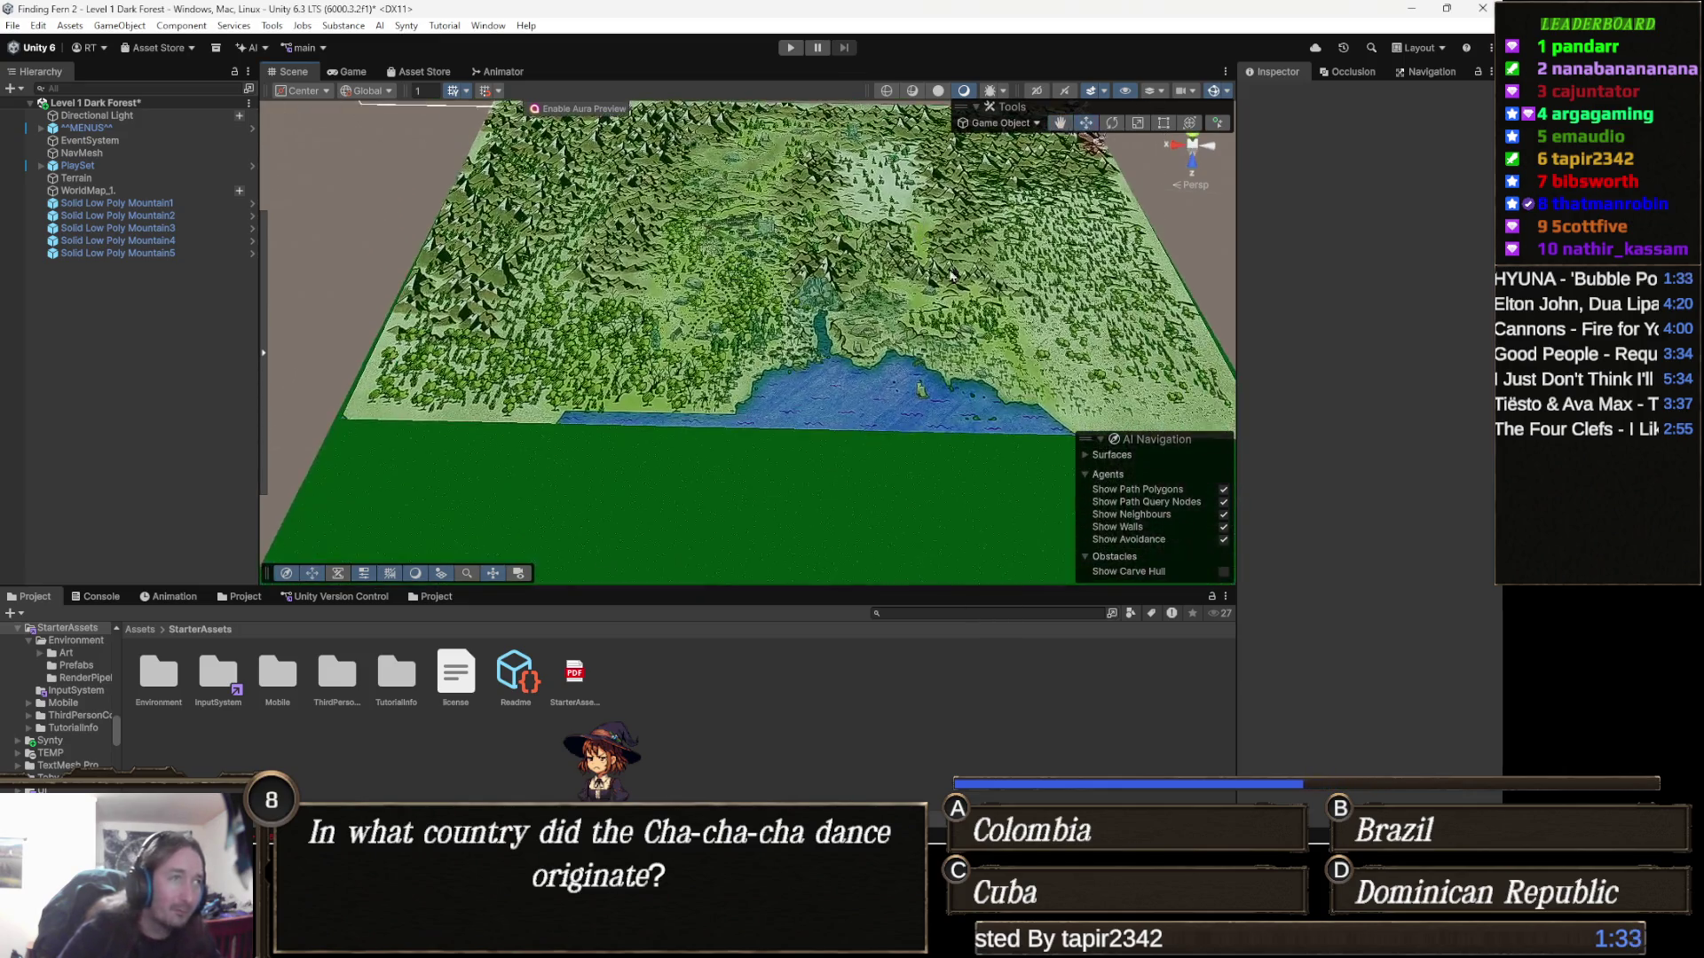
pyautogui.scroll(-3, 952, 276)
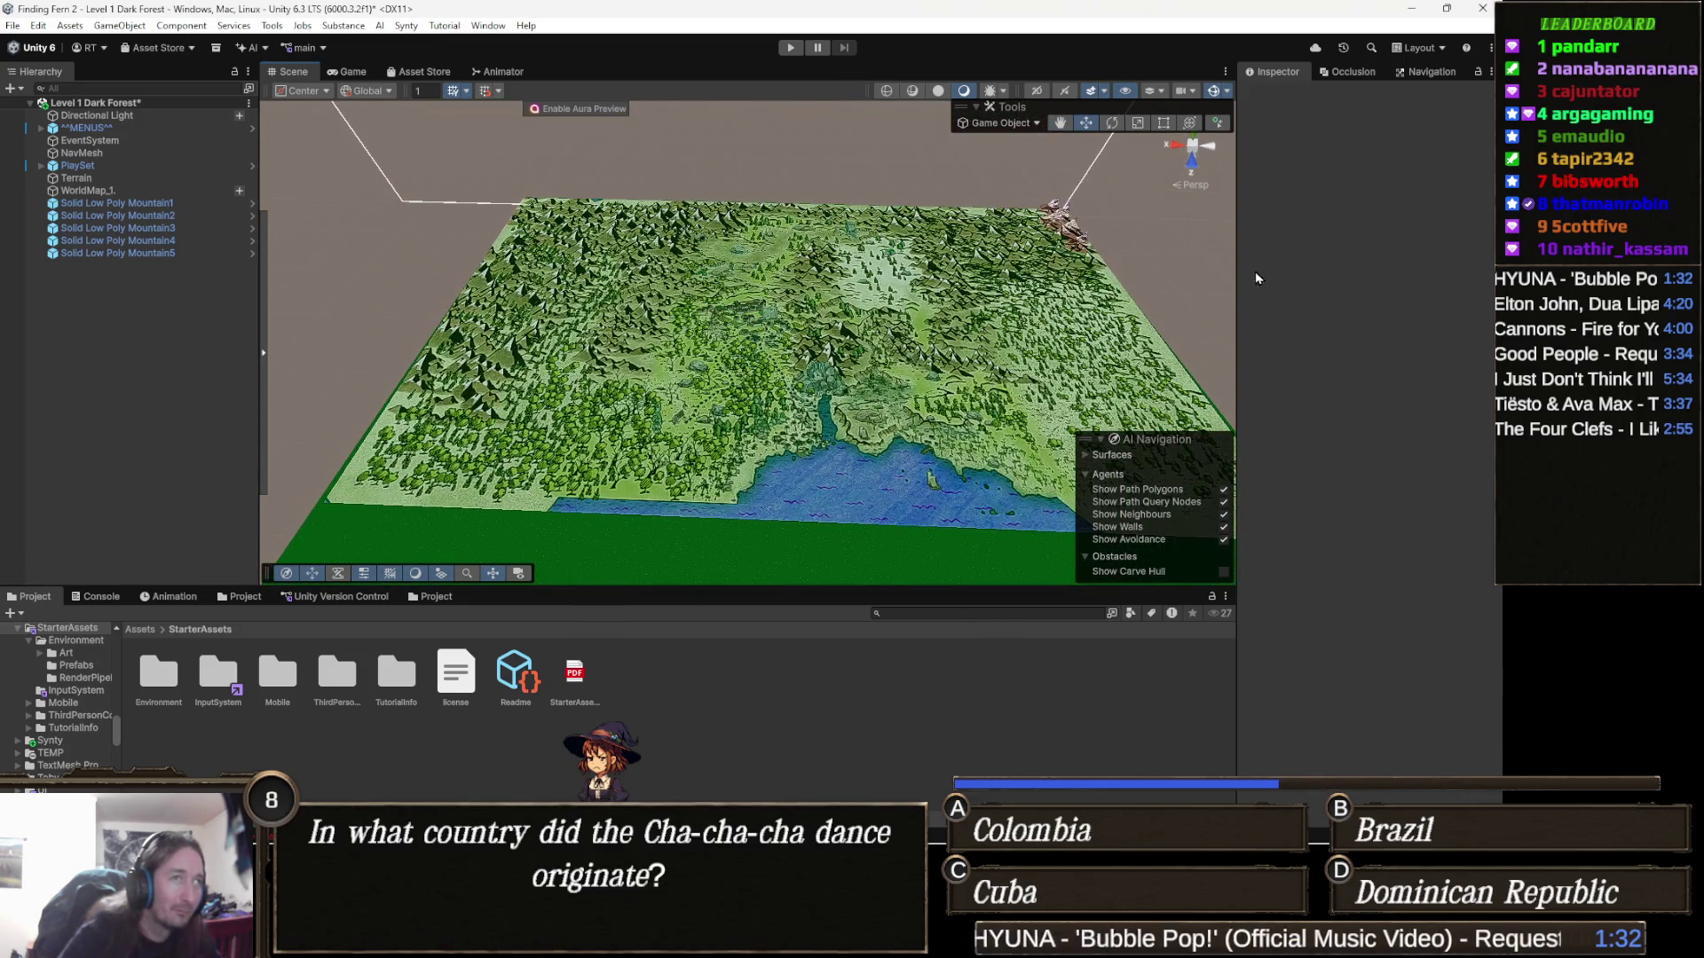
pyautogui.click(871, 347)
pyautogui.press('w')
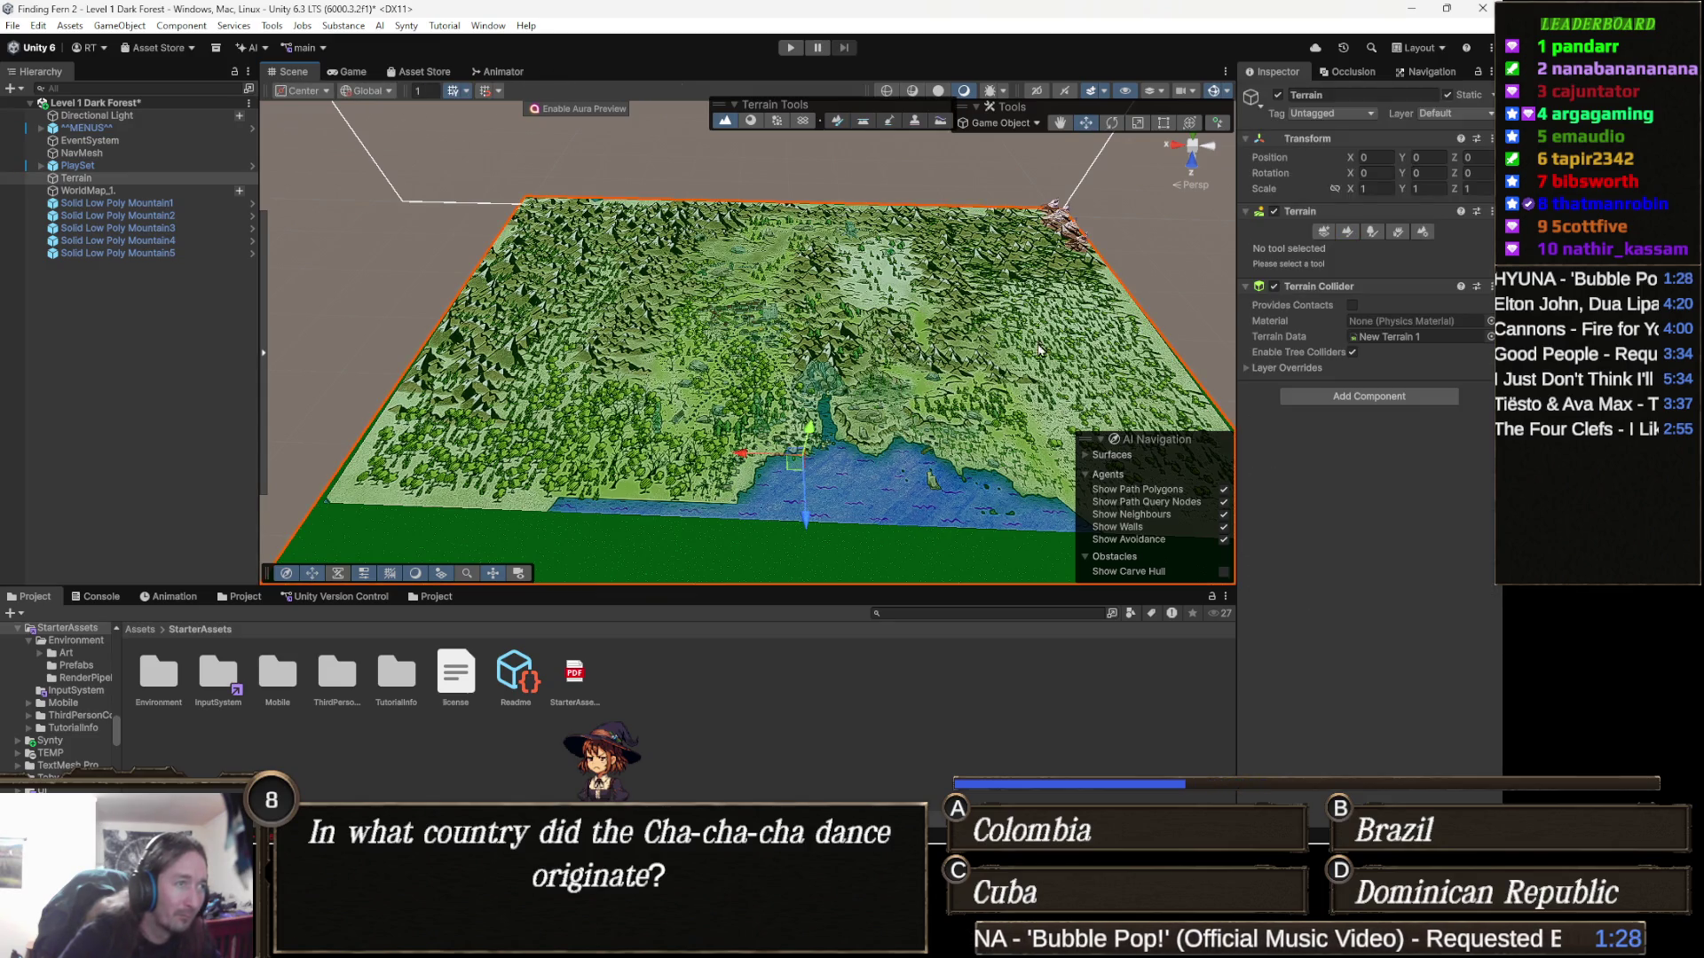
pyautogui.moveTo(810, 430)
pyautogui.mouseDown()
pyautogui.moveTo(810, 454)
pyautogui.moveTo(822, 409)
pyautogui.moveTo(825, 431)
pyautogui.mouseUp()
pyautogui.click(839, 372)
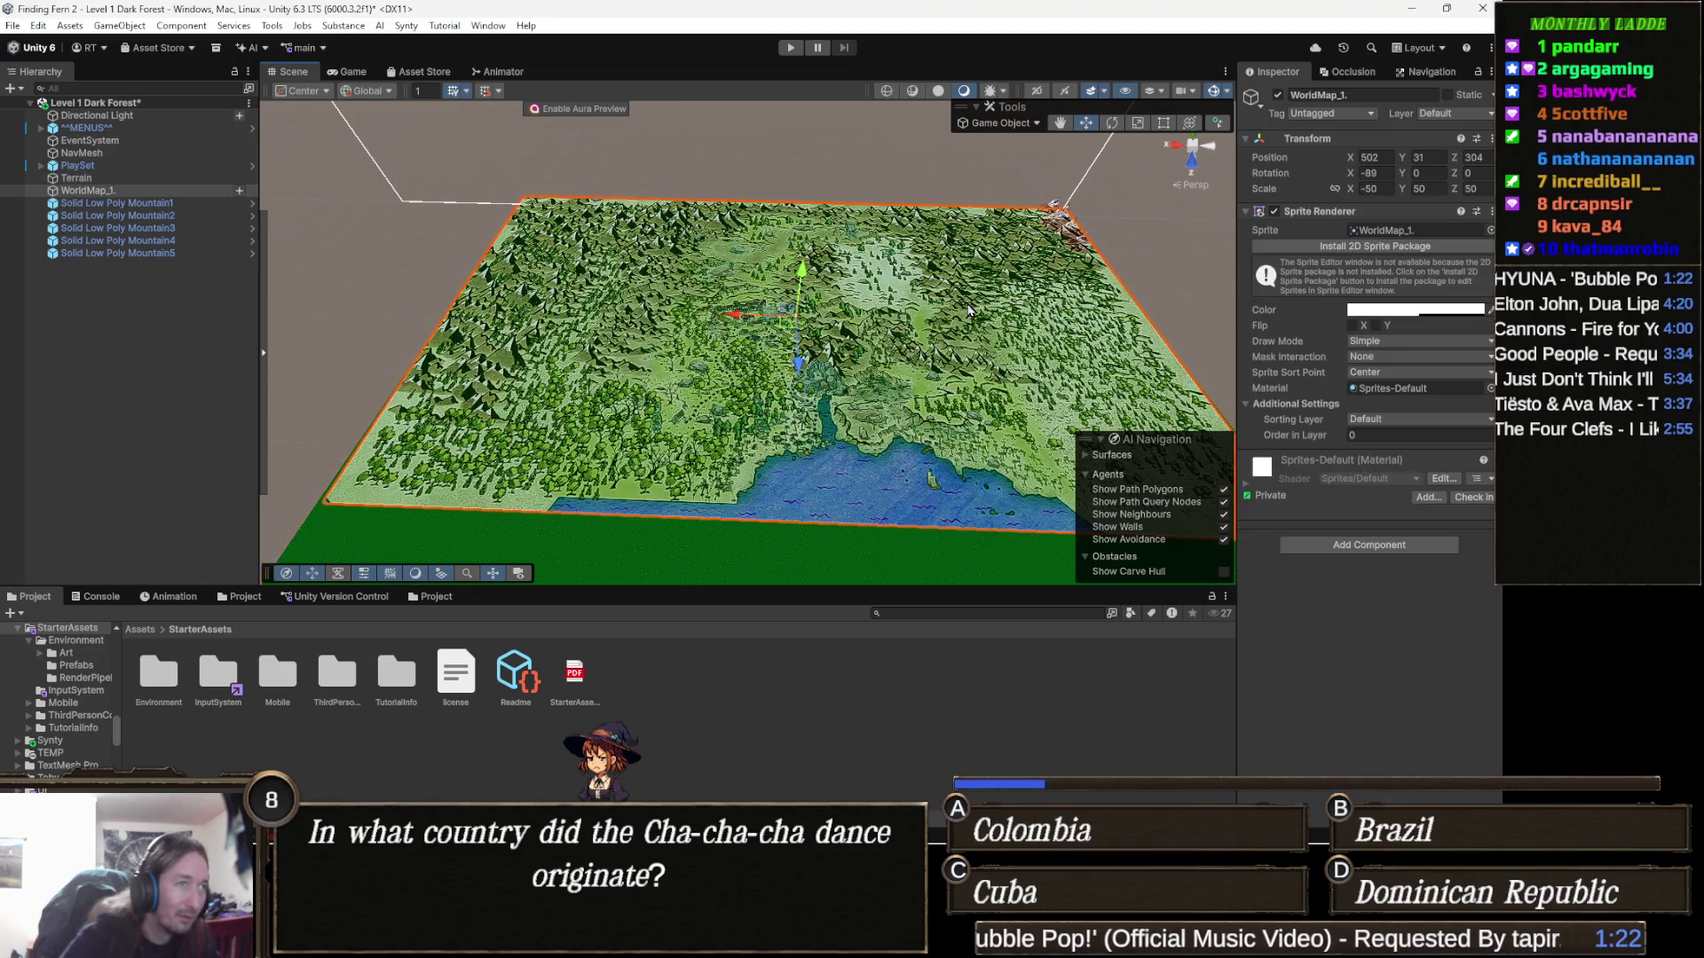
# Lay WorldMap_1 flat with Rotation X -90 and settle it at Position Y 16
pyautogui.press('f')
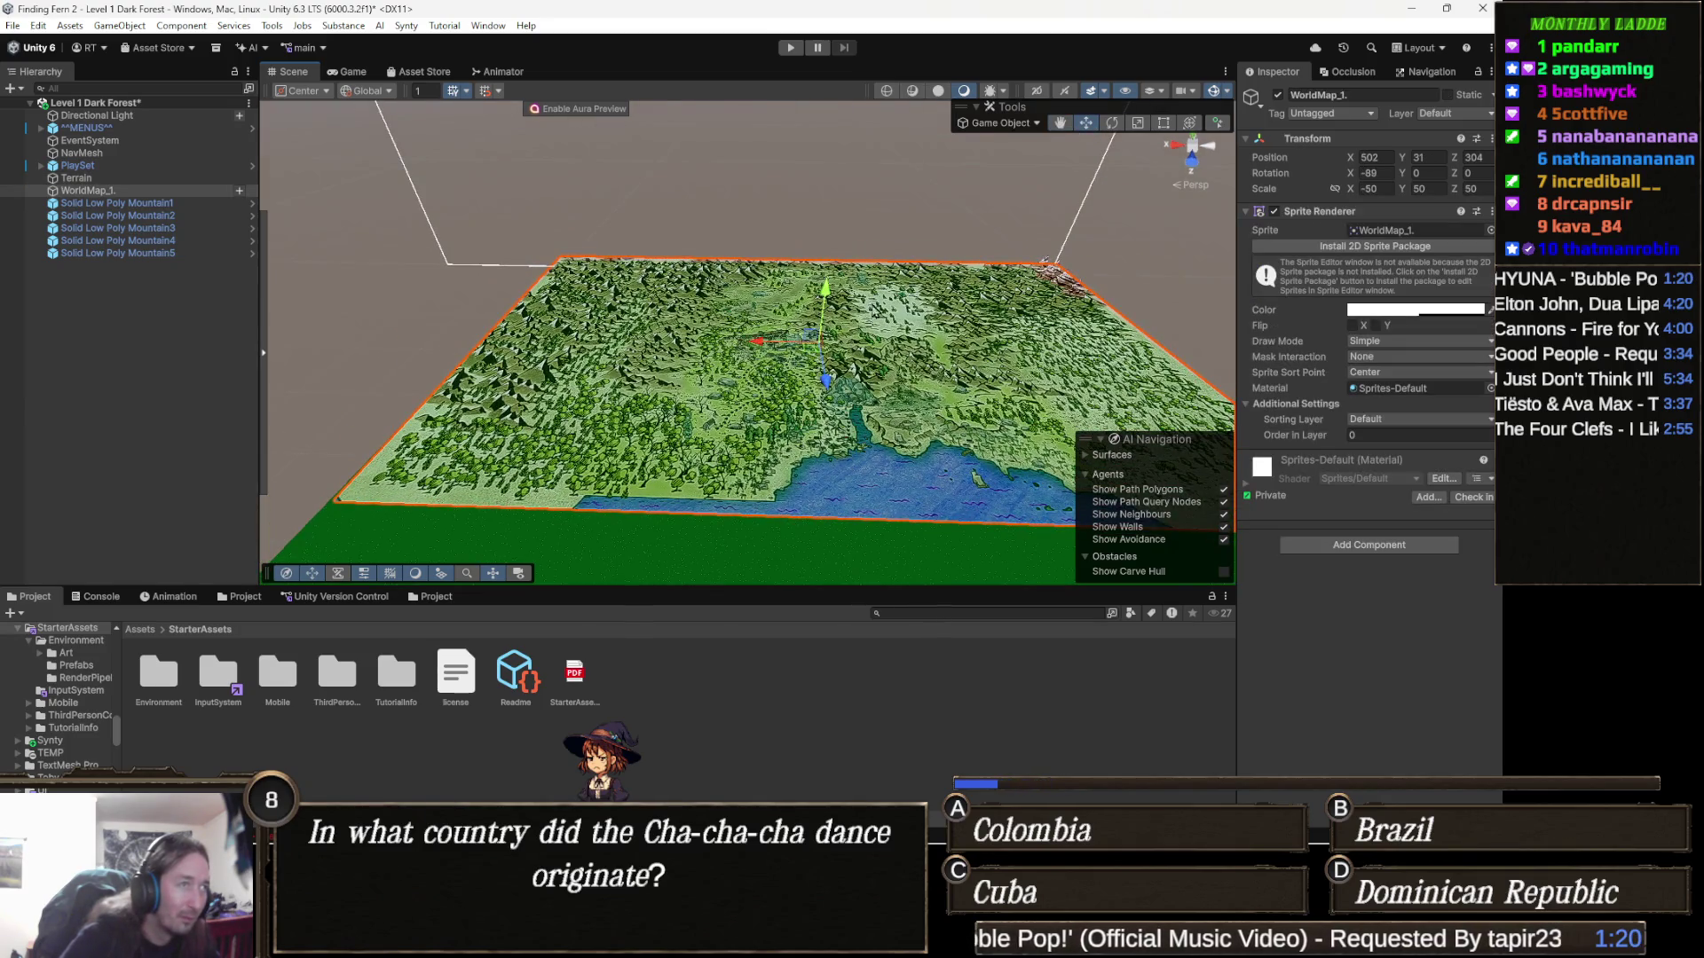
pyautogui.moveTo(830, 294); pyautogui.dragTo(773, 310)
pyautogui.click(1381, 173)
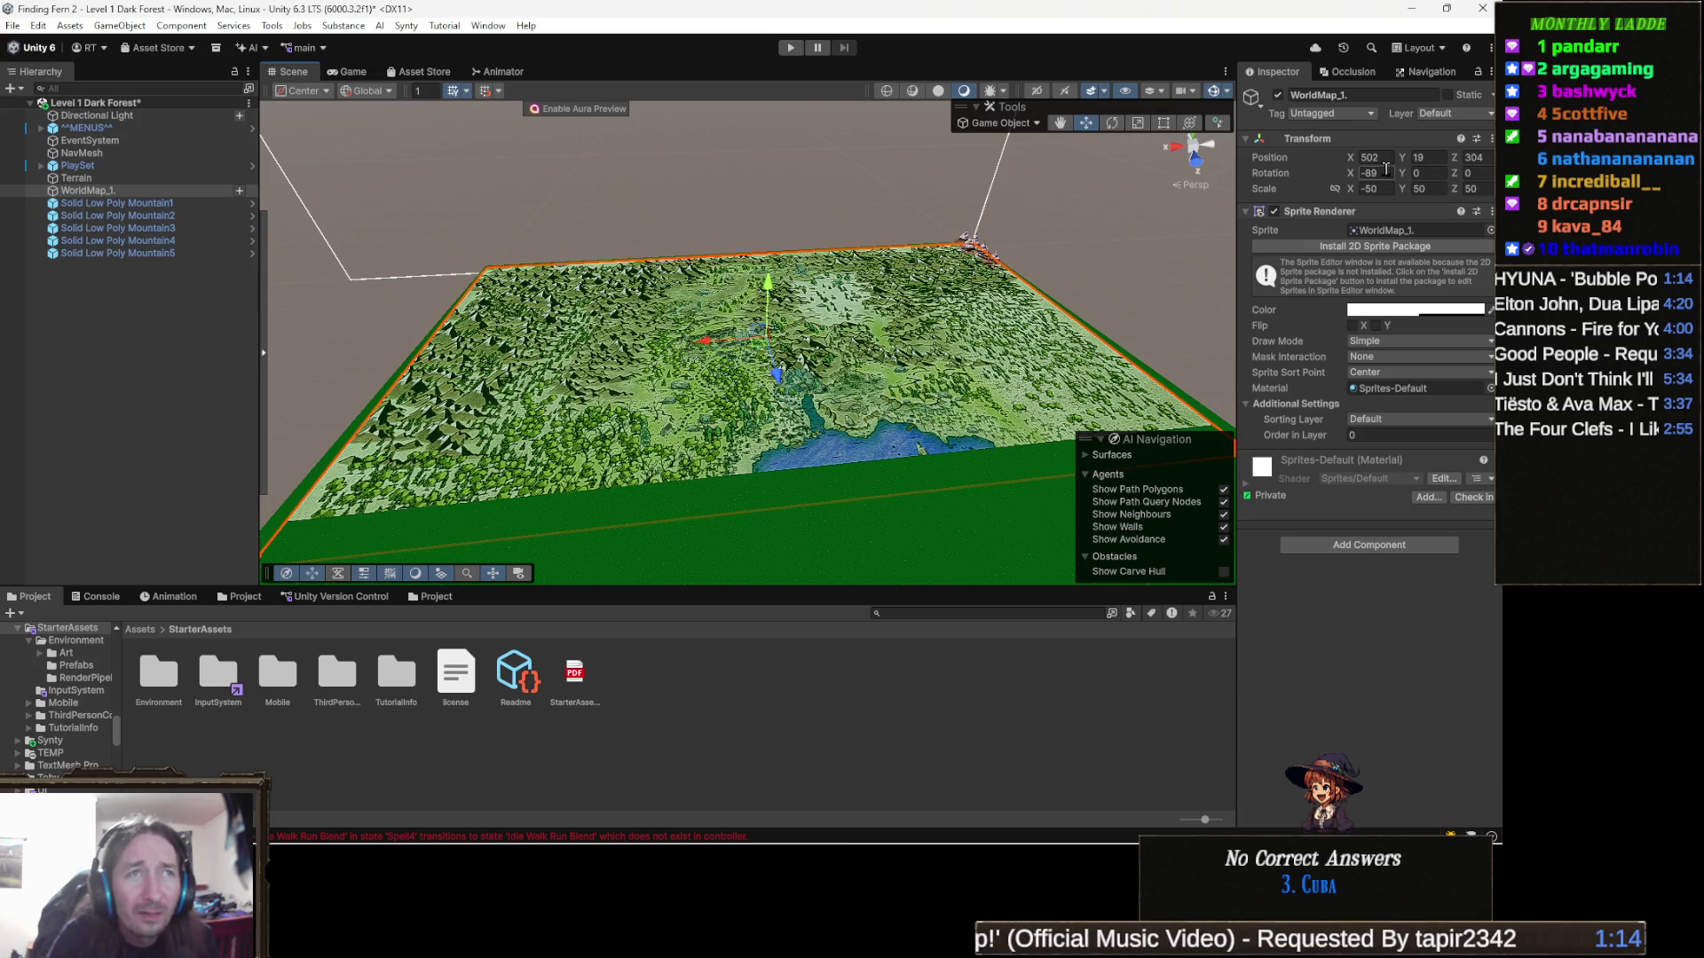
pyautogui.write('-90')
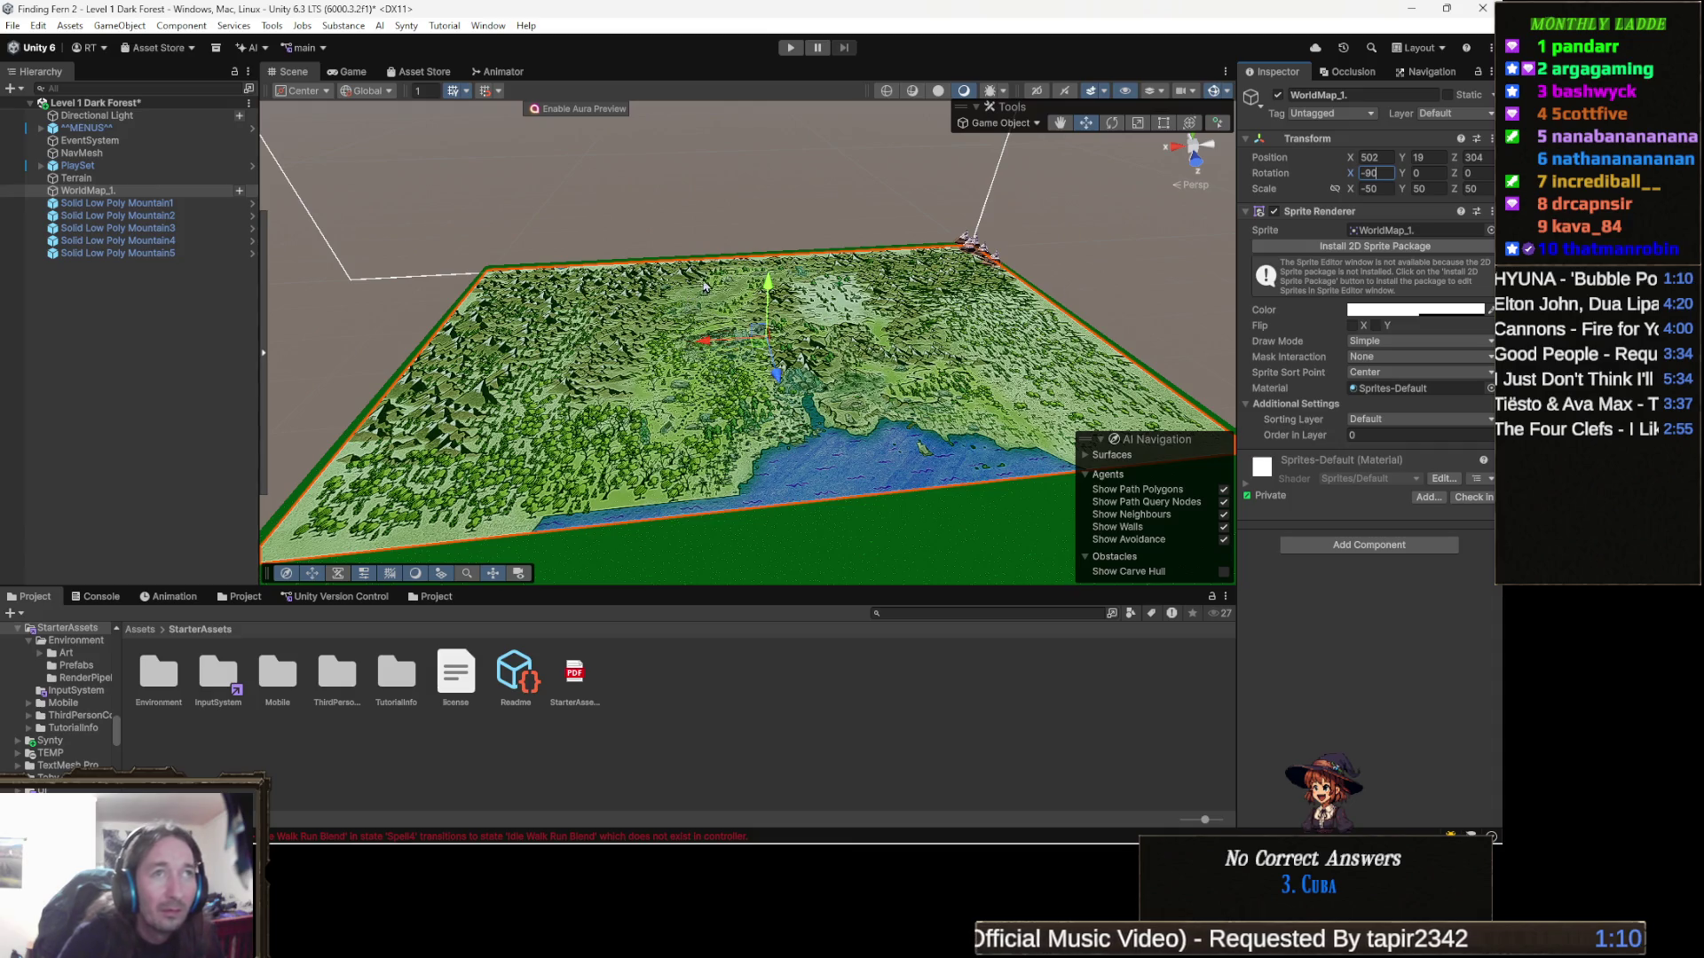
pyautogui.moveTo(994, 168); pyautogui.dragTo(1056, 119)
pyautogui.moveTo(810, 266)
pyautogui.mouseDown()
pyautogui.moveTo(811, 288)
pyautogui.moveTo(817, 265)
pyautogui.mouseUp()
pyautogui.moveTo(765, 387); pyautogui.dragTo(751, 382)
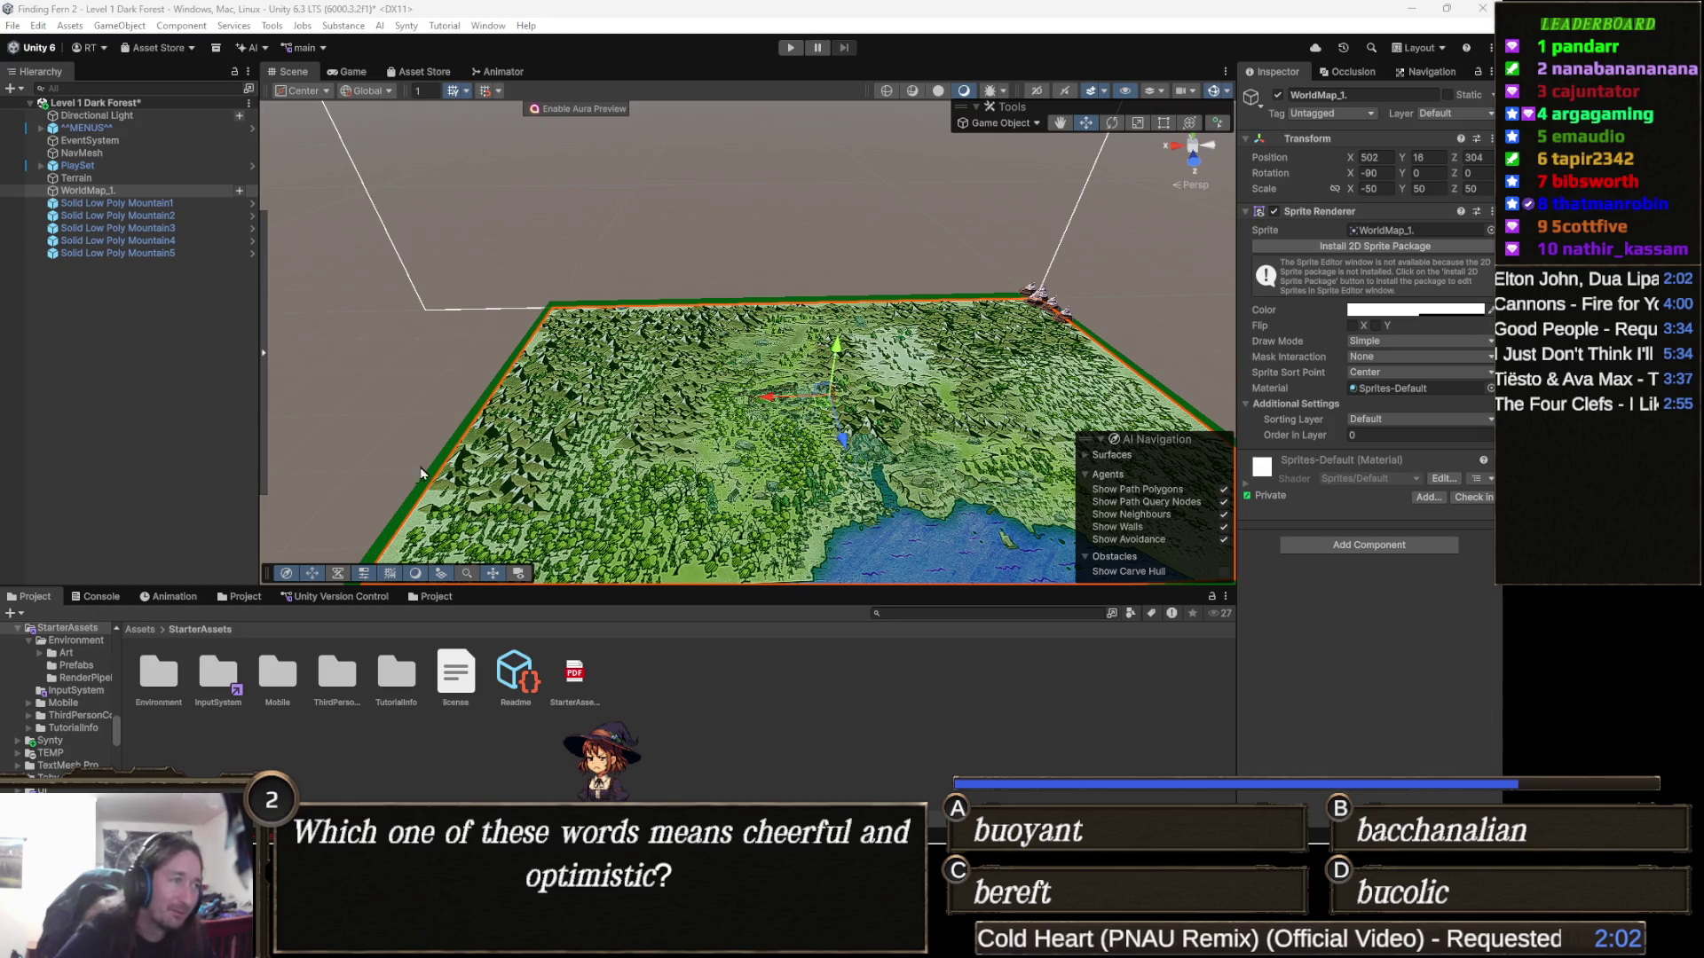
pyautogui.moveTo(626, 490); pyautogui.dragTo(635, 379)
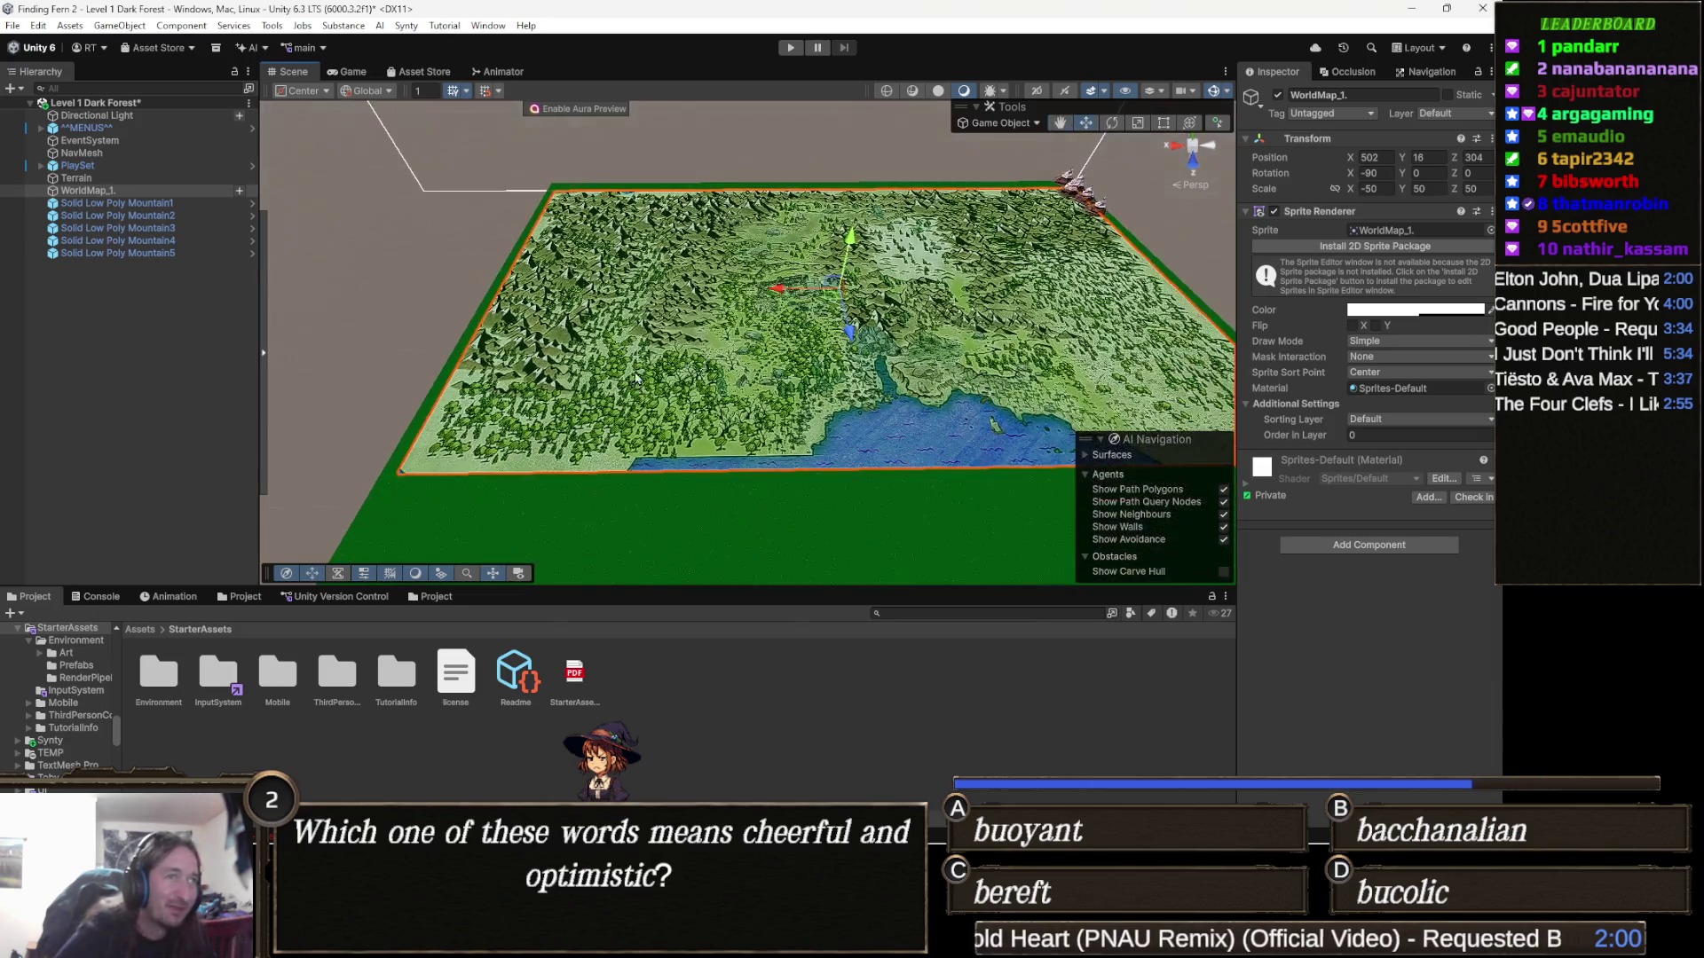
pyautogui.scroll(3, 636, 379)
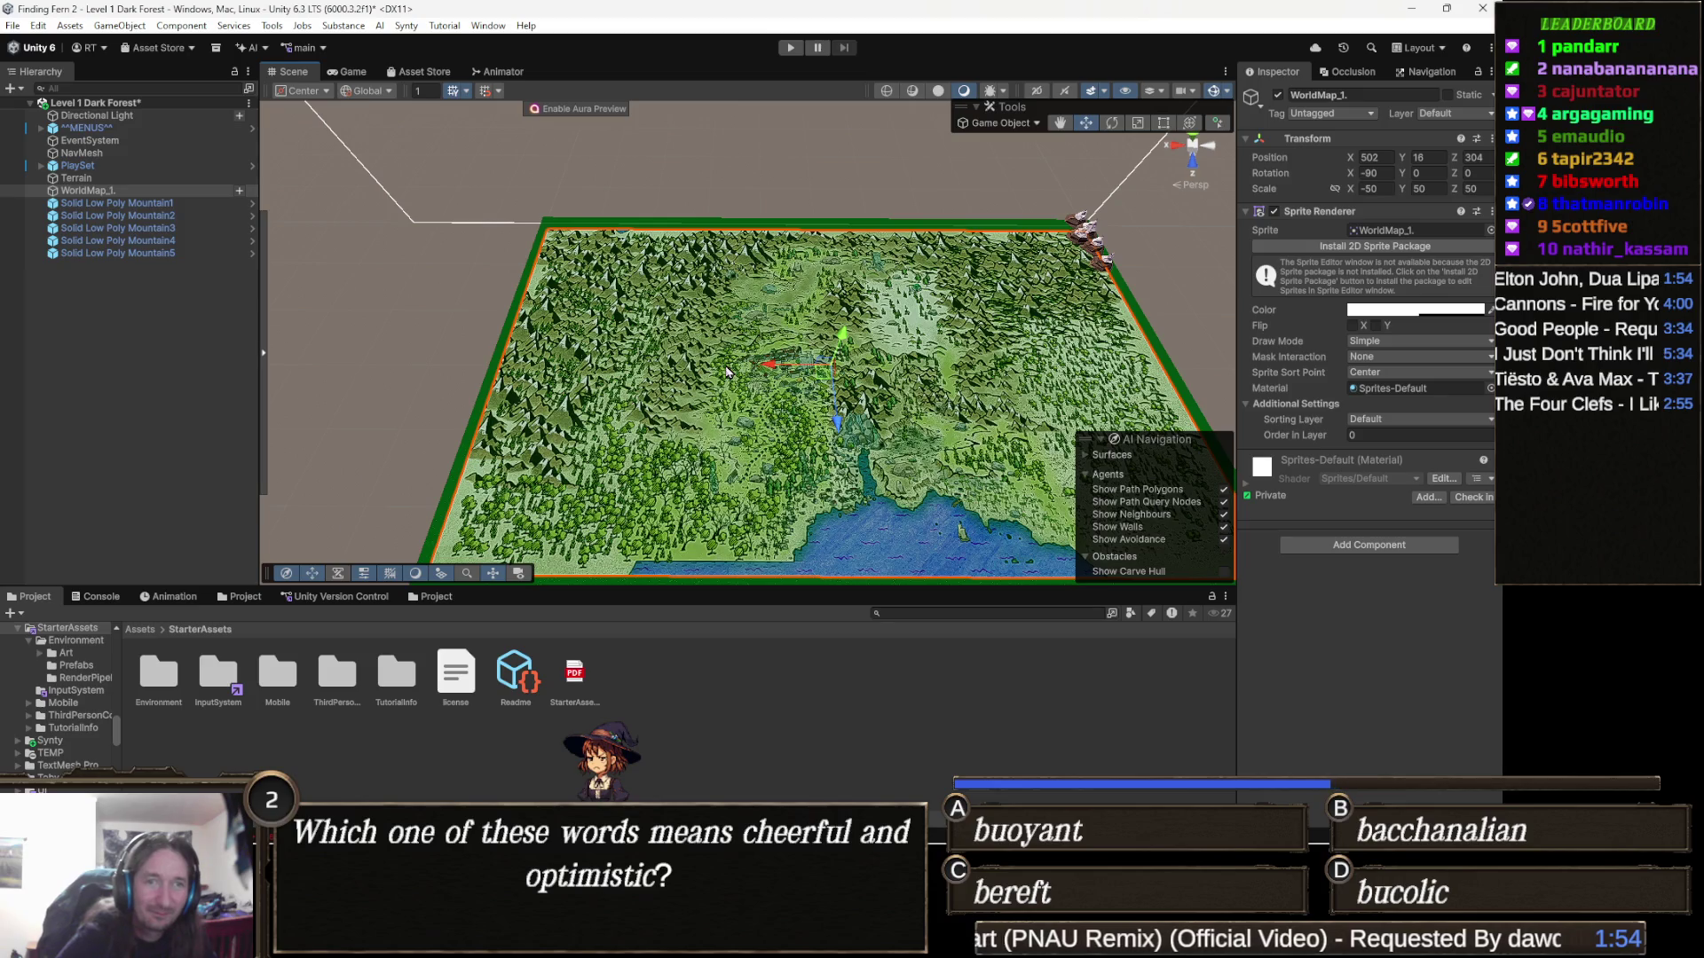
pyautogui.moveTo(726, 371); pyautogui.dragTo(760, 391)
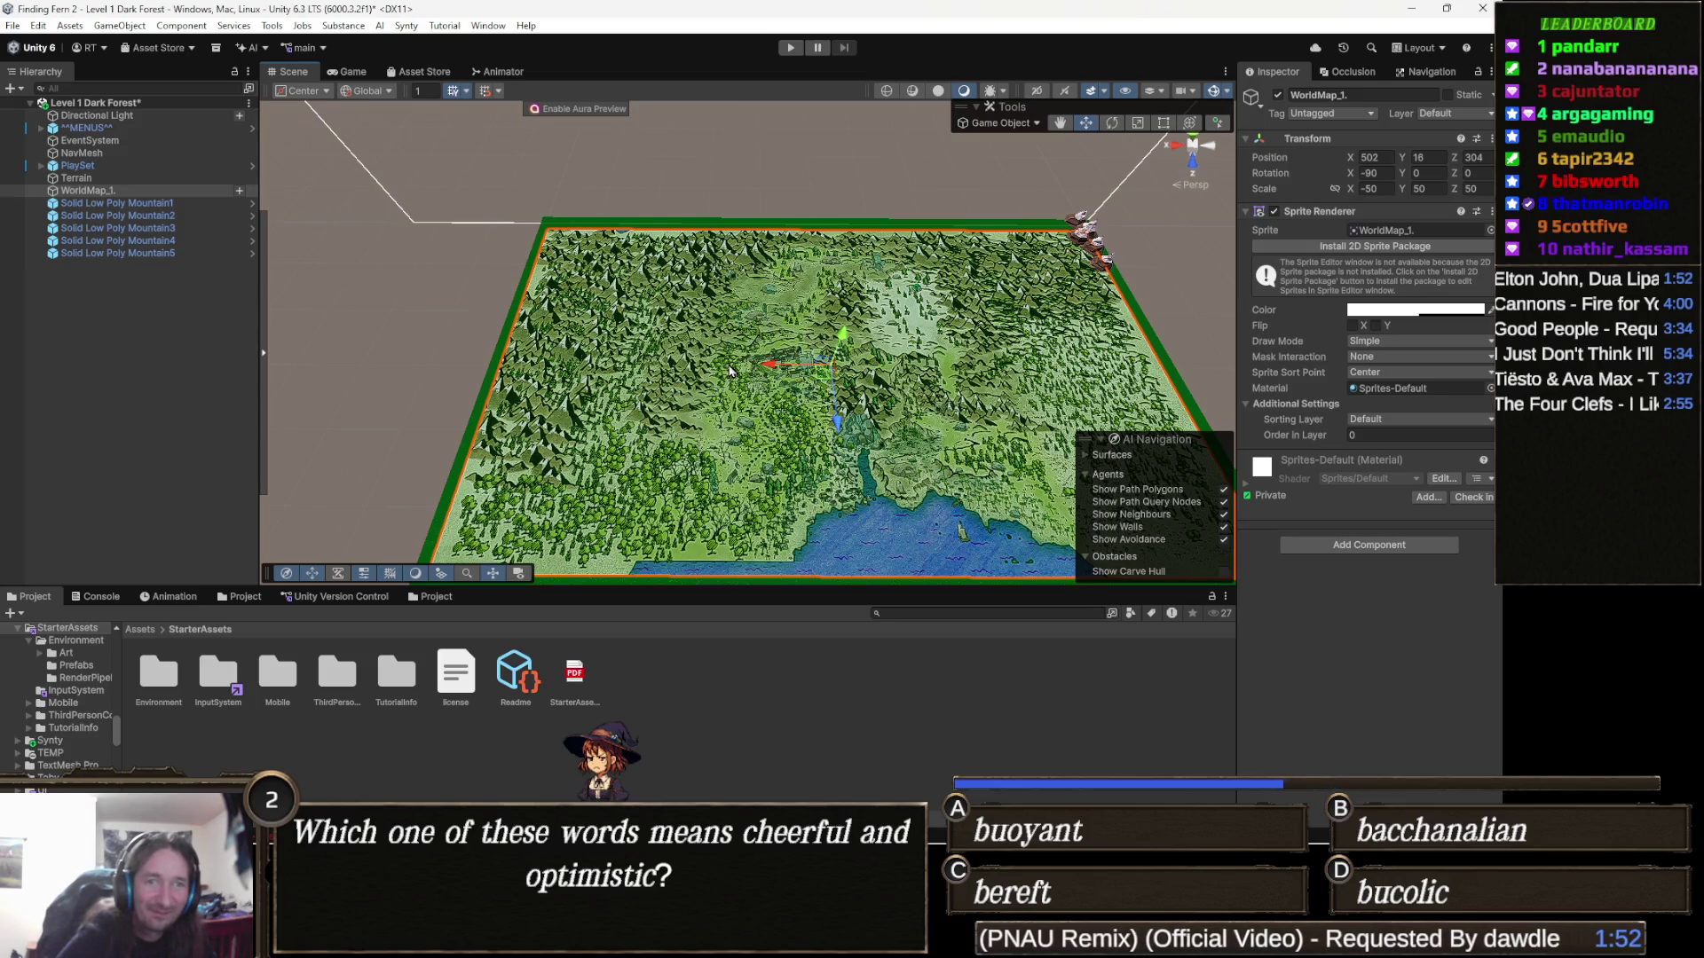
pyautogui.scroll(2, 761, 392)
pyautogui.scroll(3, 768, 378)
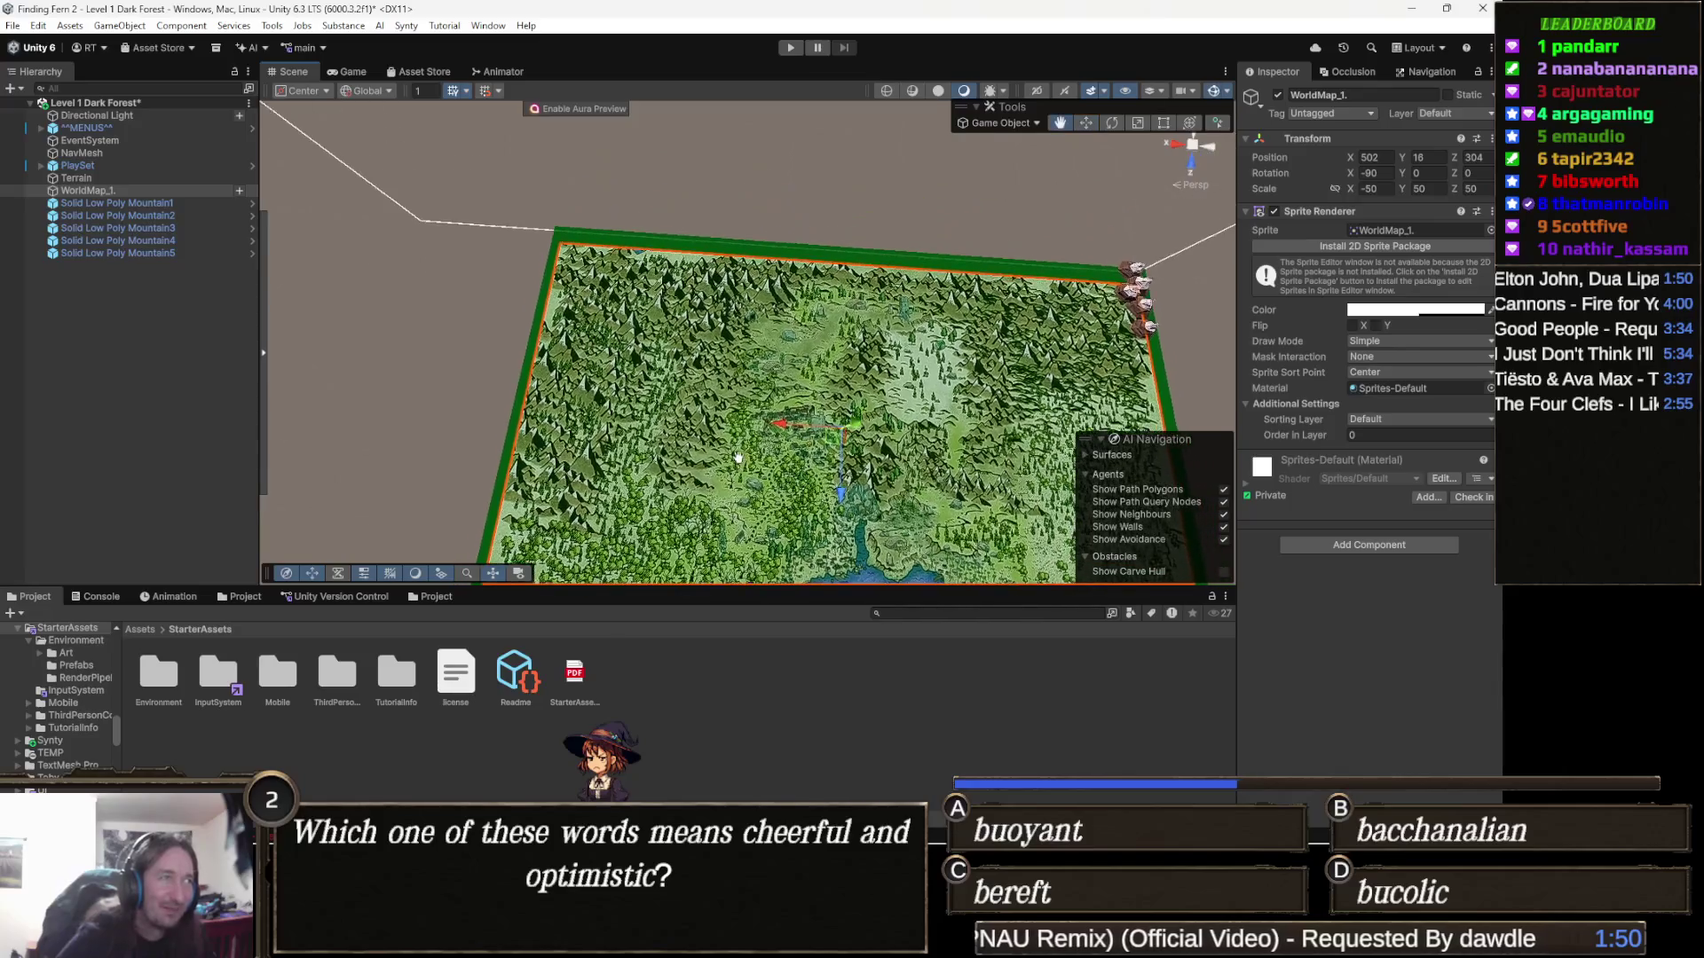
pyautogui.scroll(2, 777, 355)
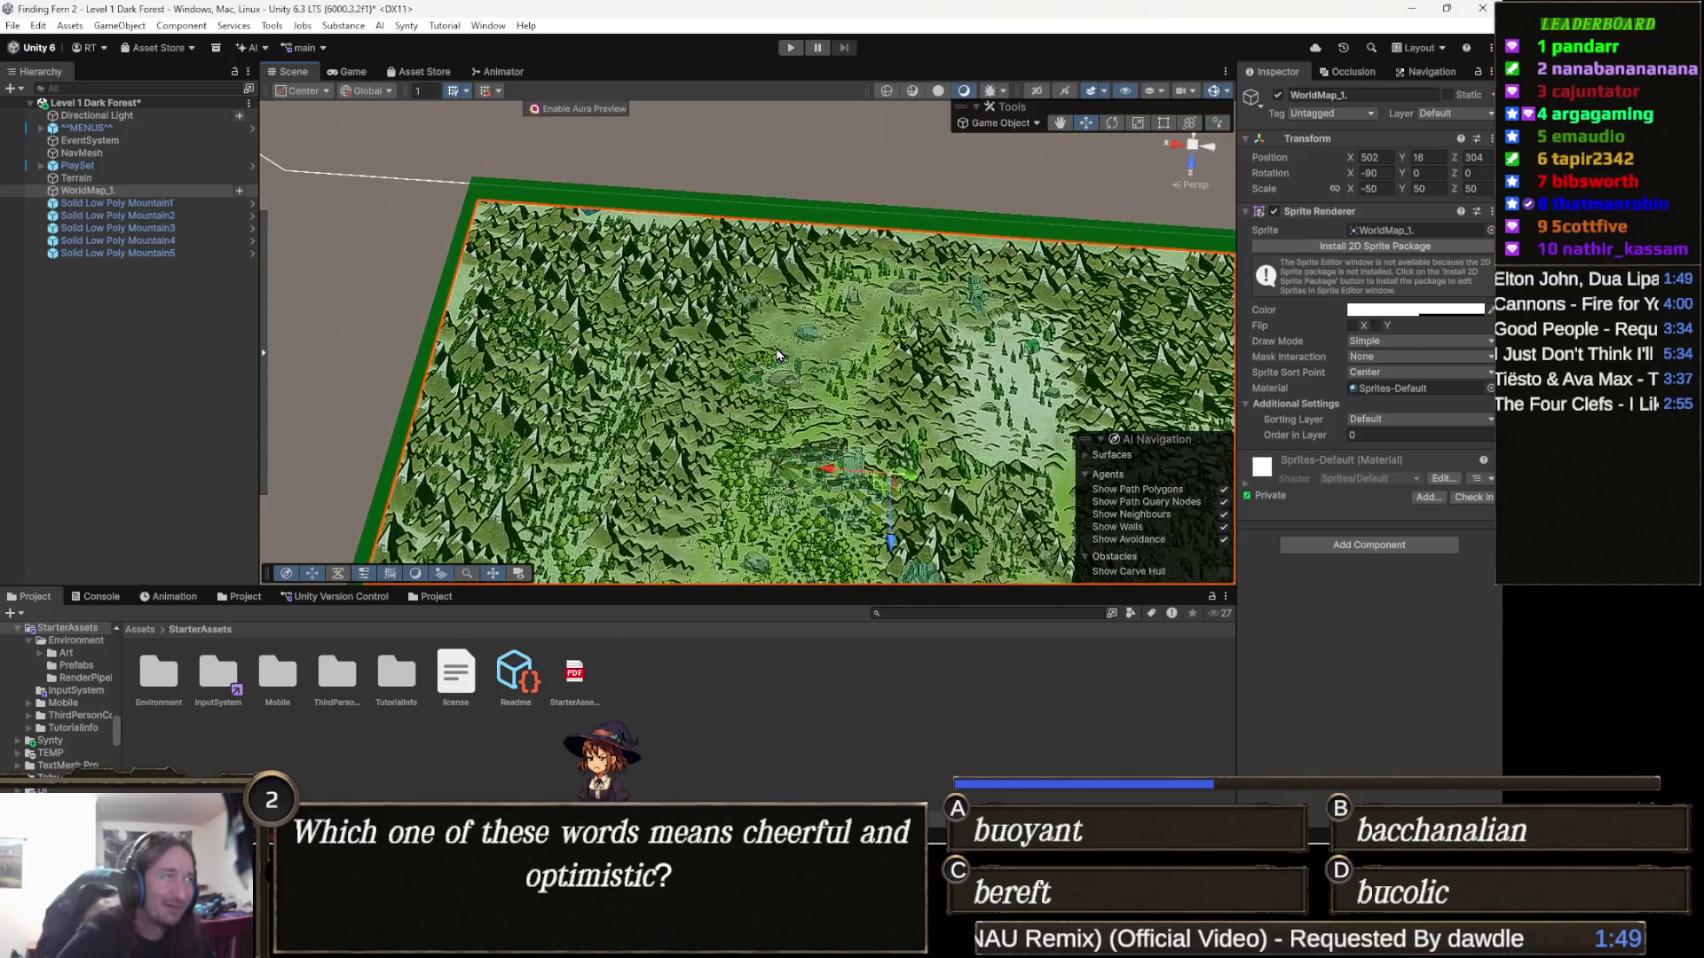
pyautogui.scroll(1, 777, 355)
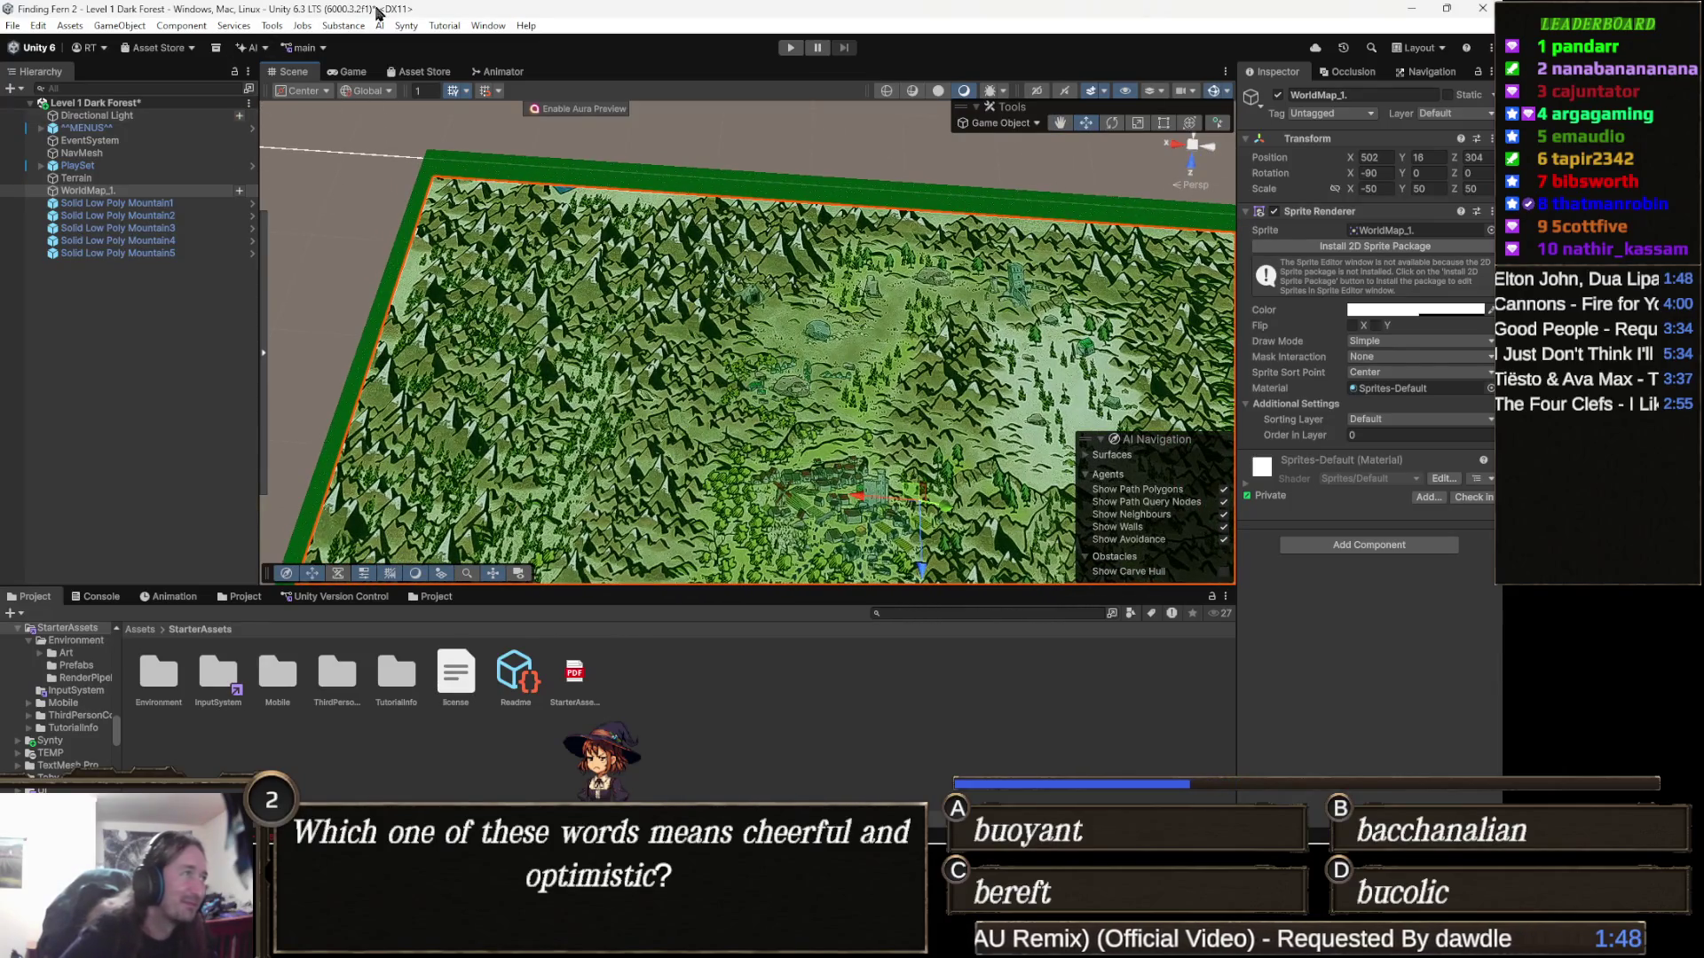
# Open the Object Painter from Tools > Painting
pyautogui.click(272, 27)
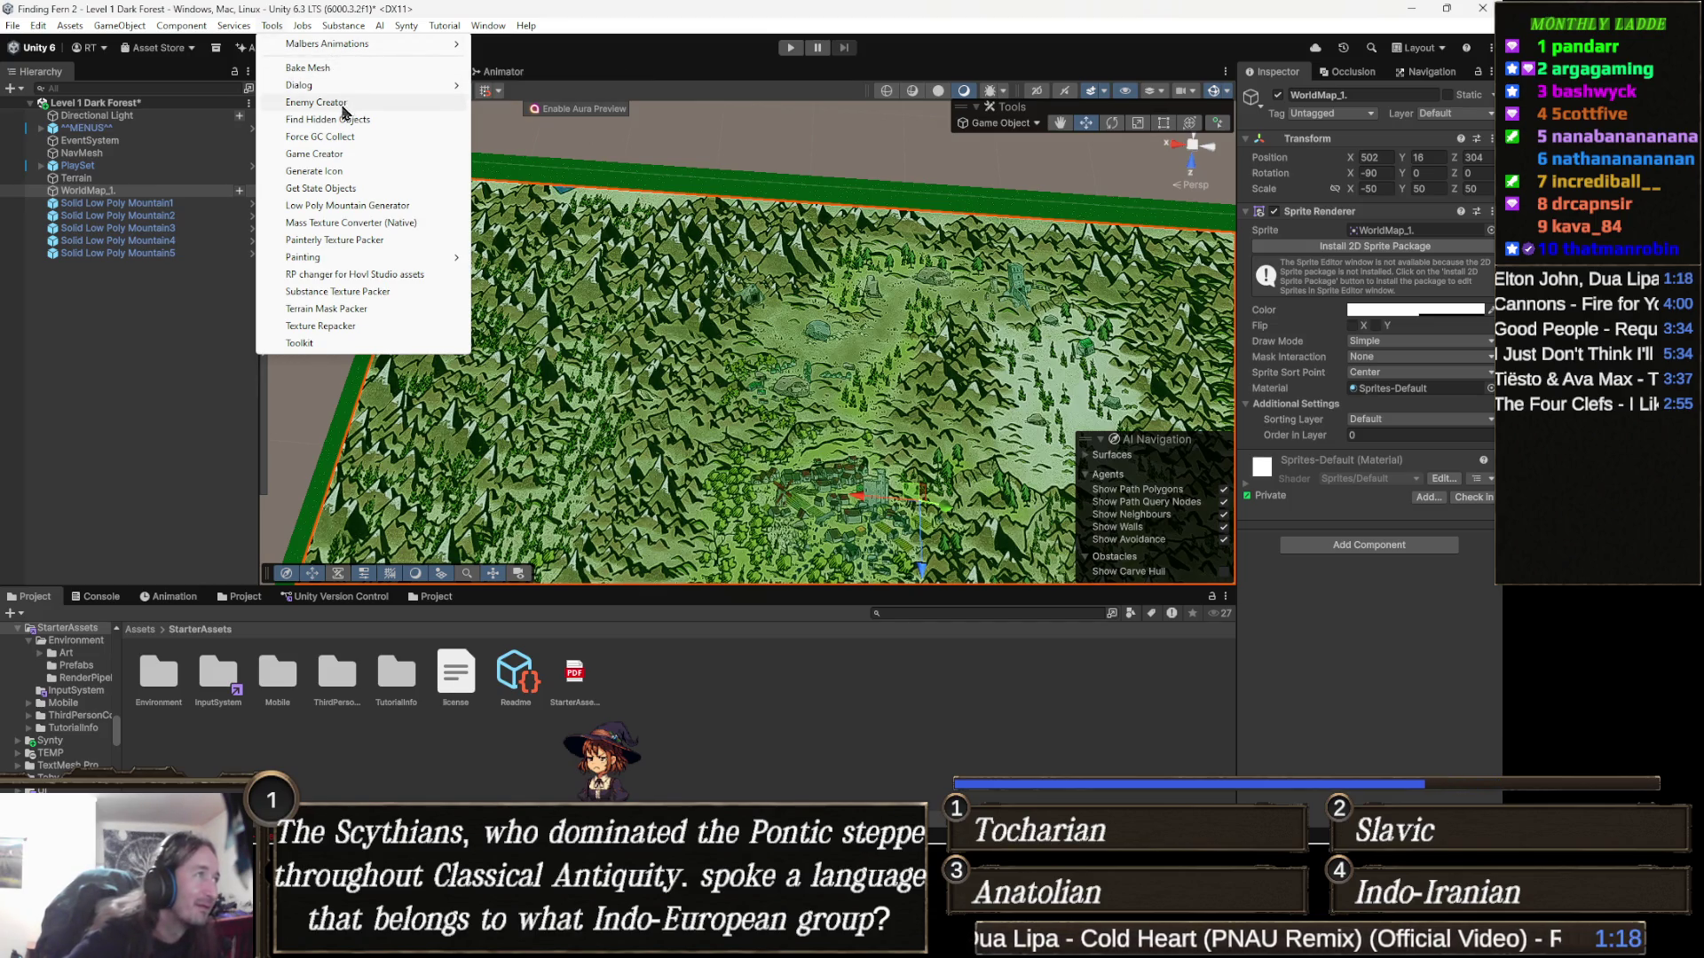
pyautogui.moveTo(367, 90)
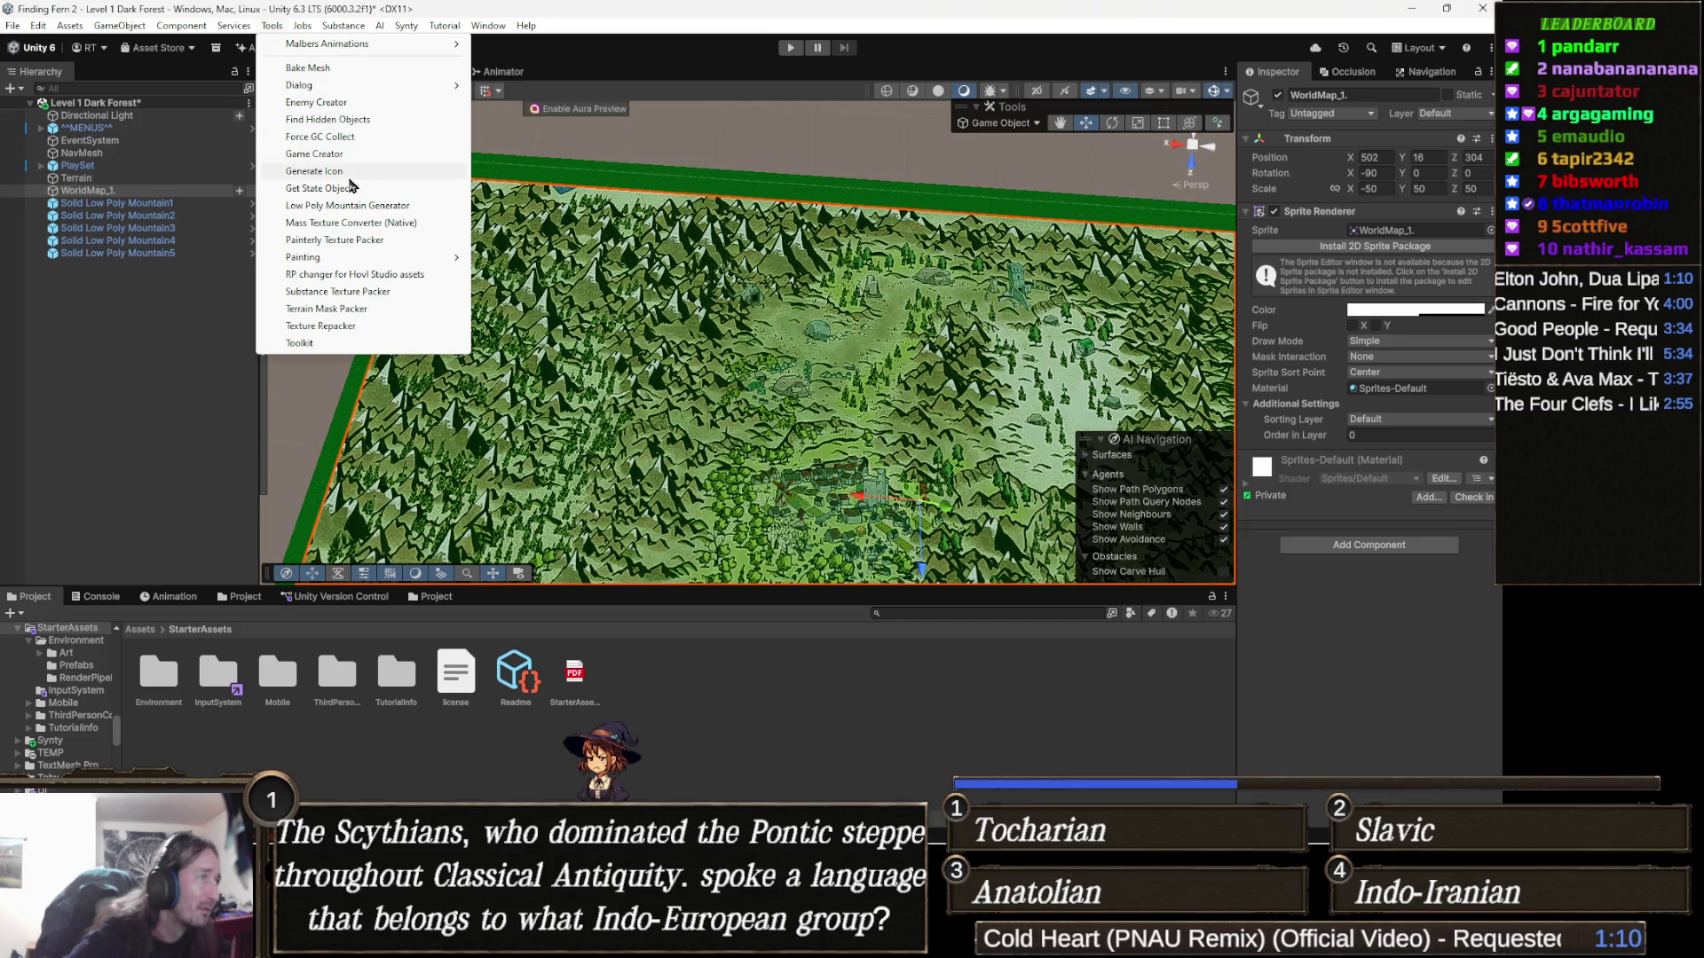
pyautogui.moveTo(448, 257)
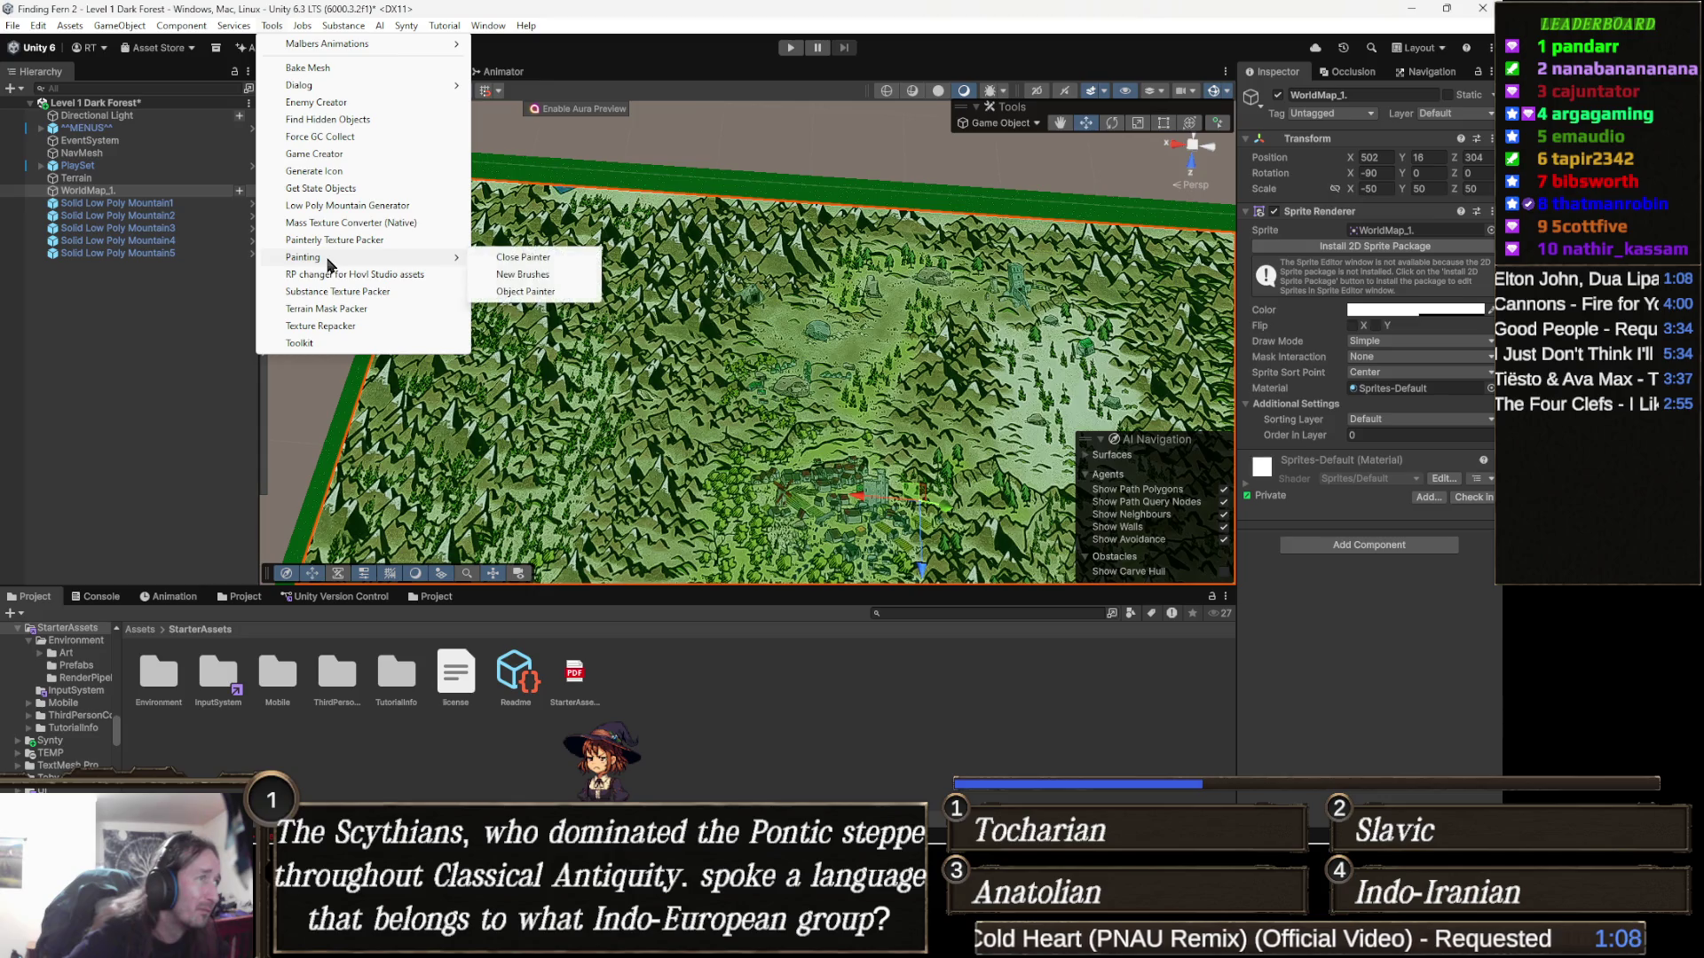
pyautogui.click(543, 291)
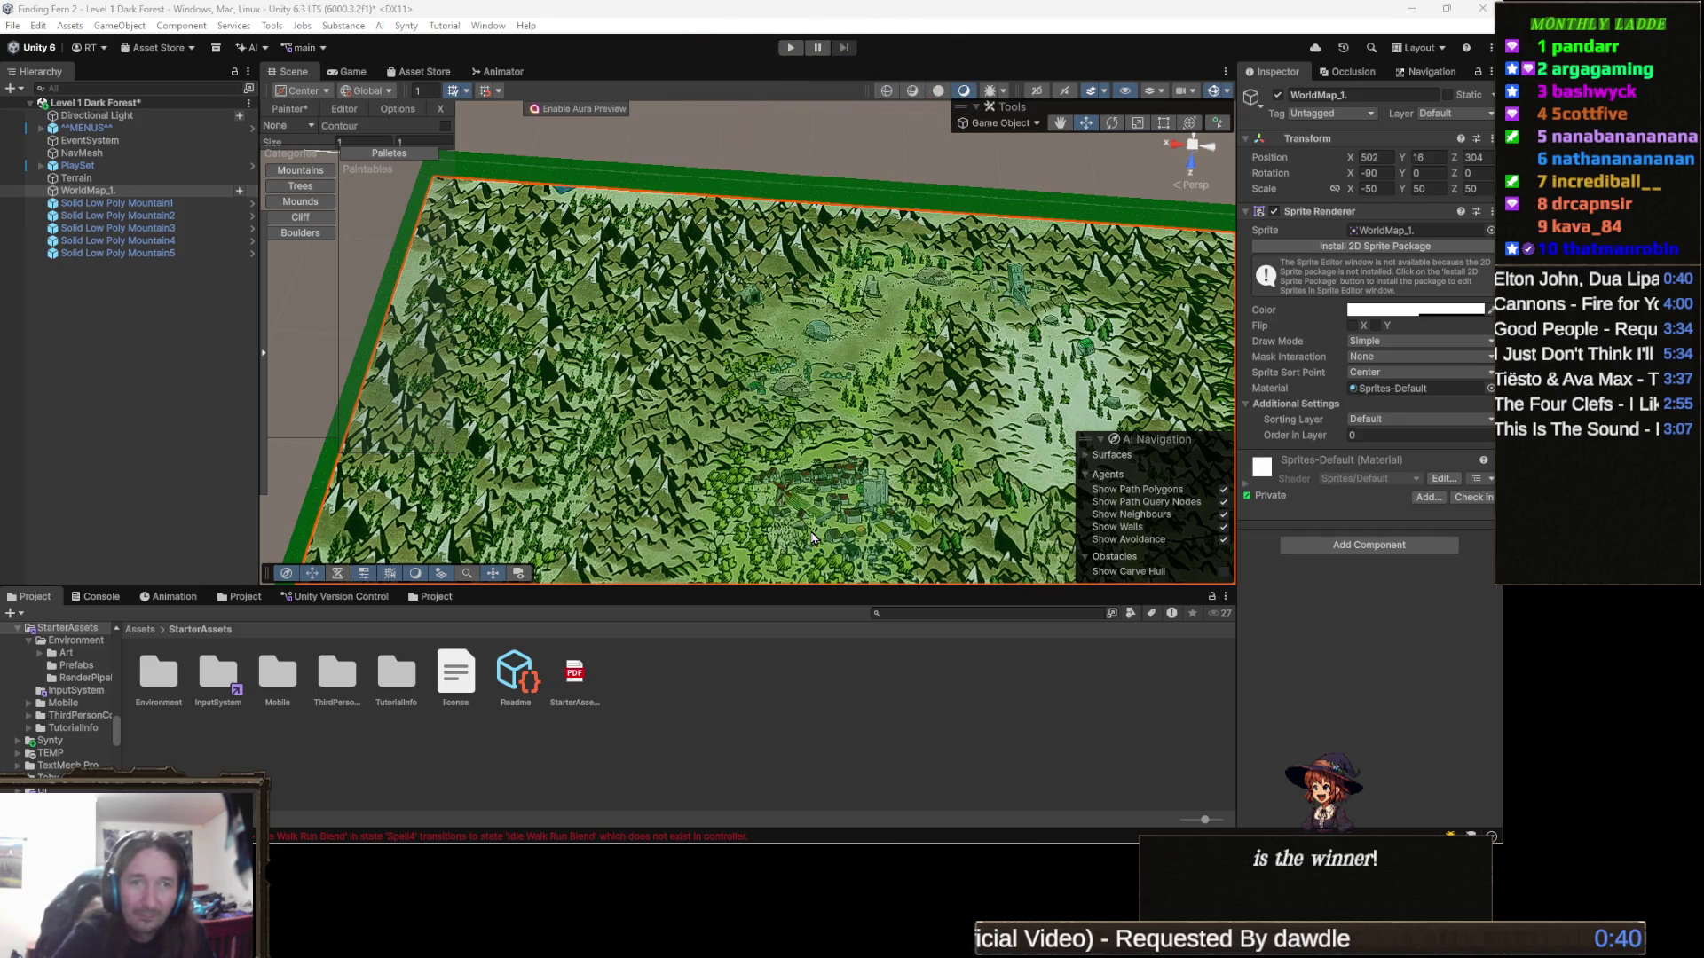
# Choose the Mountains category in the Object Painter and switch Palletes to Objects
pyautogui.scroll(2, 378, 295)
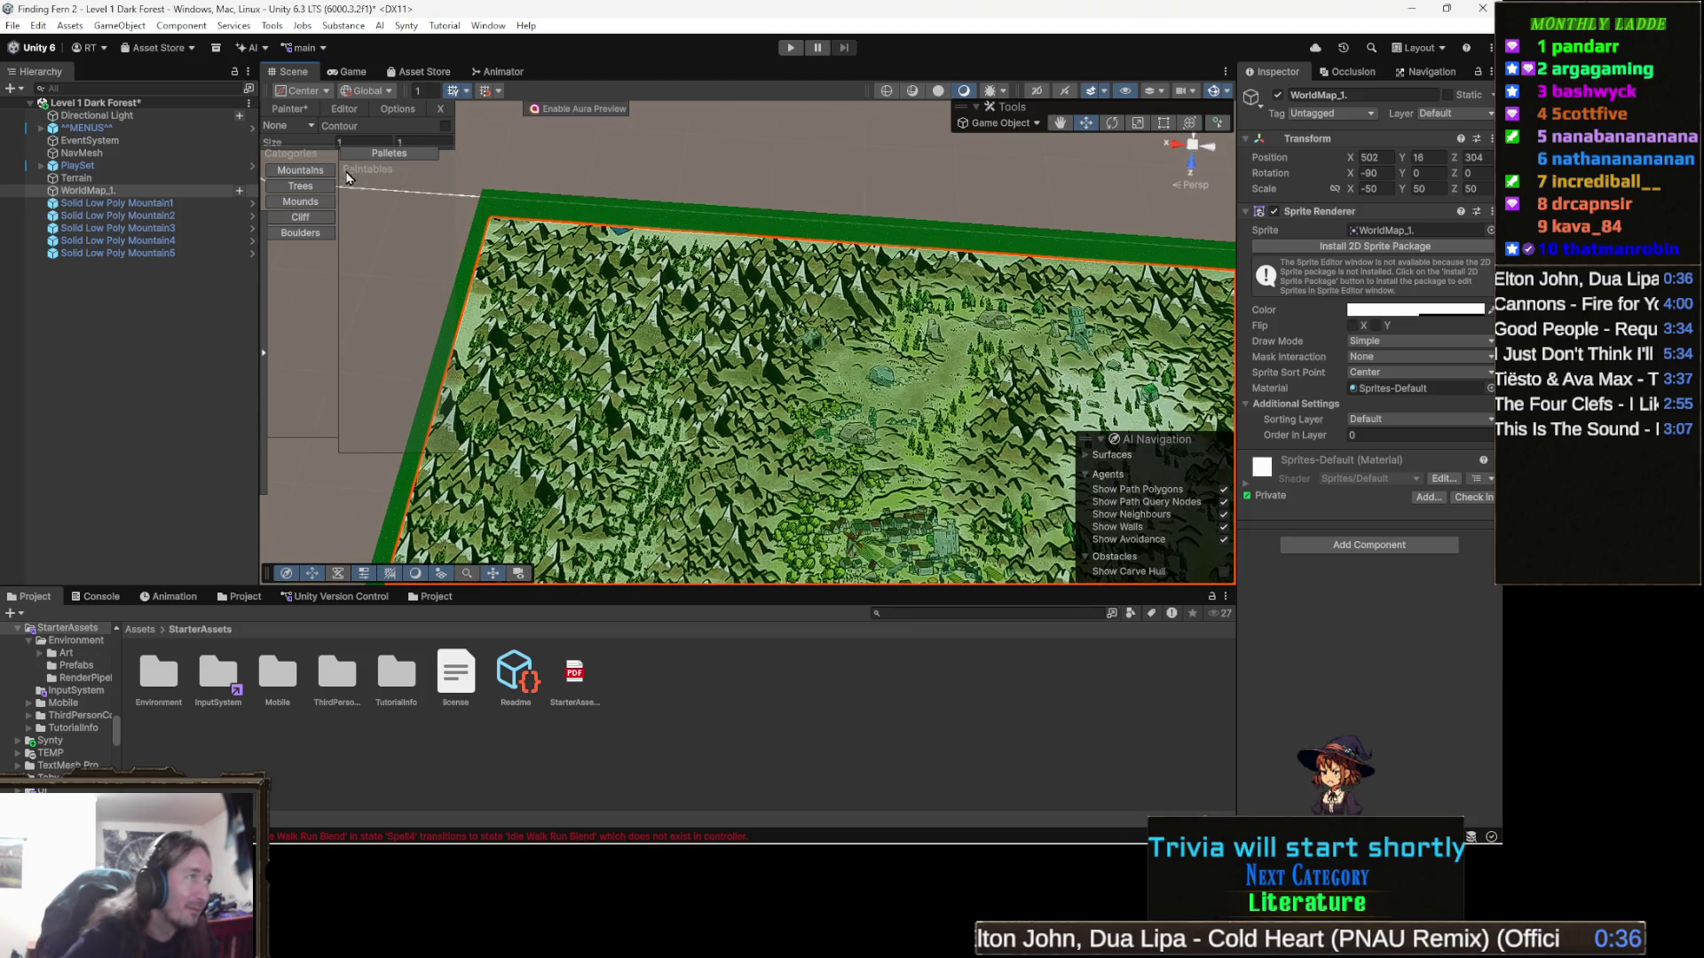
pyautogui.click(300, 169)
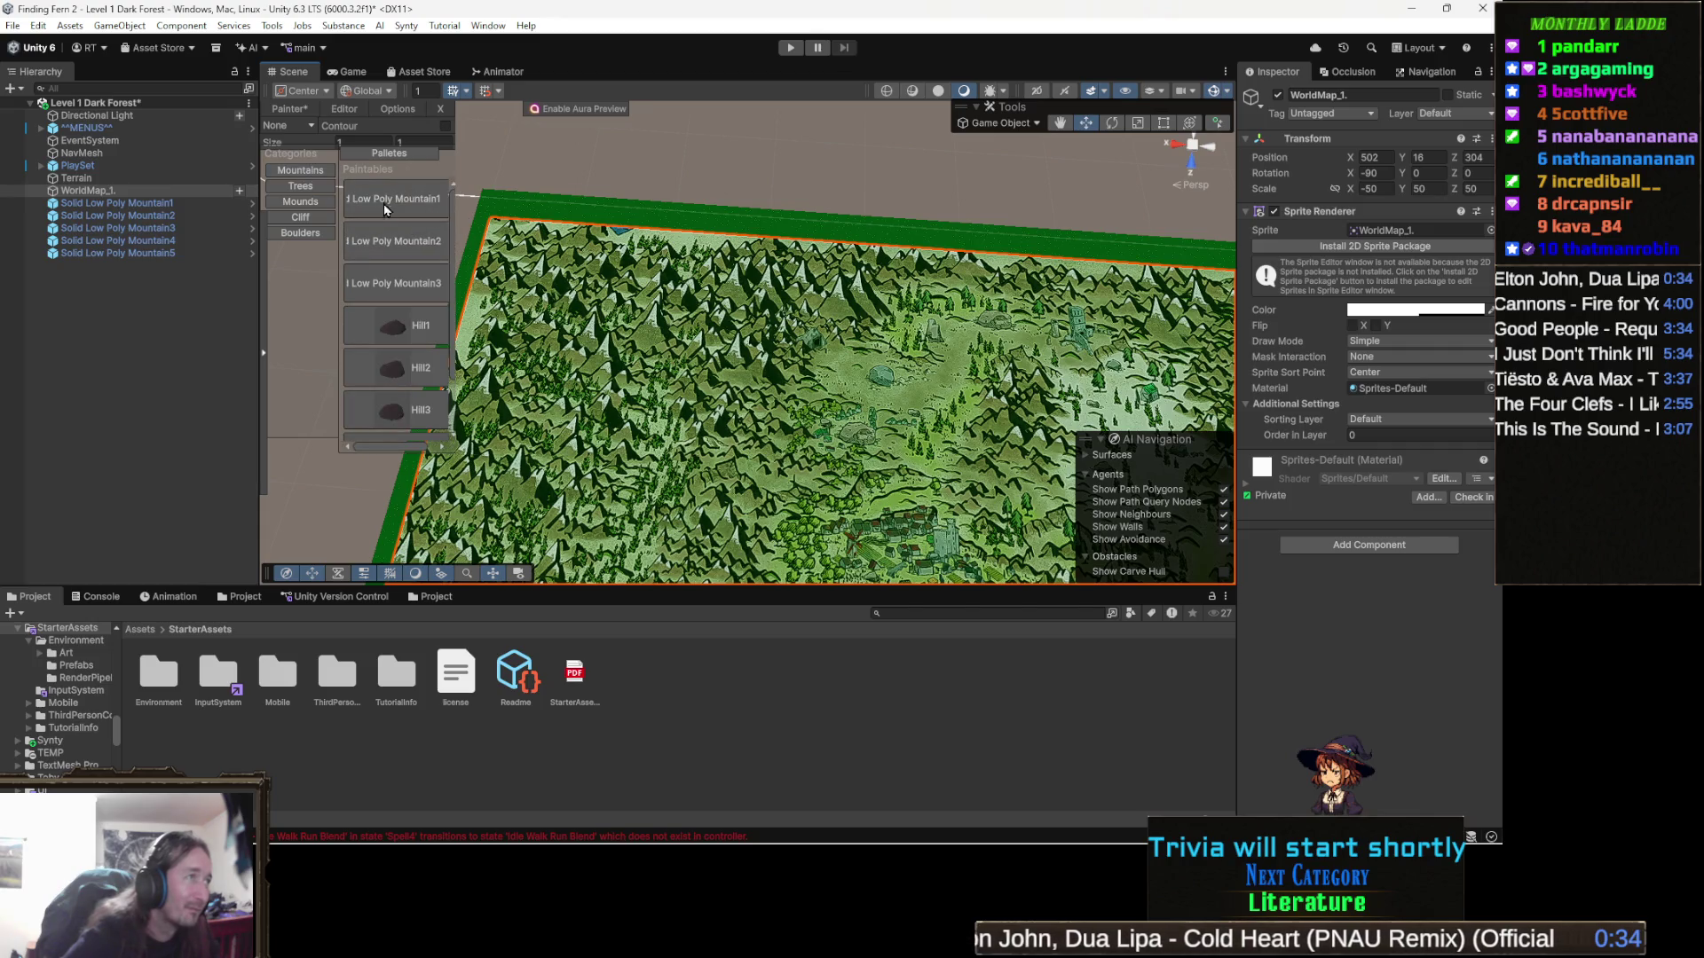
pyautogui.click(419, 155)
# Place a Main-palette mountain on the map, then set brush size values 0.6 and 0.5
pyautogui.moveTo(391, 205); pyautogui.dragTo(730, 309)
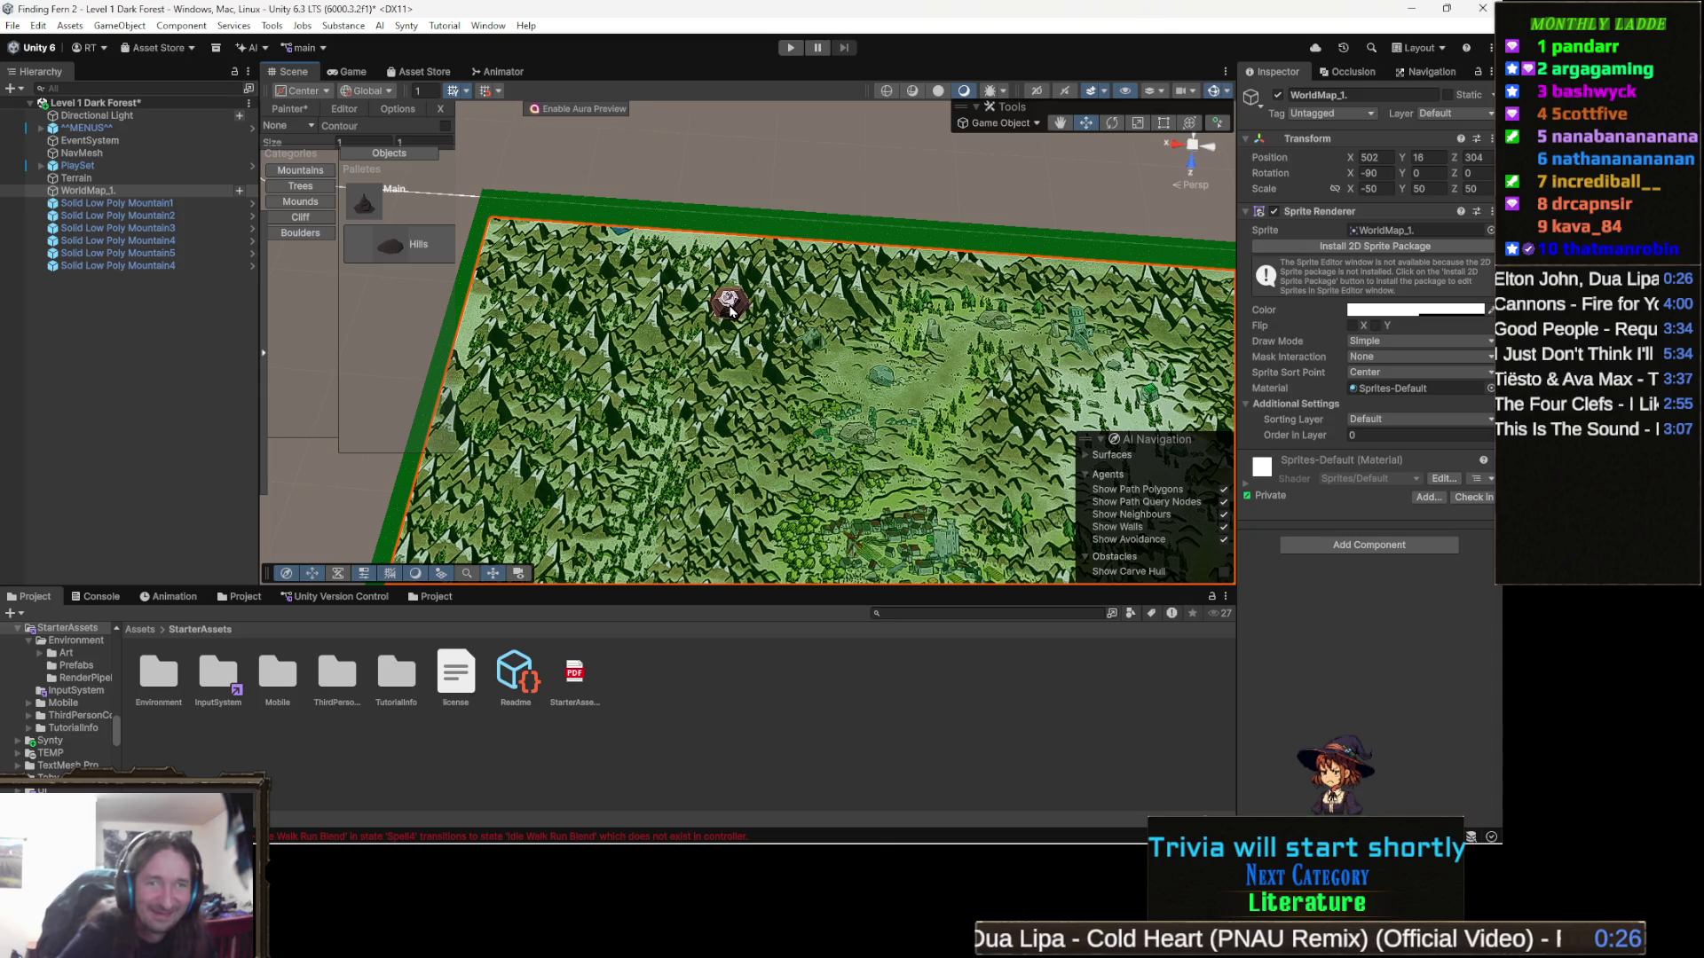
pyautogui.scroll(3, 730, 222)
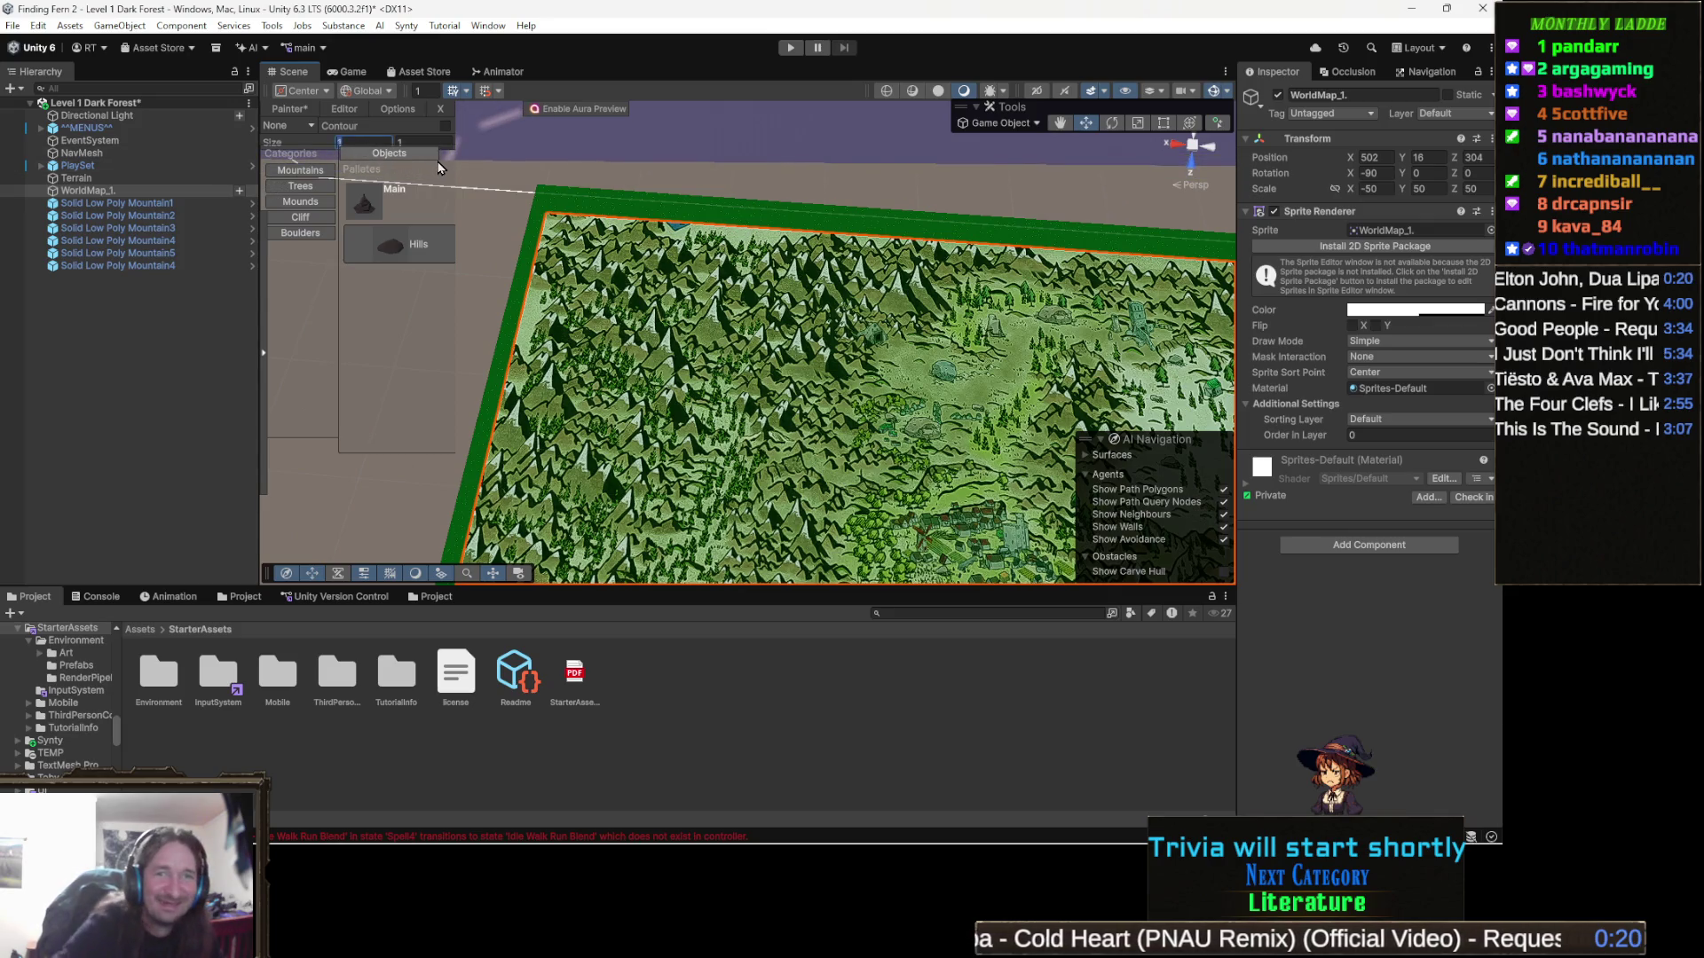
pyautogui.write('d.6')
pyautogui.press('Tab')
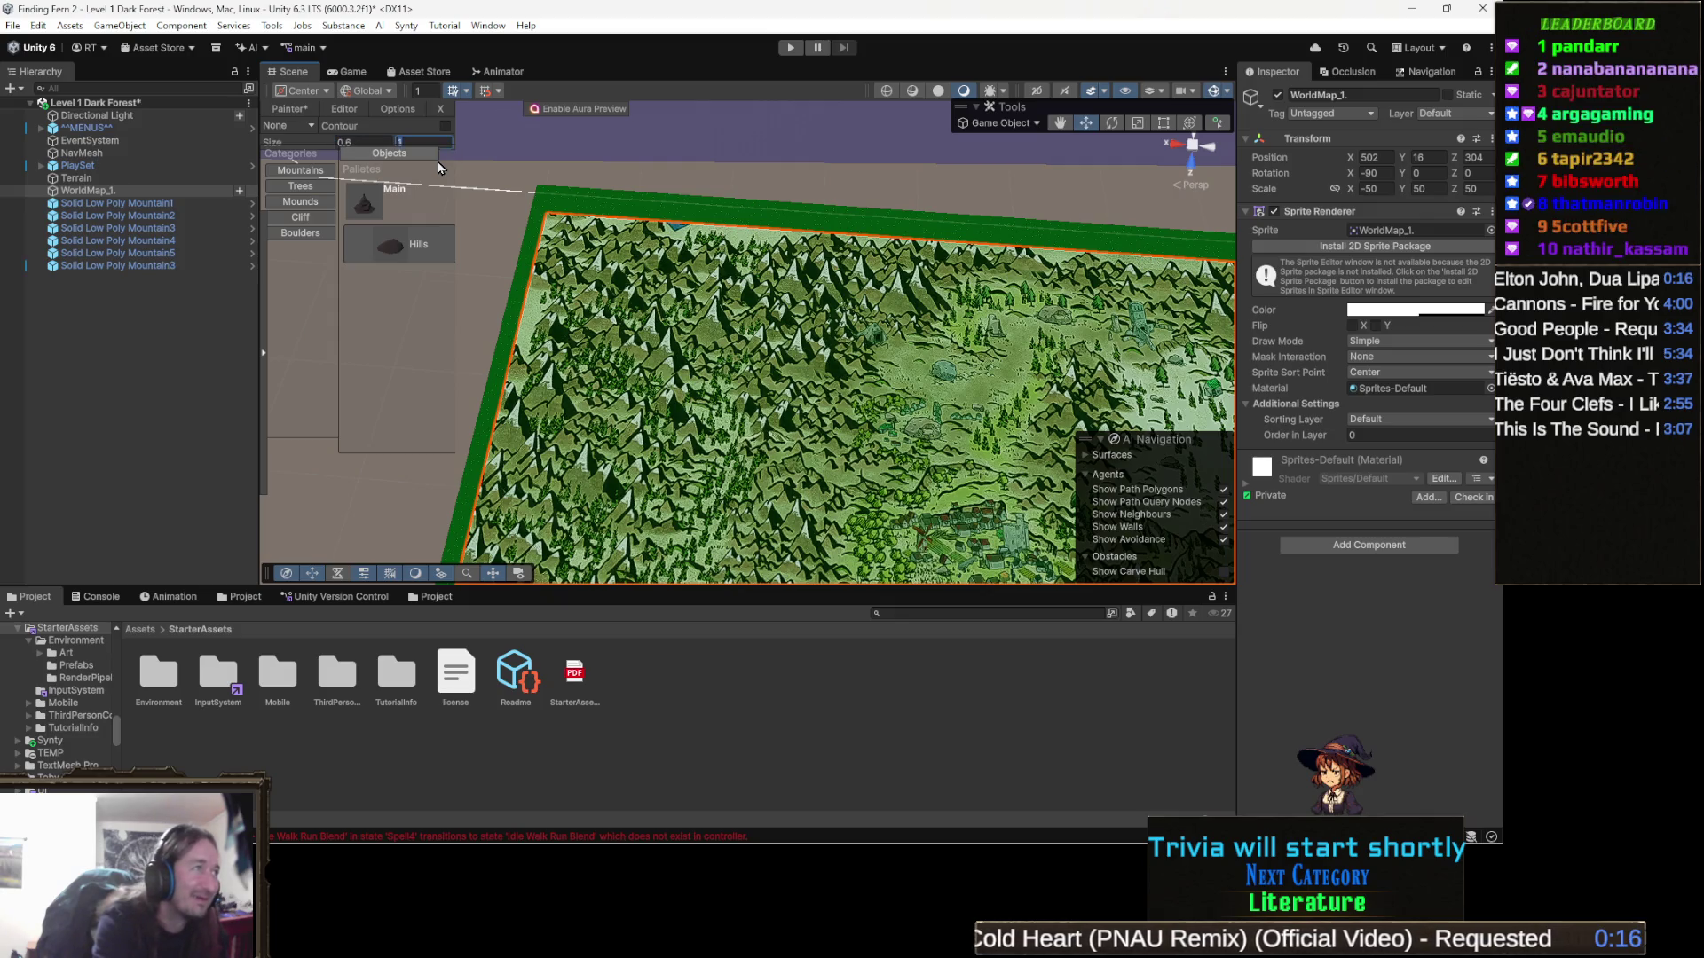
pyautogui.write('.5')
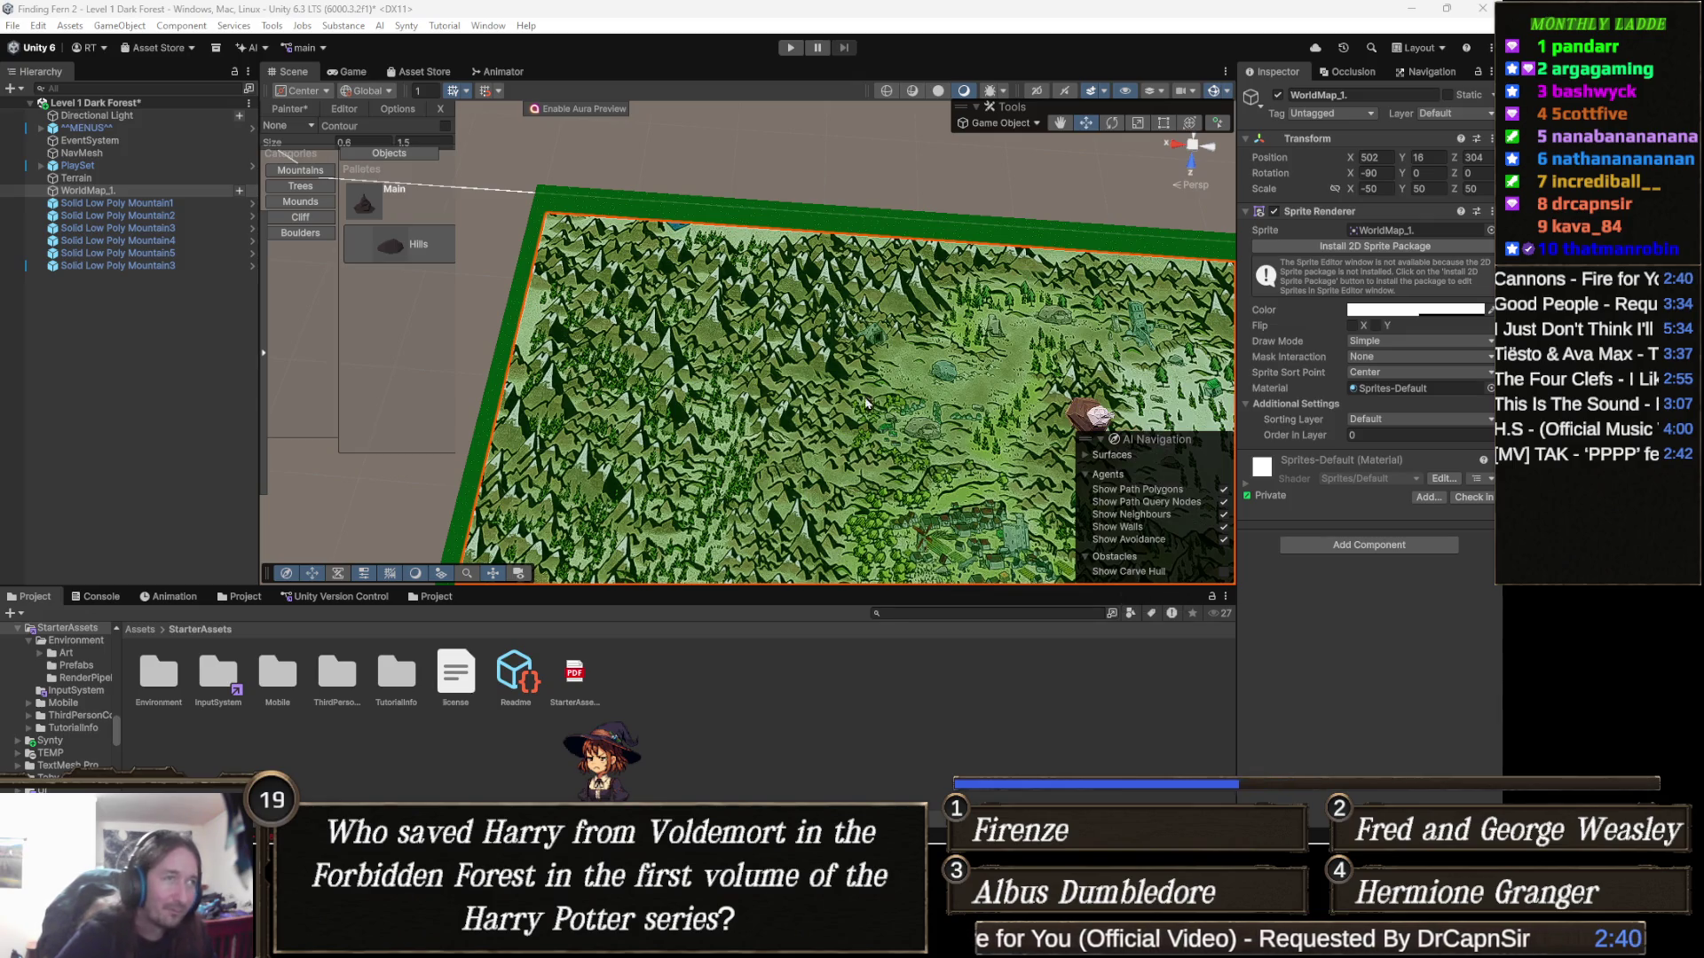
pyautogui.scroll(-3, 679, 346)
# Paint a row and a cluster of mountains toward the map's top edge
pyautogui.scroll(3, 778, 269)
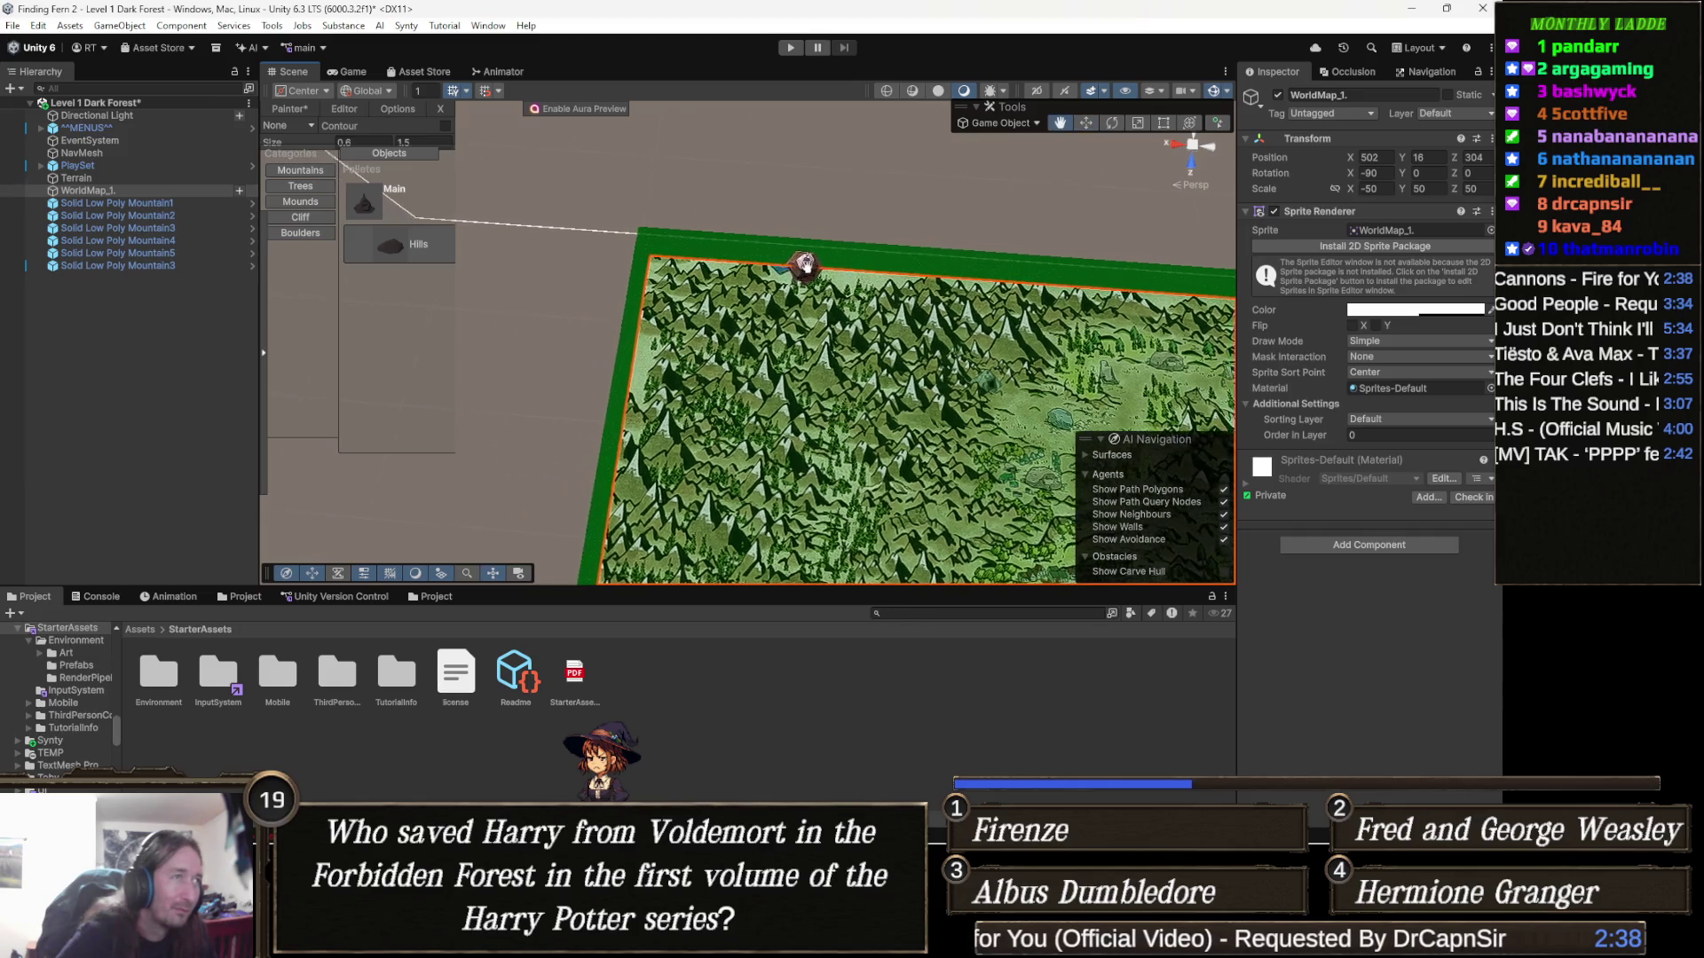
pyautogui.scroll(3, 778, 278)
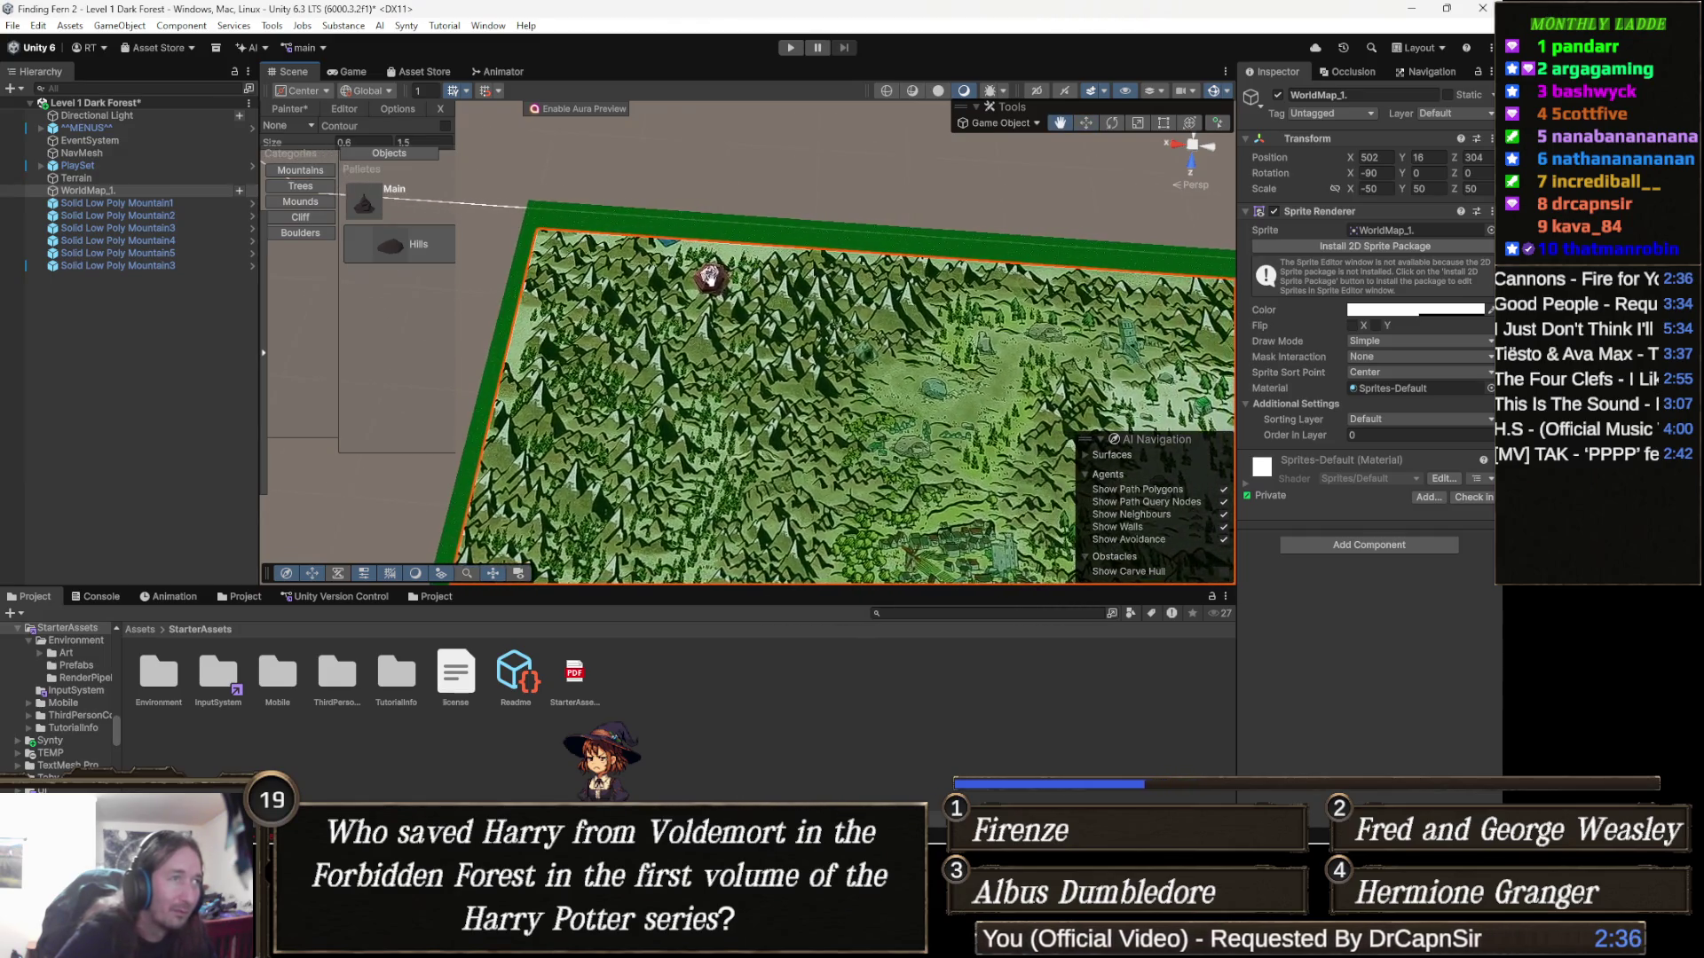
pyautogui.scroll(3, 870, 300)
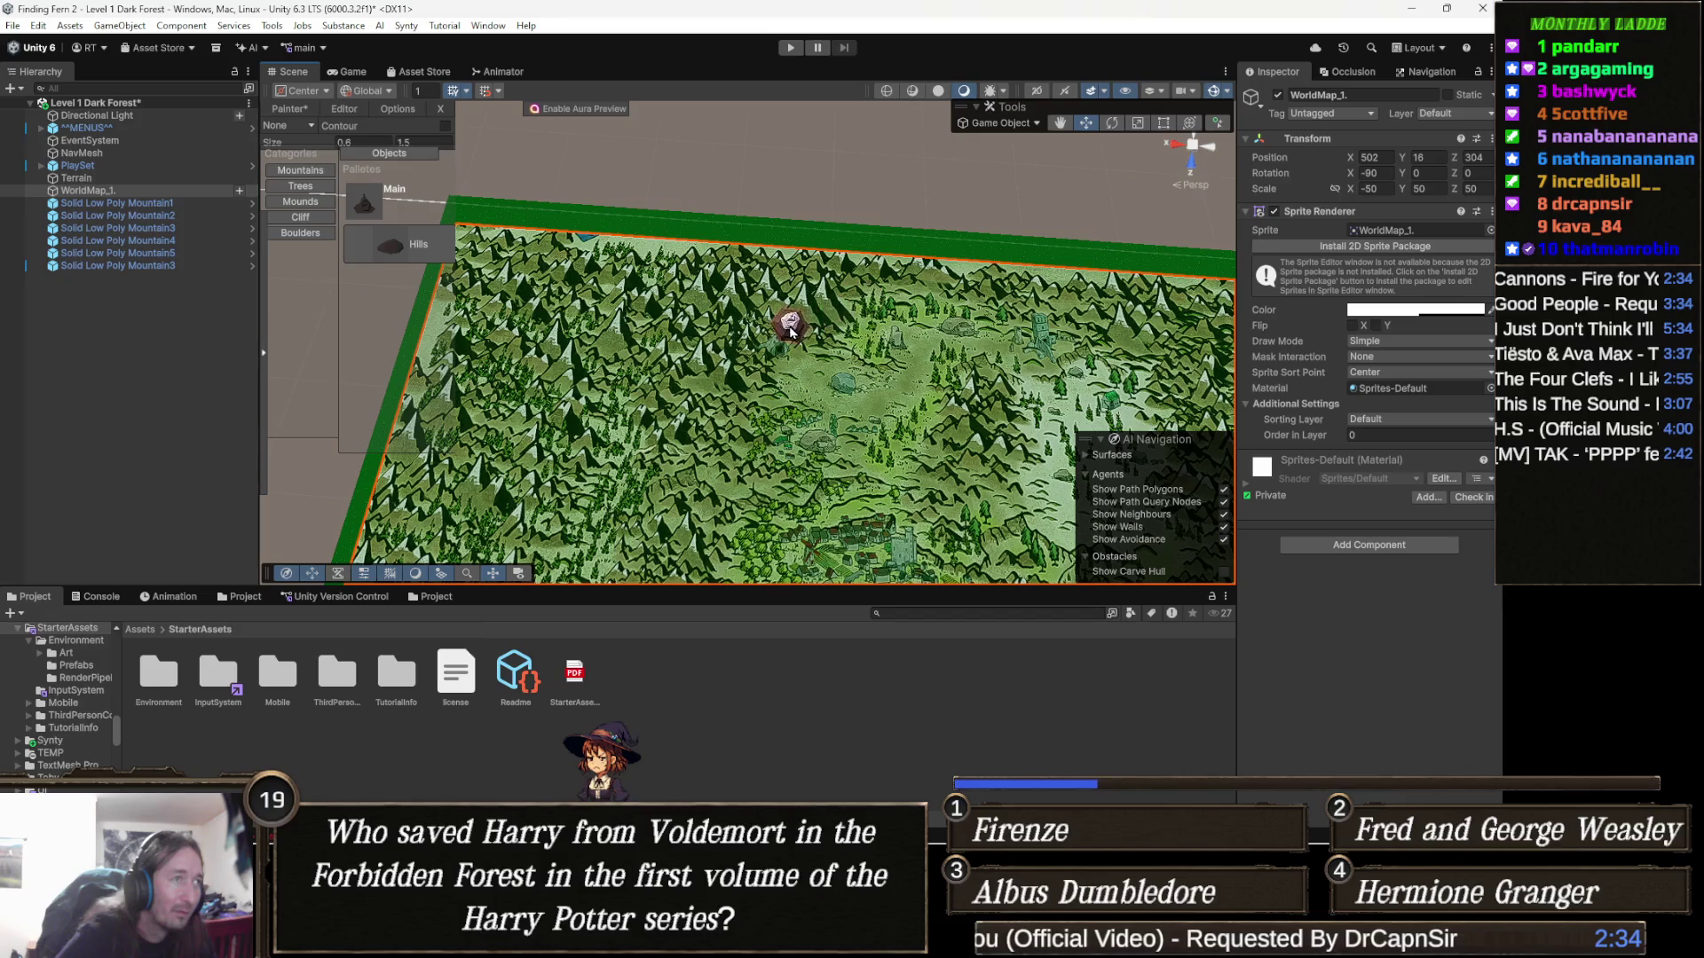
pyautogui.click(826, 304)
pyautogui.moveTo(825, 304)
pyautogui.mouseDown()
pyautogui.moveTo(838, 270)
pyautogui.moveTo(878, 275)
pyautogui.mouseUp()
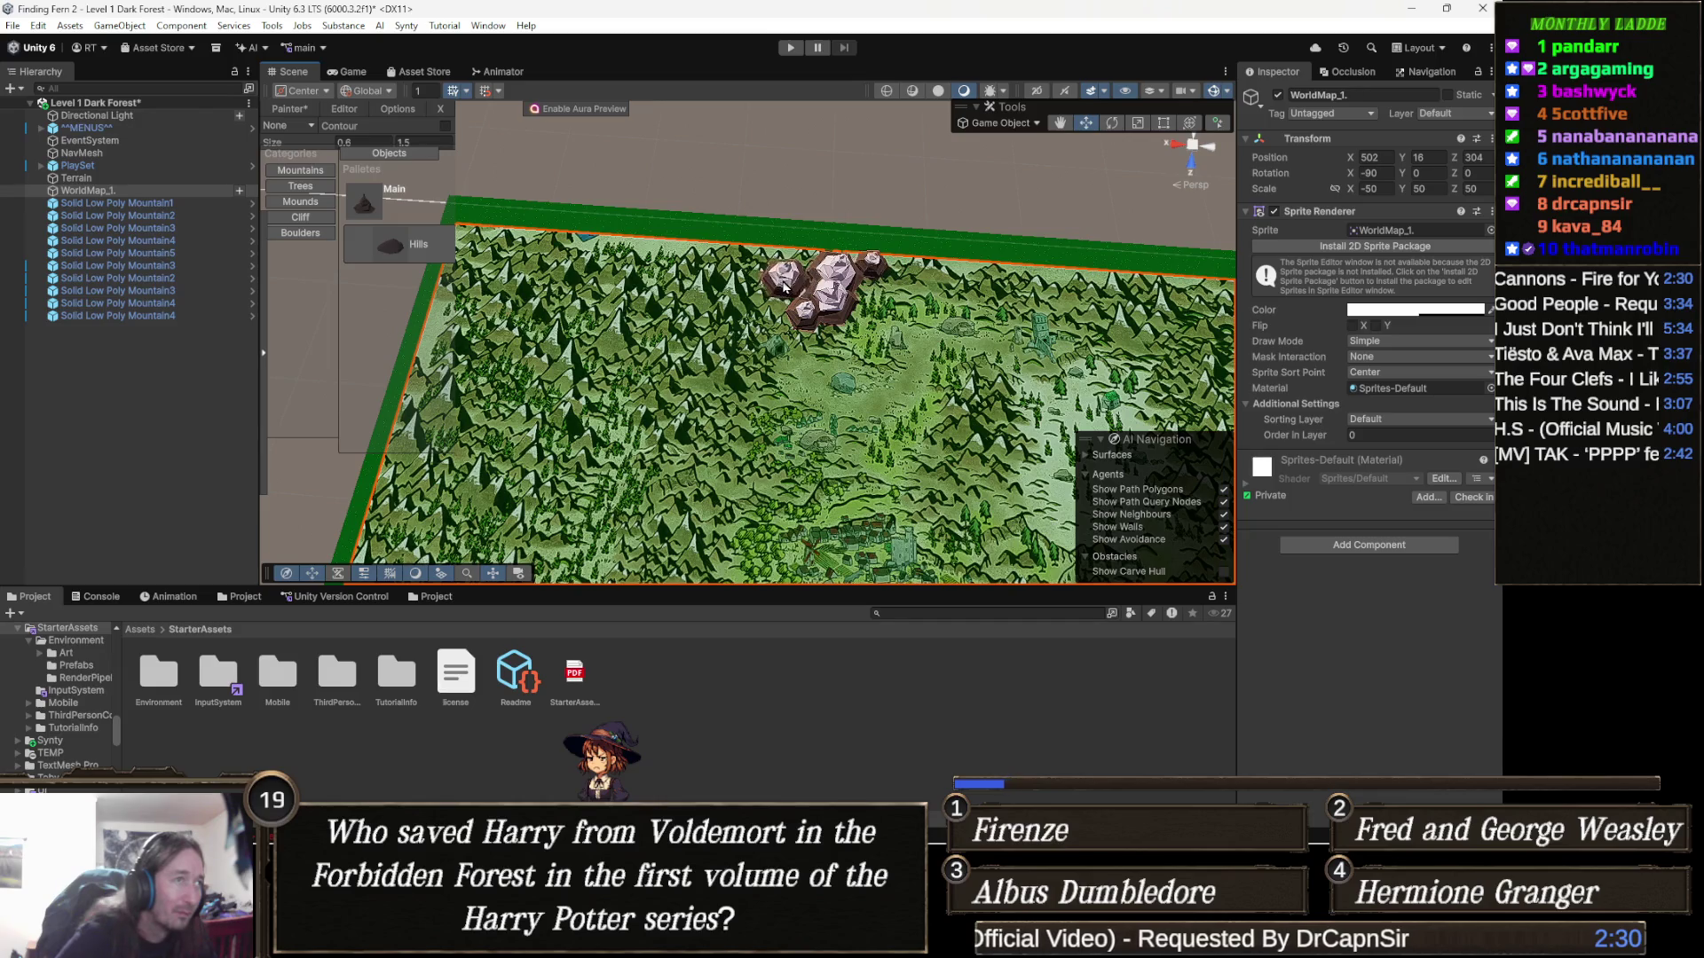
pyautogui.moveTo(765, 310)
pyautogui.mouseDown()
pyautogui.moveTo(785, 271)
pyautogui.moveTo(723, 280)
pyautogui.moveTo(741, 342)
pyautogui.moveTo(779, 335)
pyautogui.moveTo(690, 298)
pyautogui.moveTo(688, 259)
pyautogui.moveTo(667, 275)
pyautogui.moveTo(621, 267)
pyautogui.moveTo(646, 311)
pyautogui.moveTo(675, 302)
pyautogui.moveTo(702, 355)
pyautogui.moveTo(701, 373)
pyautogui.moveTo(657, 377)
pyautogui.moveTo(778, 295)
pyautogui.moveTo(799, 317)
pyautogui.mouseUp()
pyautogui.moveTo(686, 364); pyautogui.dragTo(730, 300)
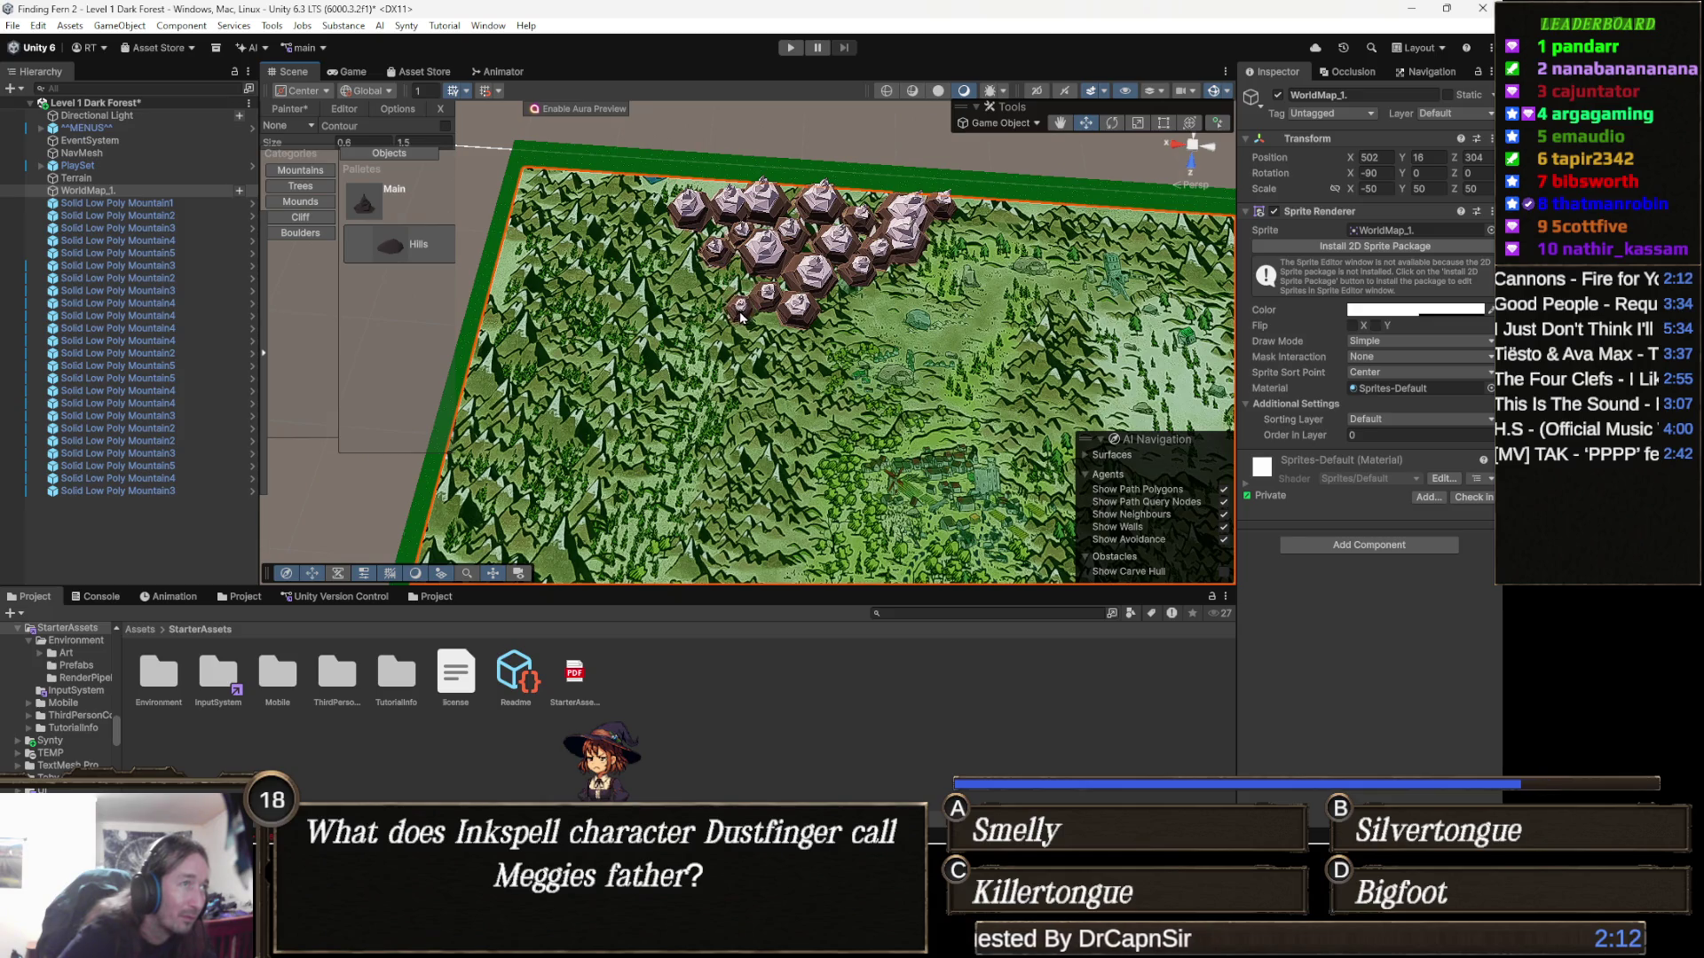
# Add several more mountains around the cluster's edges and below it
pyautogui.moveTo(770, 340)
pyautogui.mouseDown()
pyautogui.moveTo(780, 435)
pyautogui.moveTo(750, 341)
pyautogui.moveTo(765, 360)
pyautogui.mouseUp()
pyautogui.scroll(3, 780, 334)
pyautogui.click(765, 359)
pyautogui.click(780, 326)
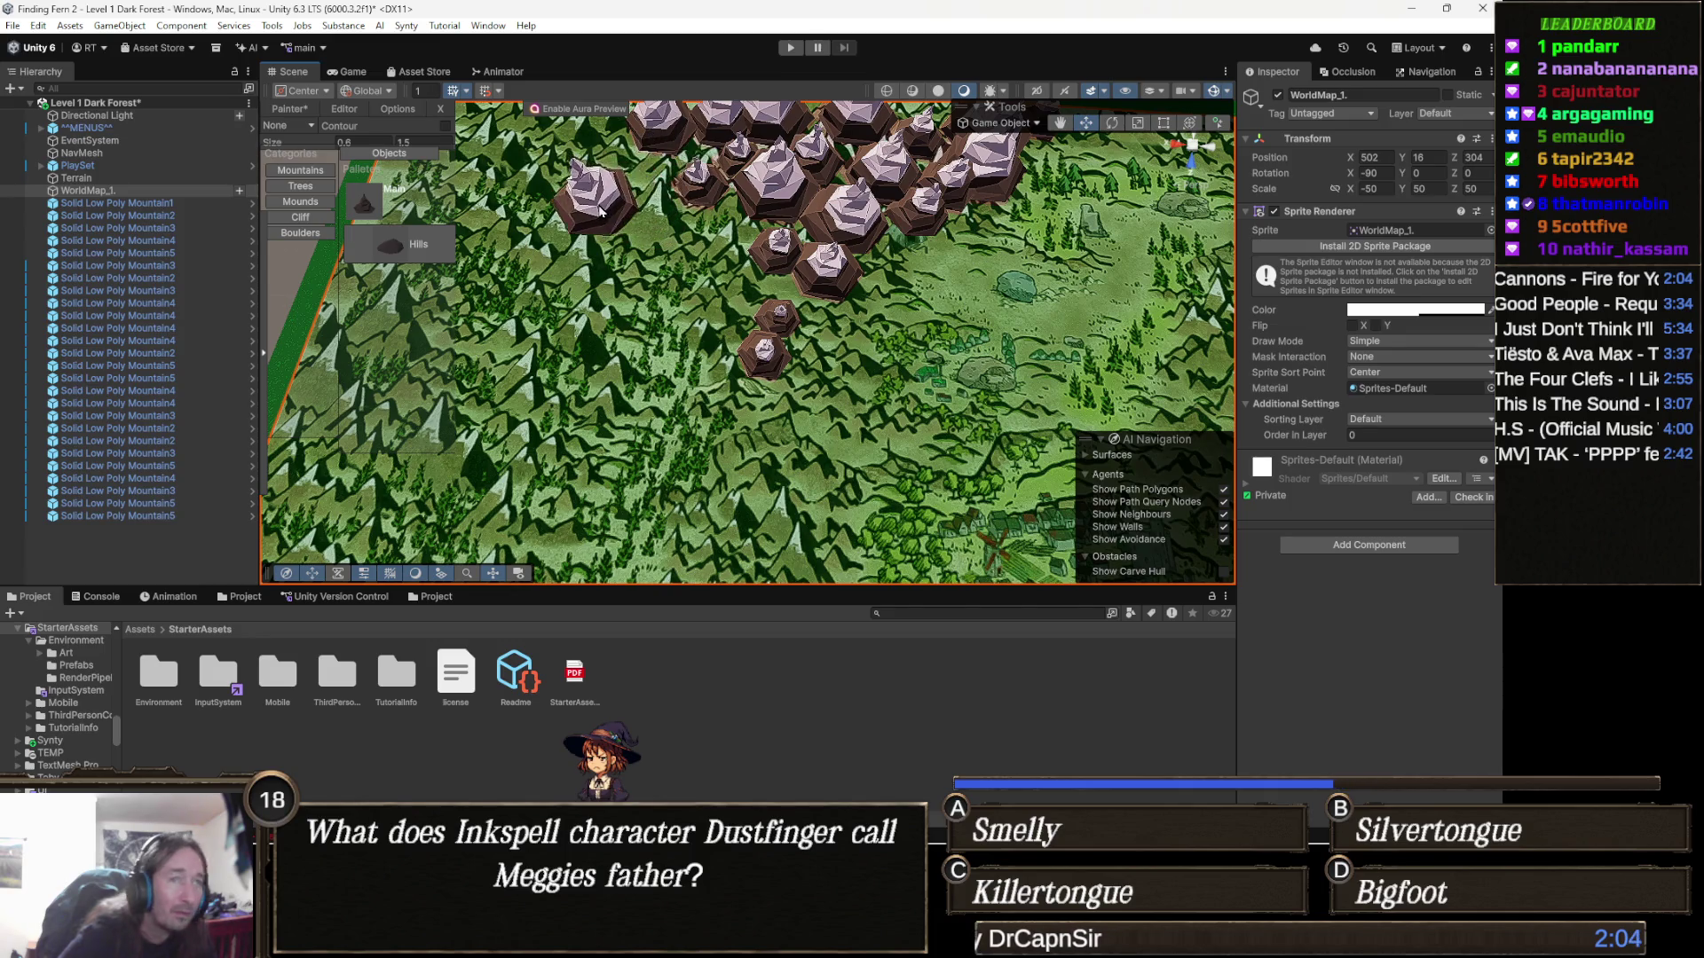
pyautogui.click(596, 208)
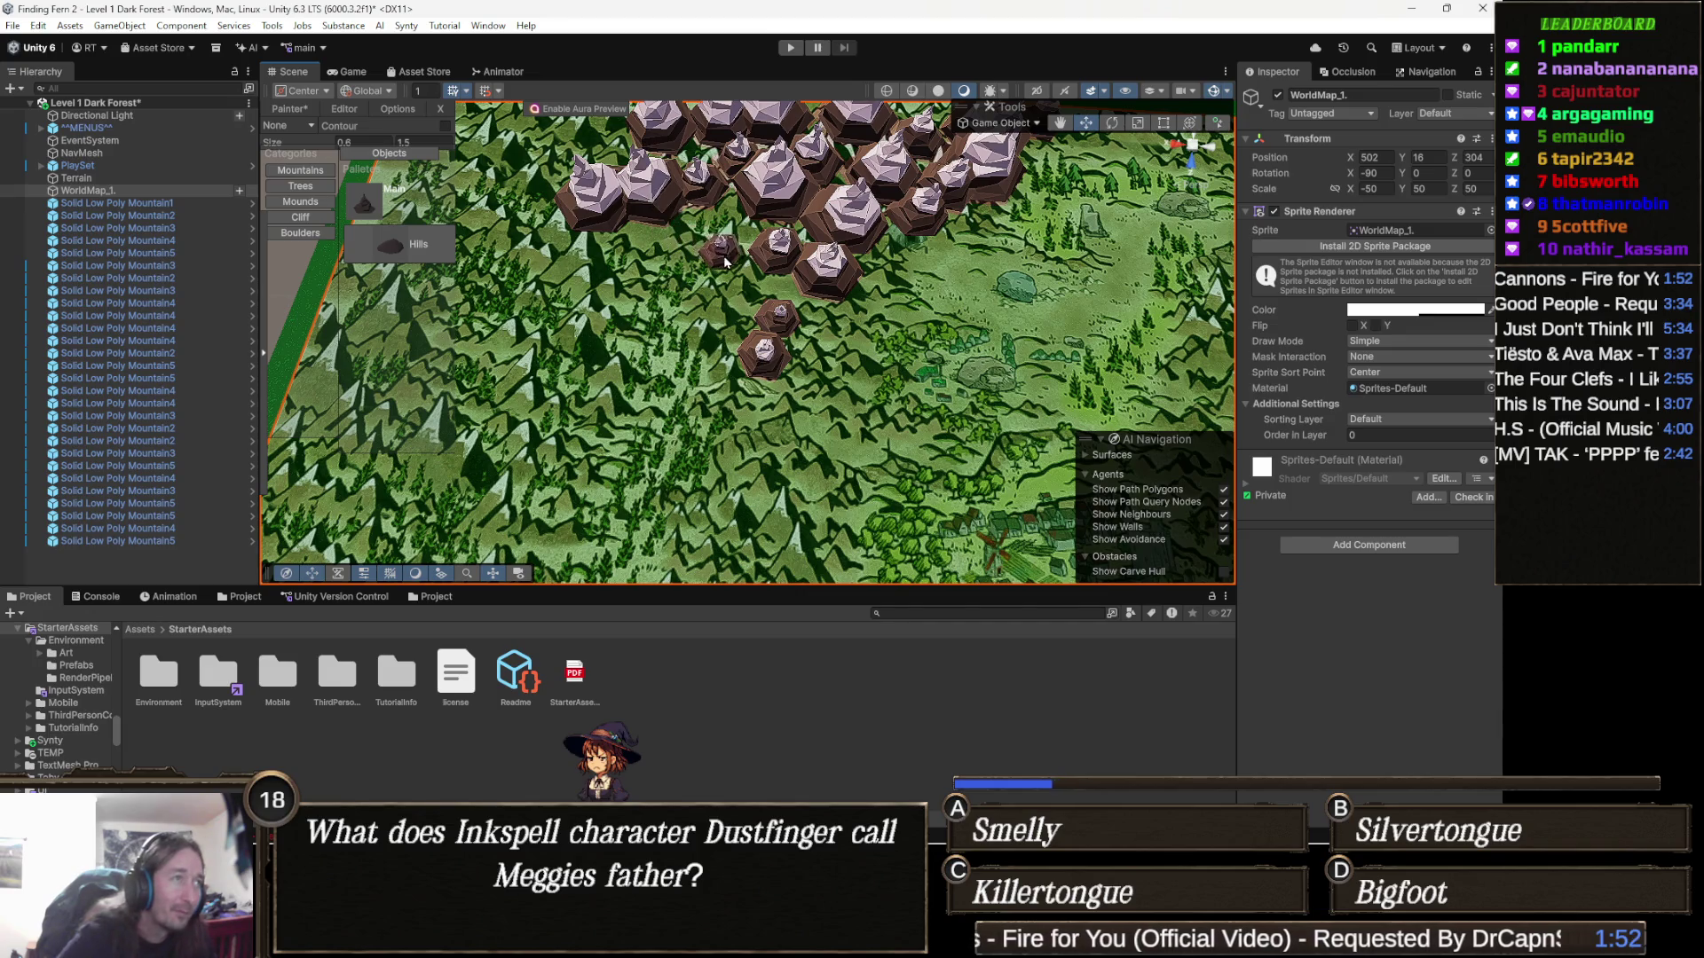
pyautogui.click(732, 290)
pyautogui.click(693, 271)
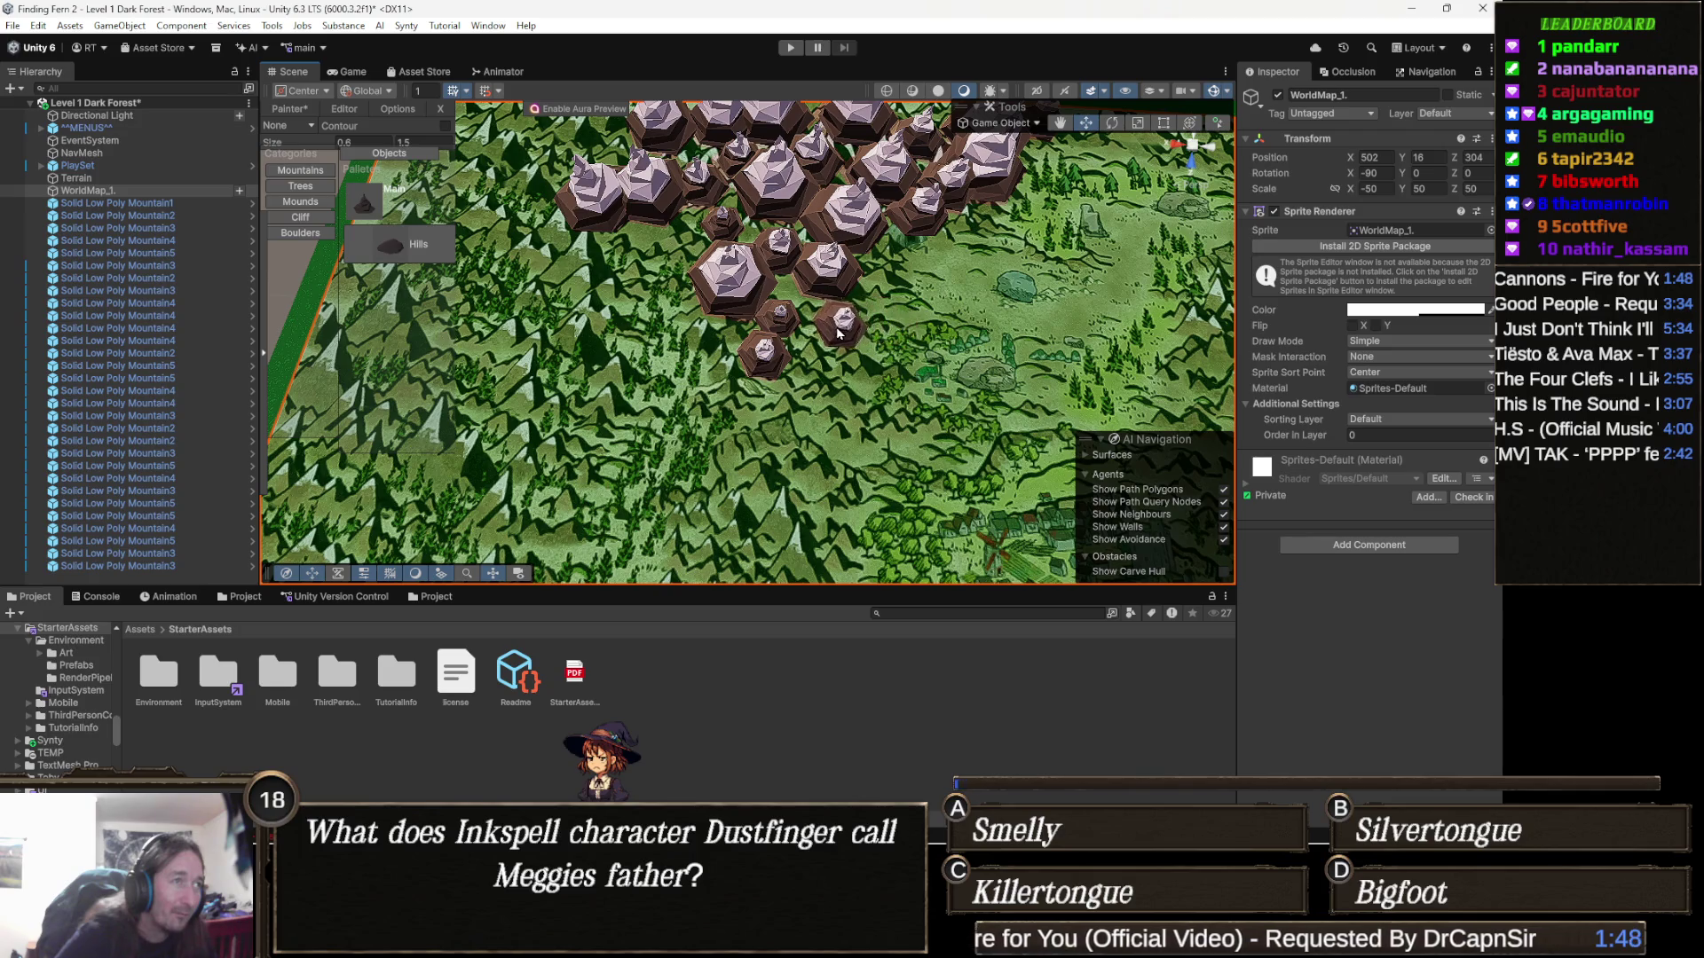
pyautogui.click(799, 306)
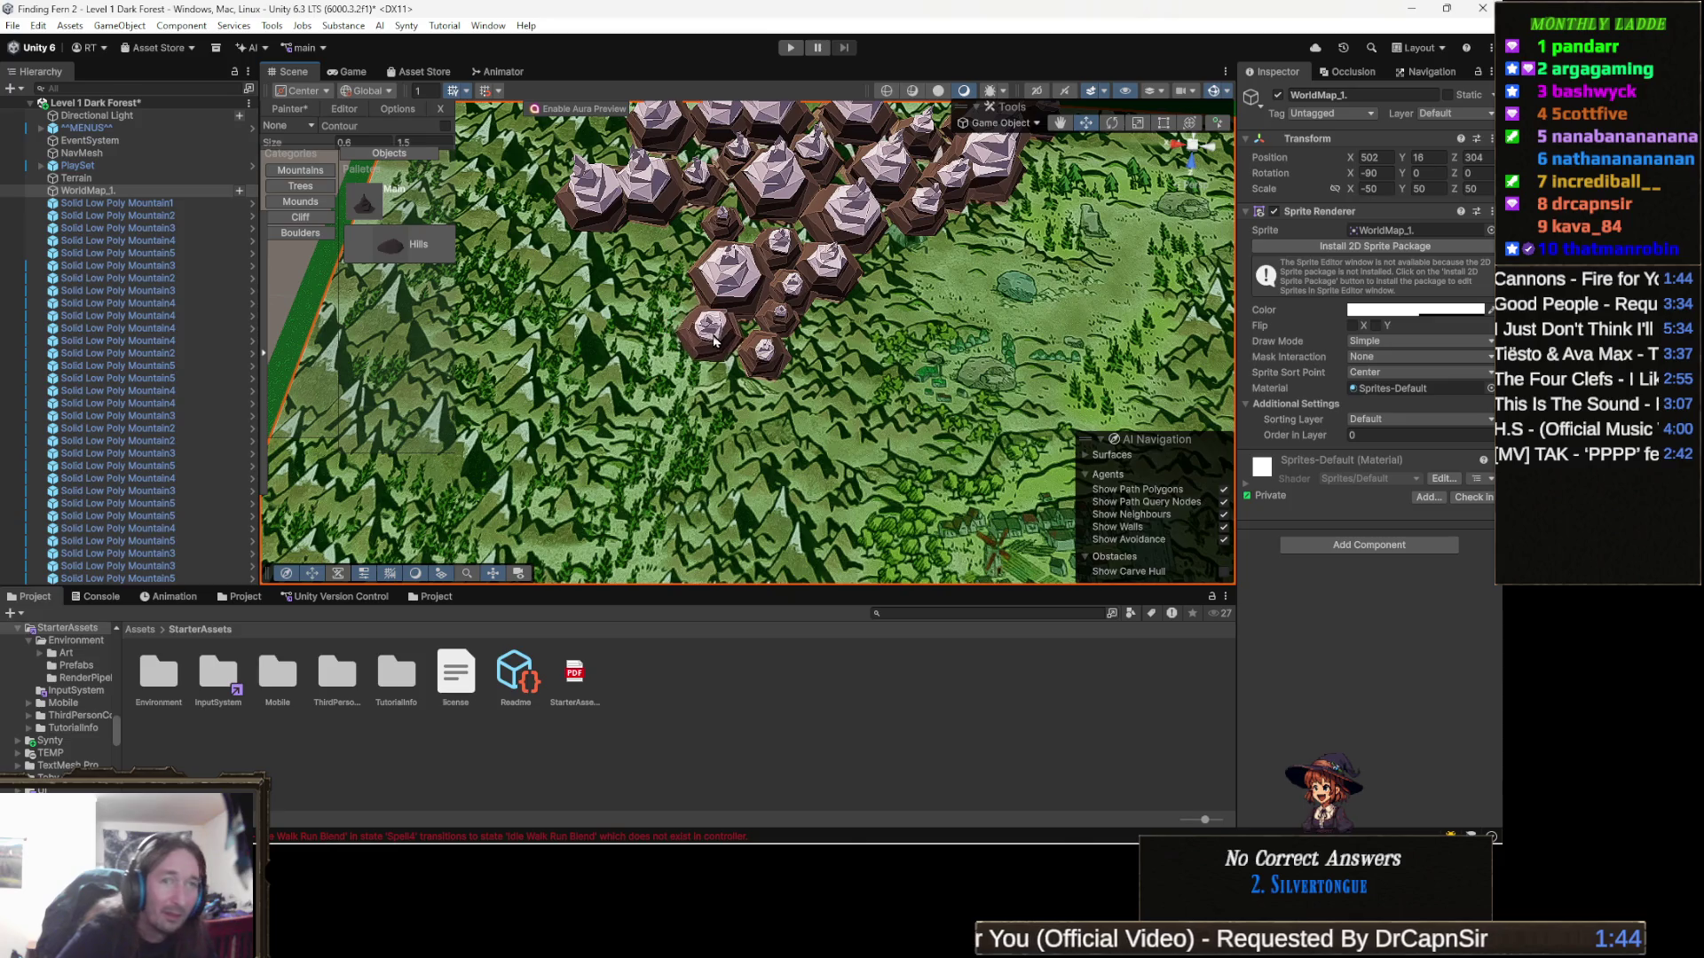
pyautogui.click(715, 343)
# Fill the cluster's interior and lower edge with more mountains
pyautogui.moveTo(716, 343); pyautogui.dragTo(769, 297)
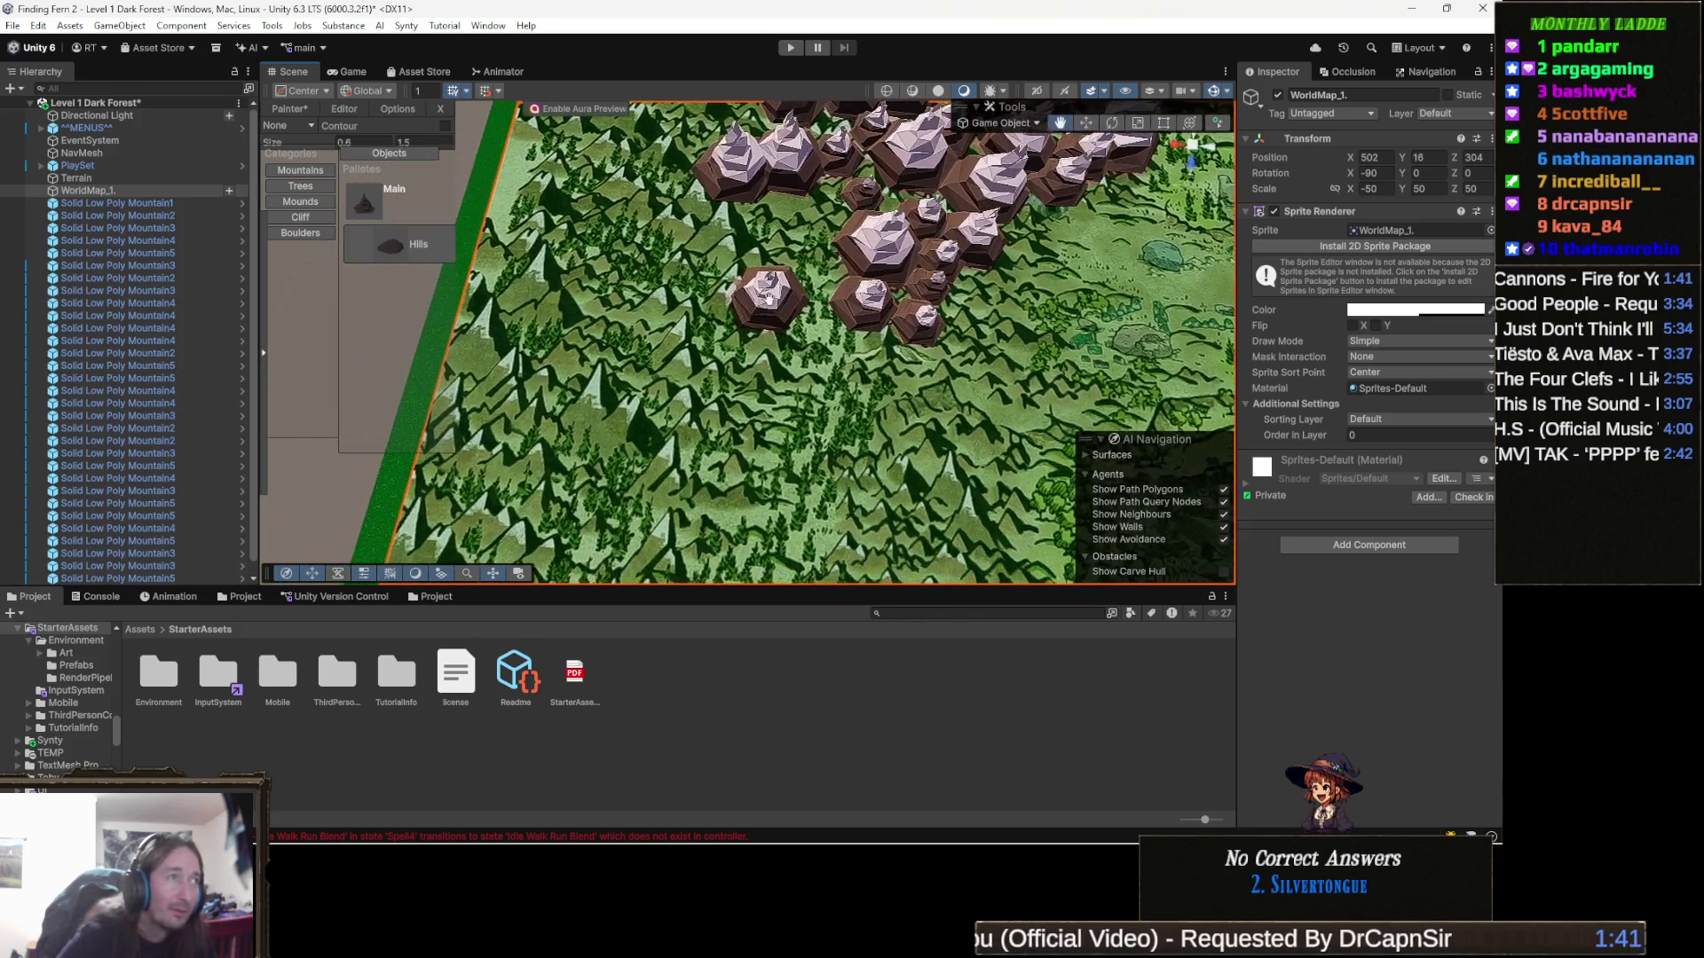
pyautogui.click(817, 187)
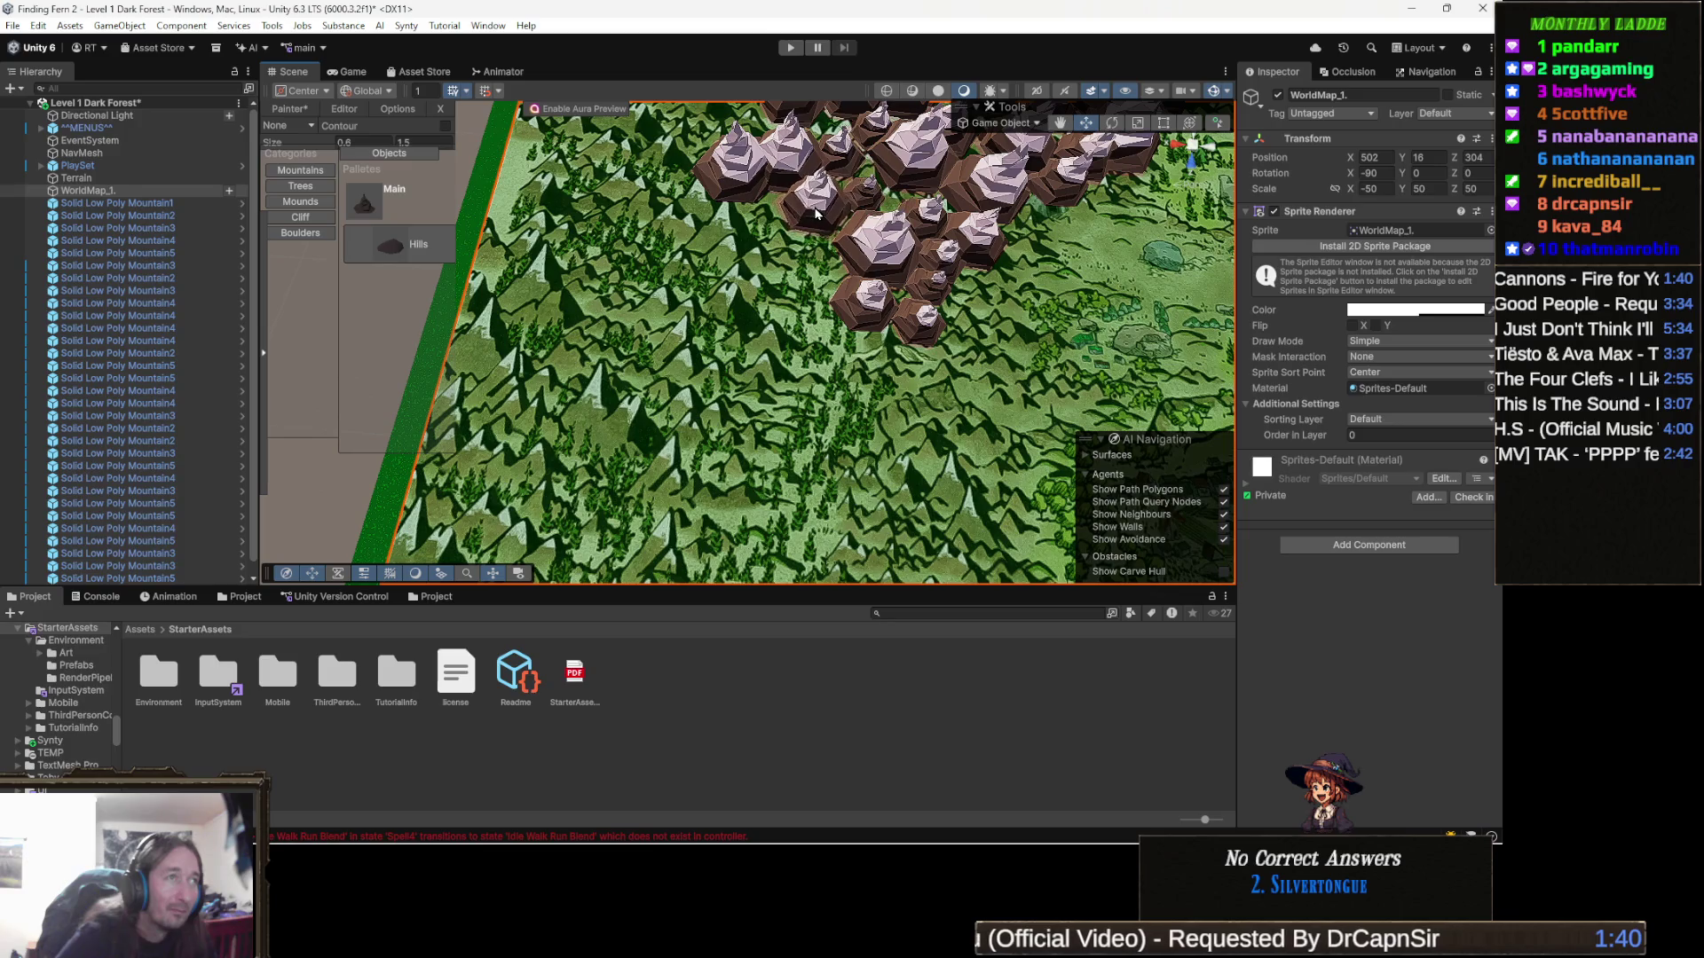
pyautogui.click(826, 252)
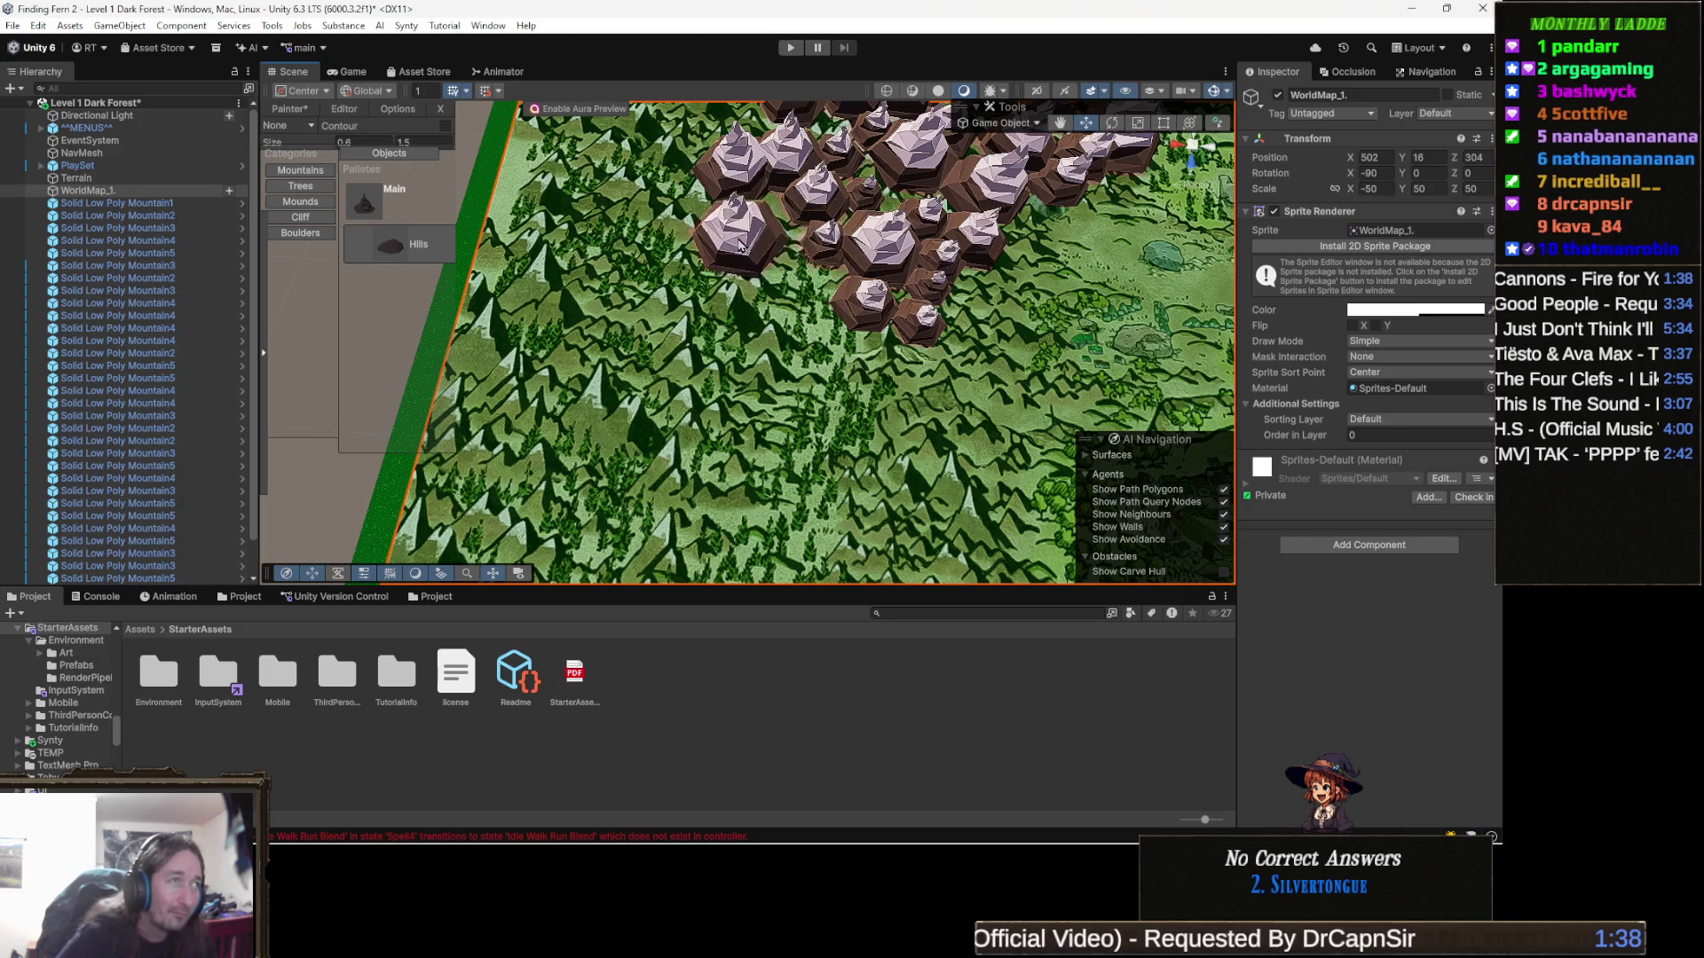
pyautogui.click(759, 235)
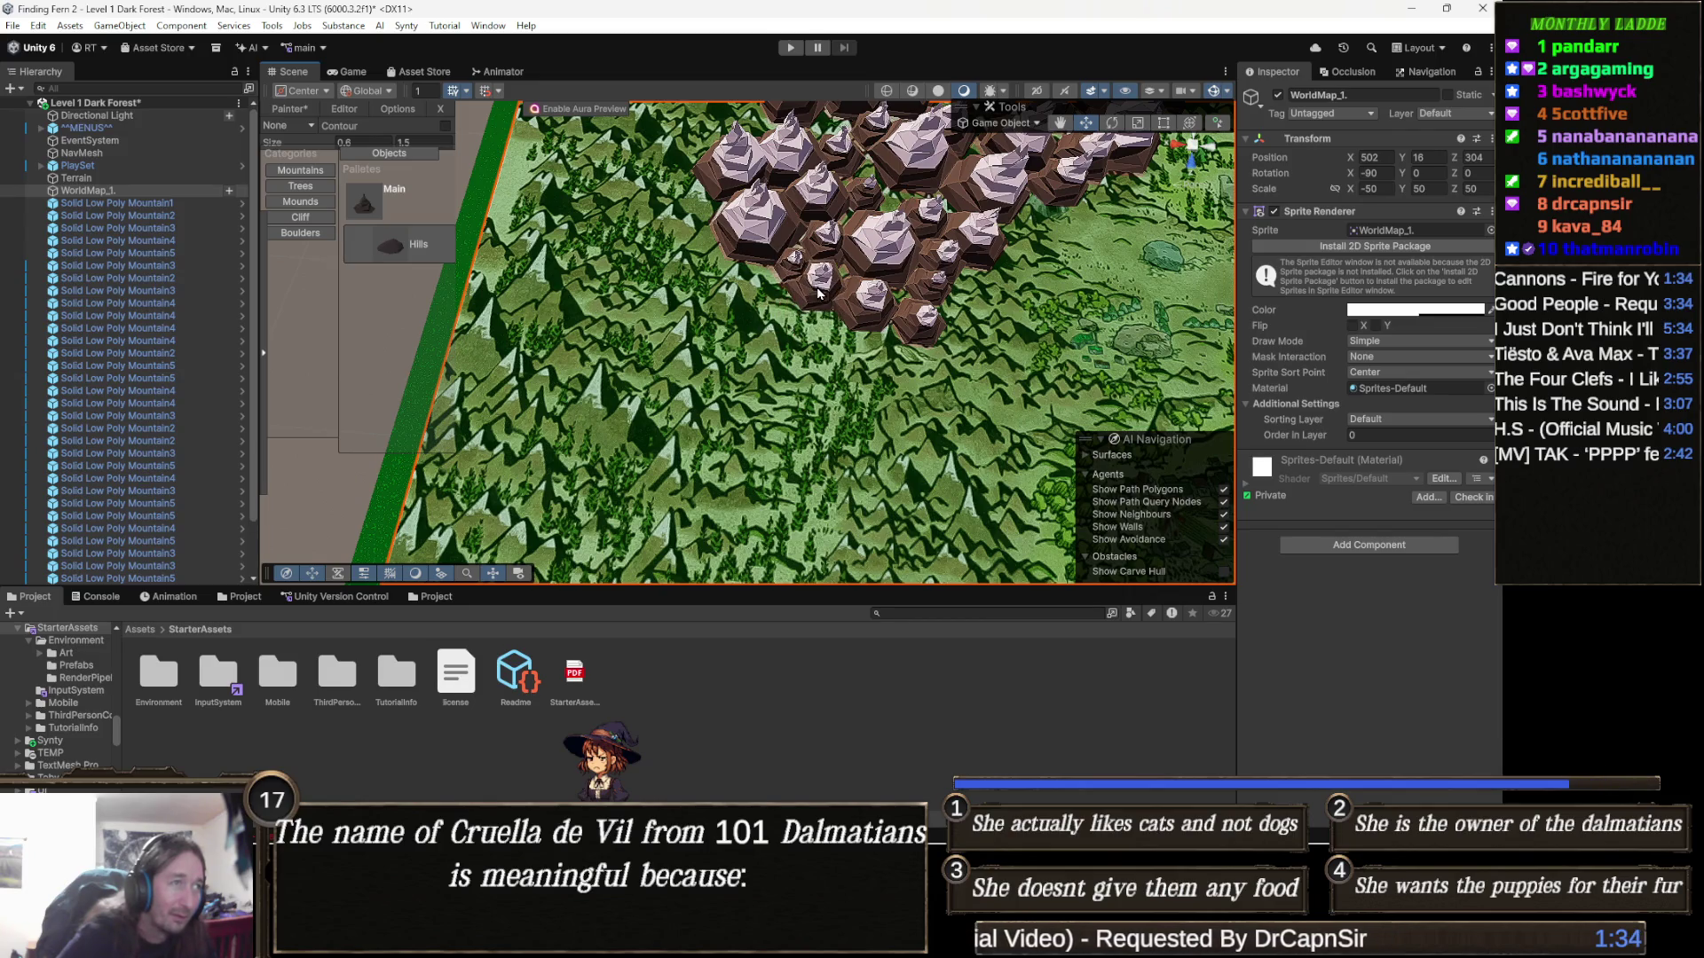
pyautogui.click(820, 292)
pyautogui.scroll(-2, 768, 401)
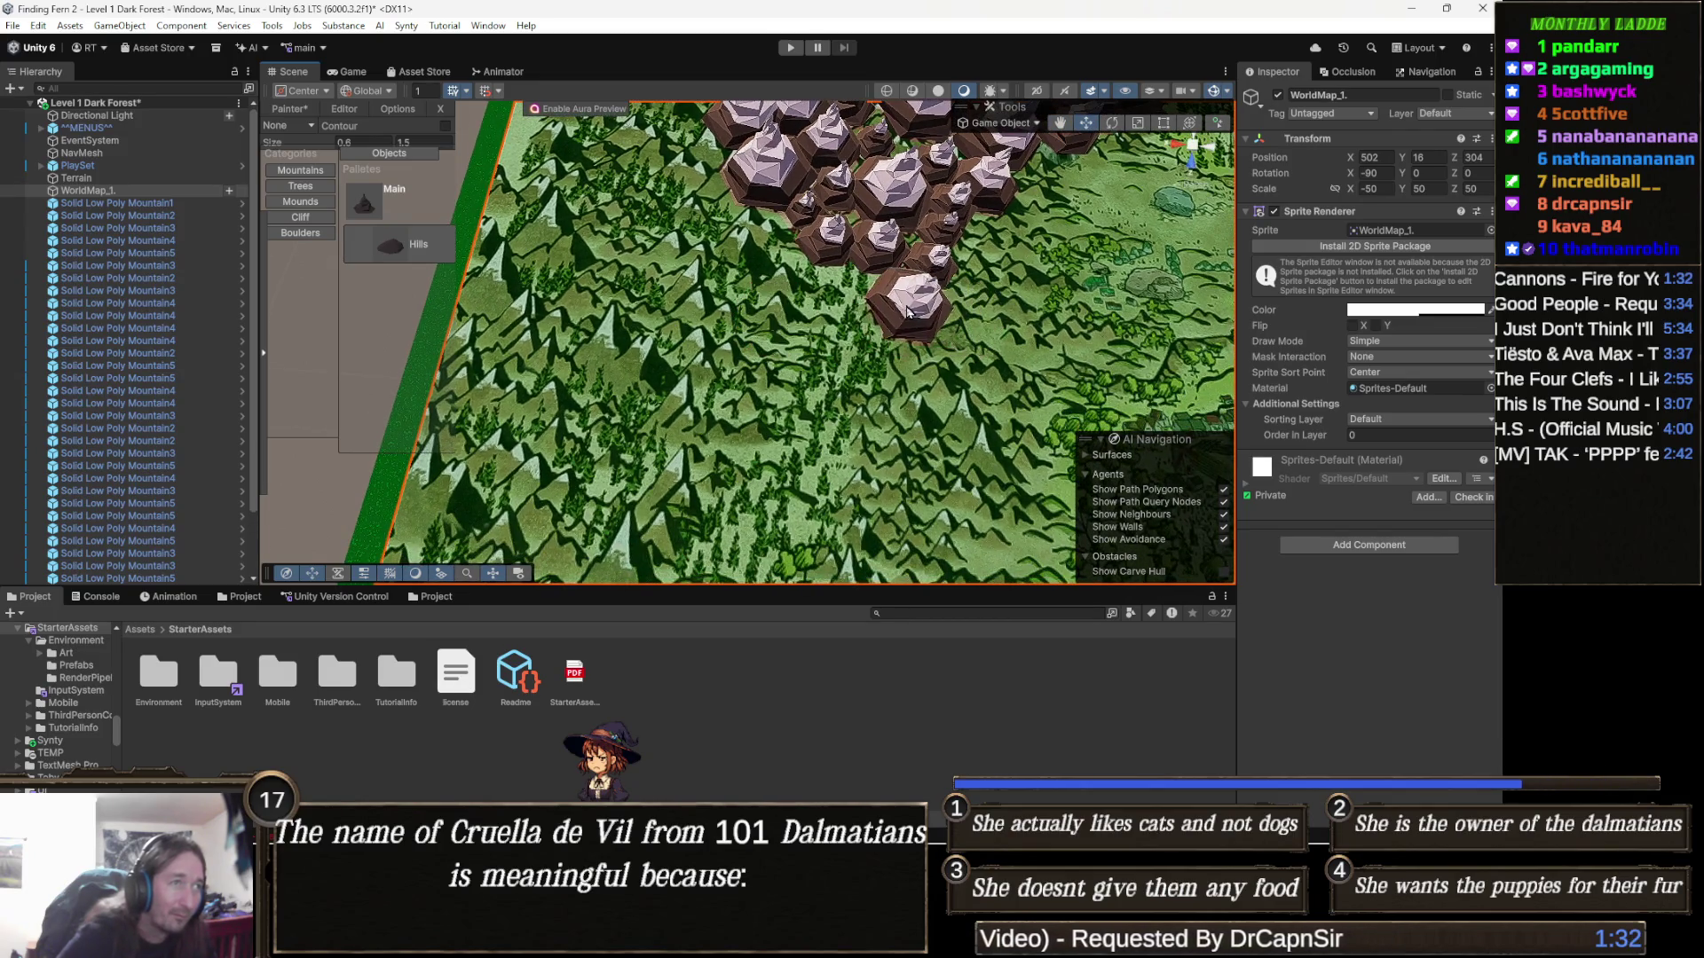
# Place four standalone mountains on open forest terrain below the main cluster
pyautogui.scroll(-5, 826, 337)
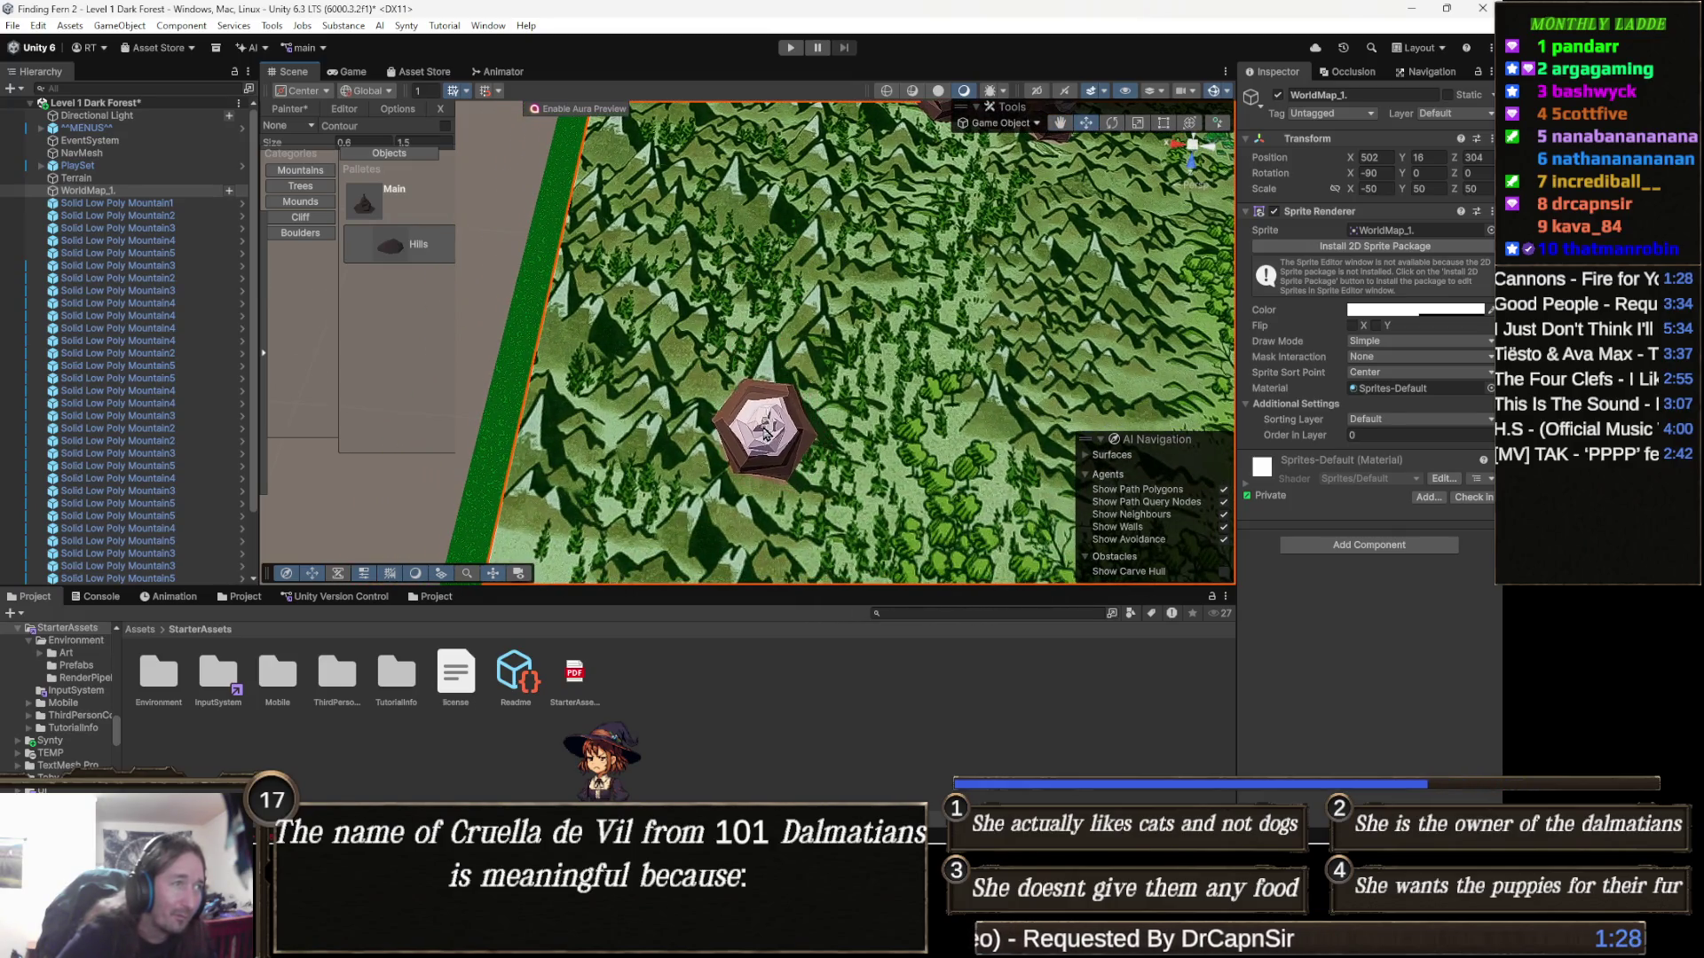
pyautogui.click(762, 428)
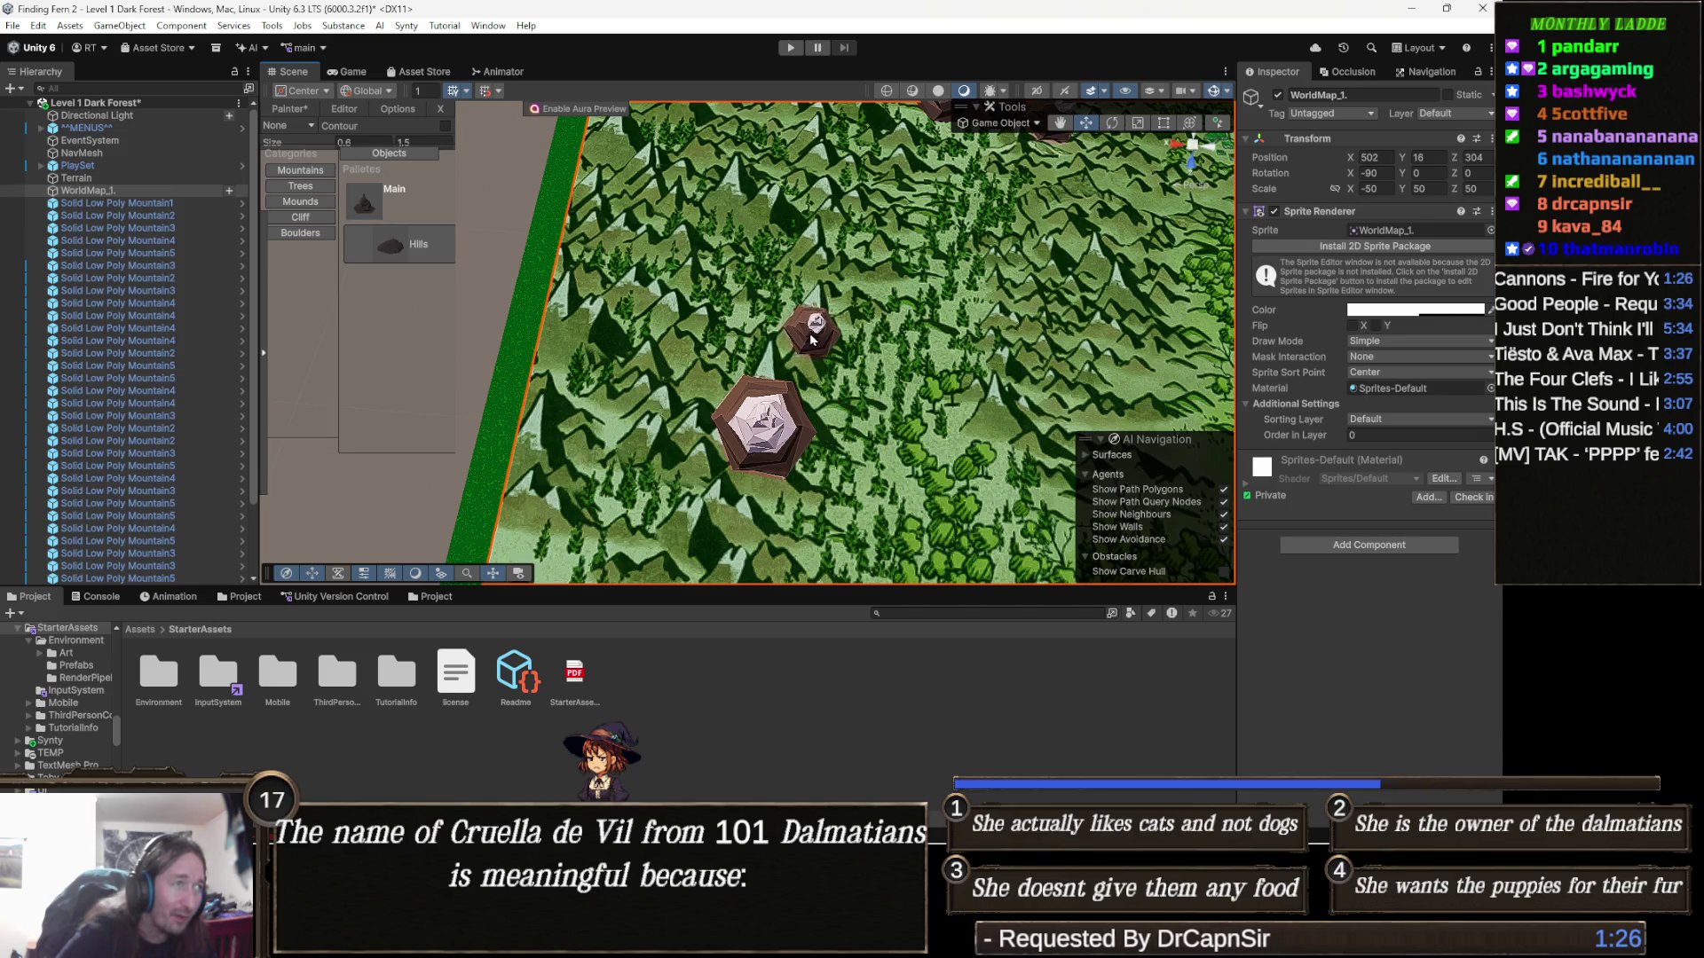
pyautogui.scroll(5, 817, 335)
pyautogui.scroll(4, 901, 317)
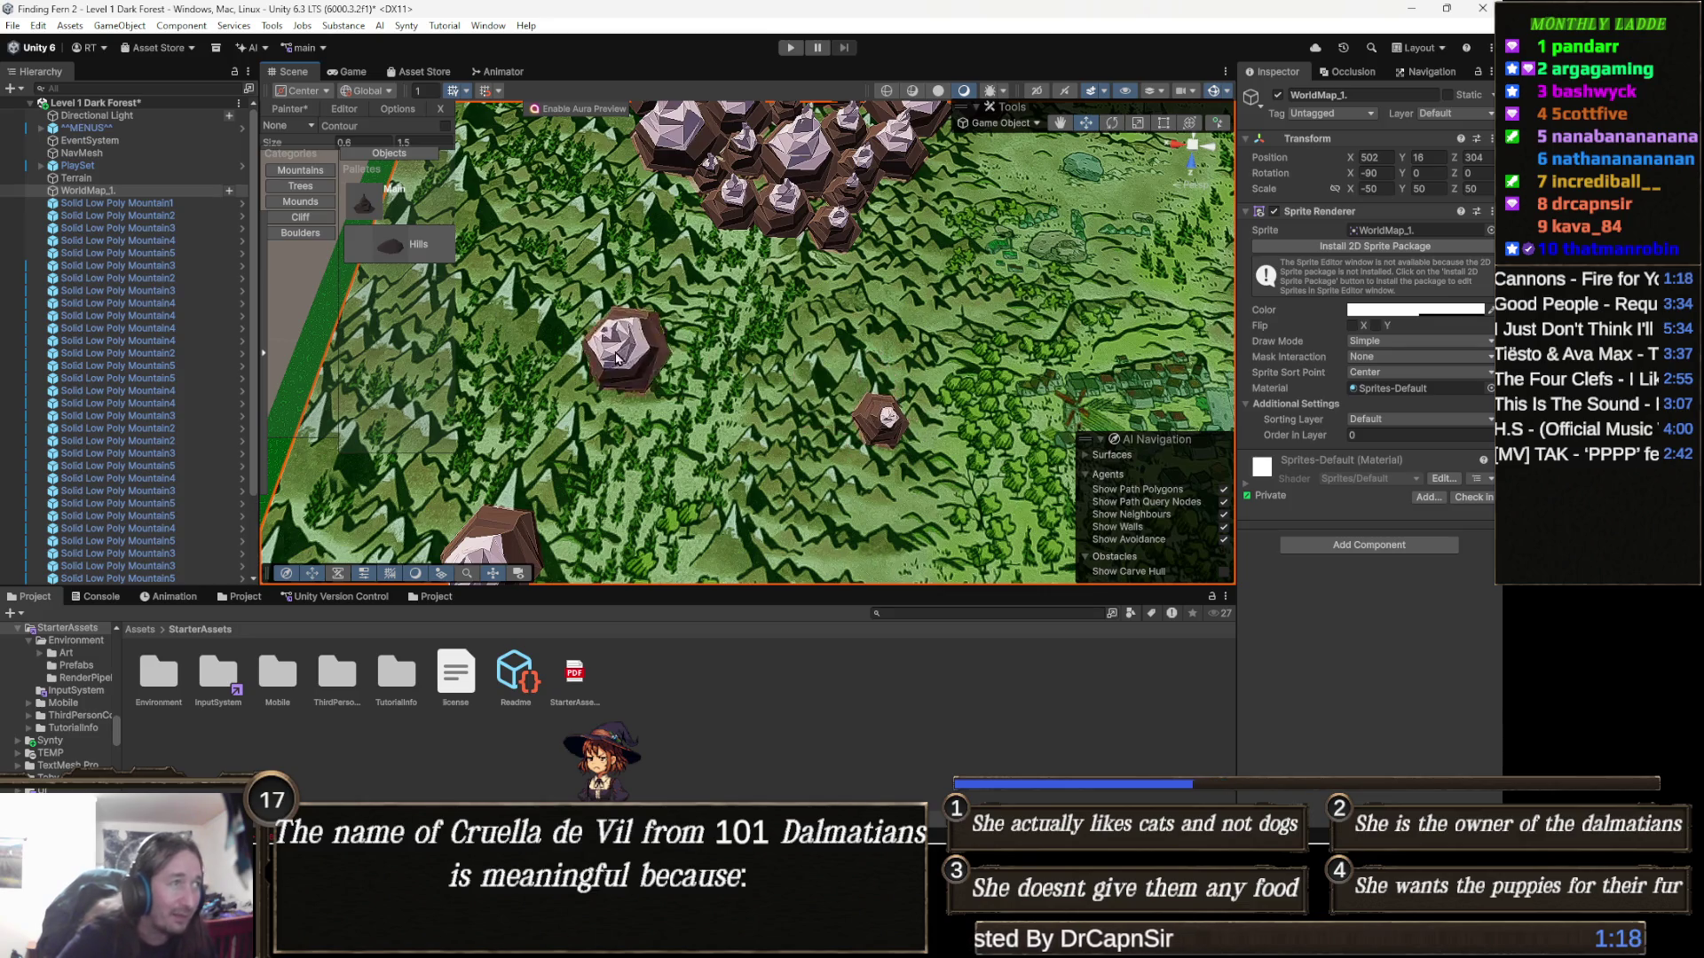
pyautogui.scroll(3, 635, 346)
pyautogui.click(605, 235)
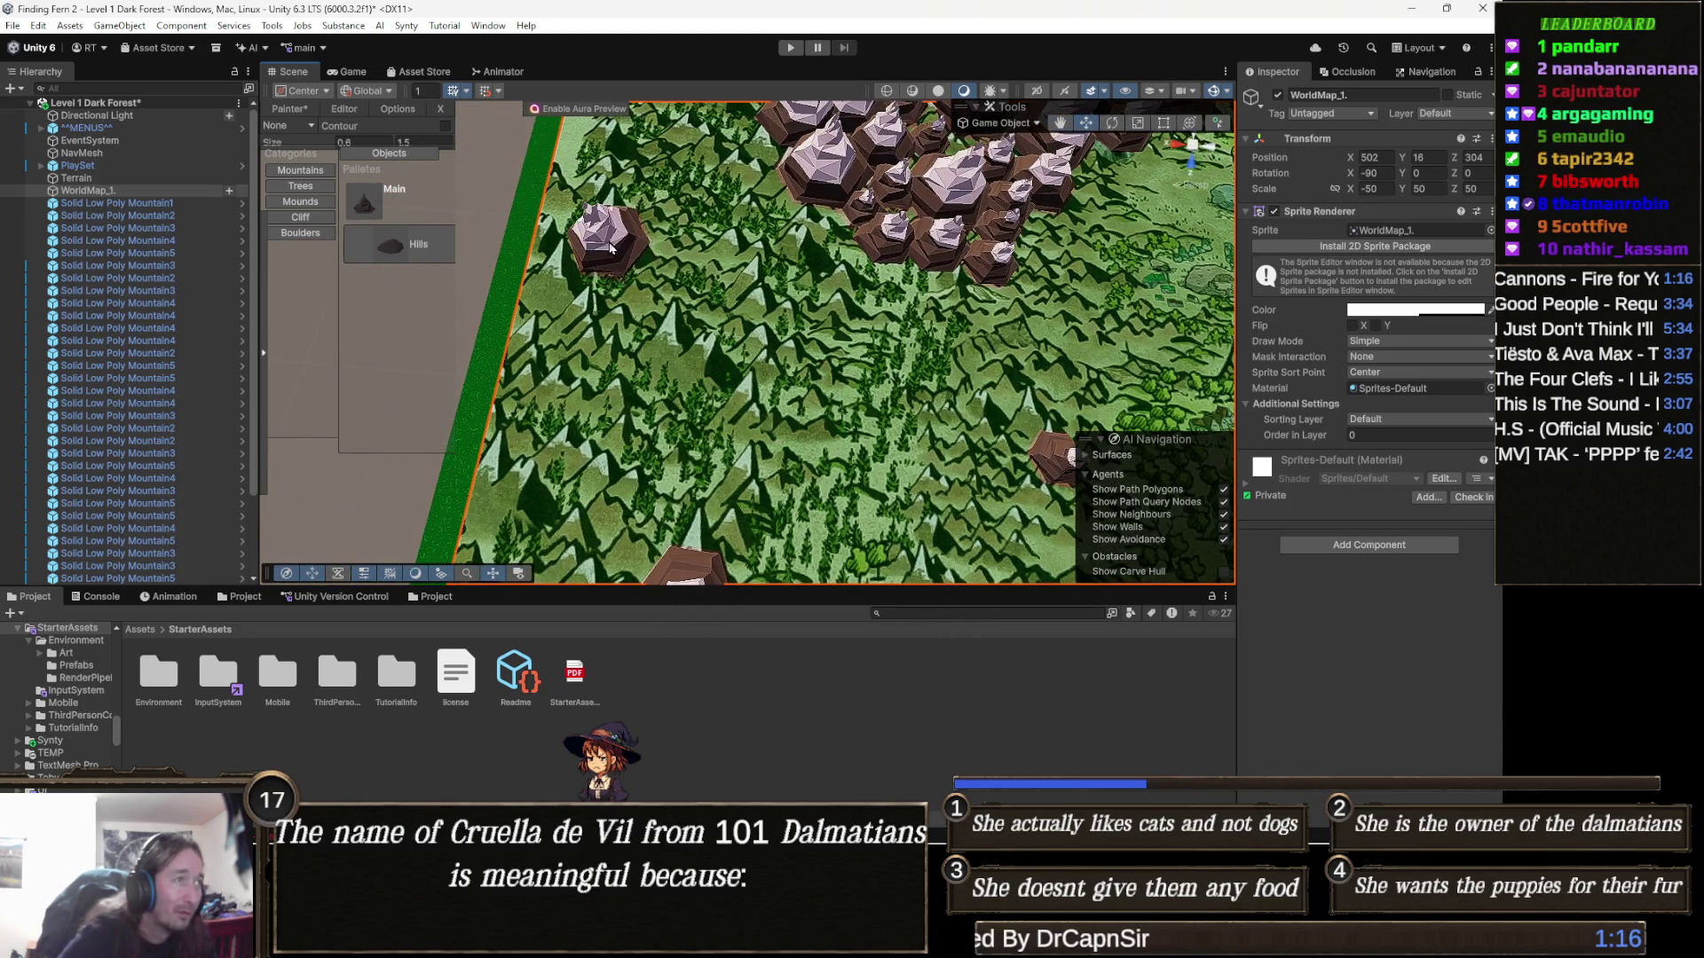
pyautogui.click(667, 353)
pyautogui.moveTo(612, 364); pyautogui.dragTo(804, 281)
pyautogui.scroll(-3, 804, 280)
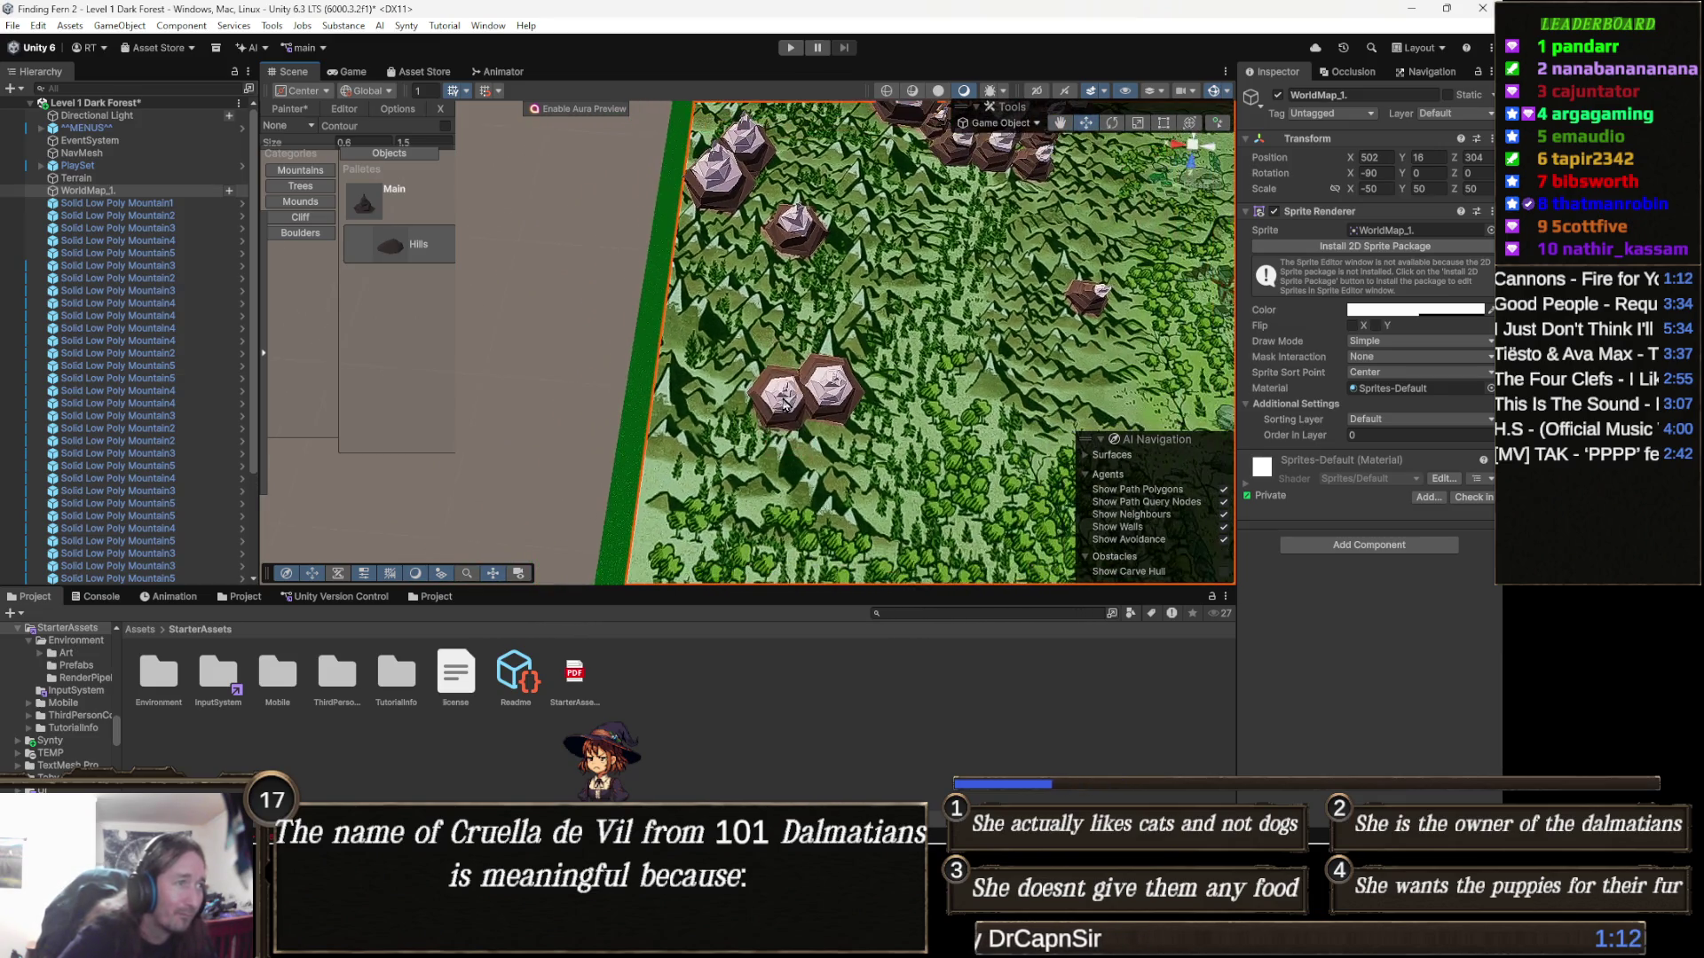
pyautogui.click(699, 344)
pyautogui.moveTo(812, 399)
pyautogui.mouseDown()
pyautogui.moveTo(815, 350)
pyautogui.moveTo(745, 400)
pyautogui.moveTo(710, 381)
pyautogui.mouseUp()
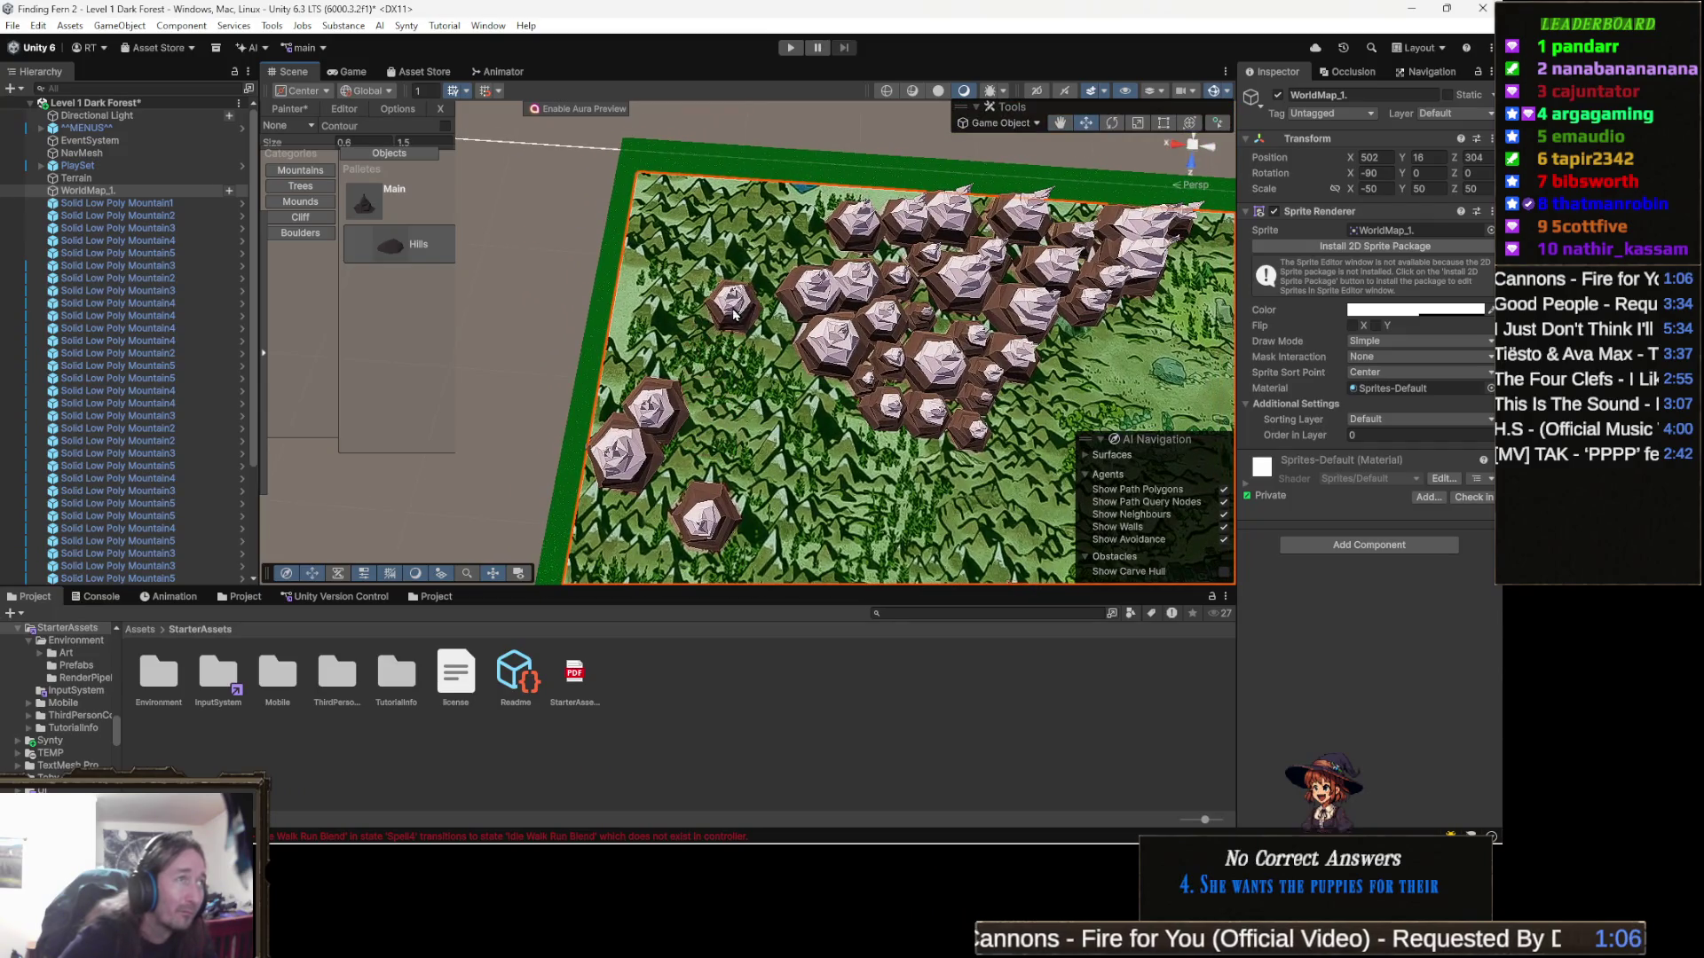
# Paint small mountains along the cluster's left side and into its gaps
pyautogui.moveTo(733, 315); pyautogui.dragTo(719, 293)
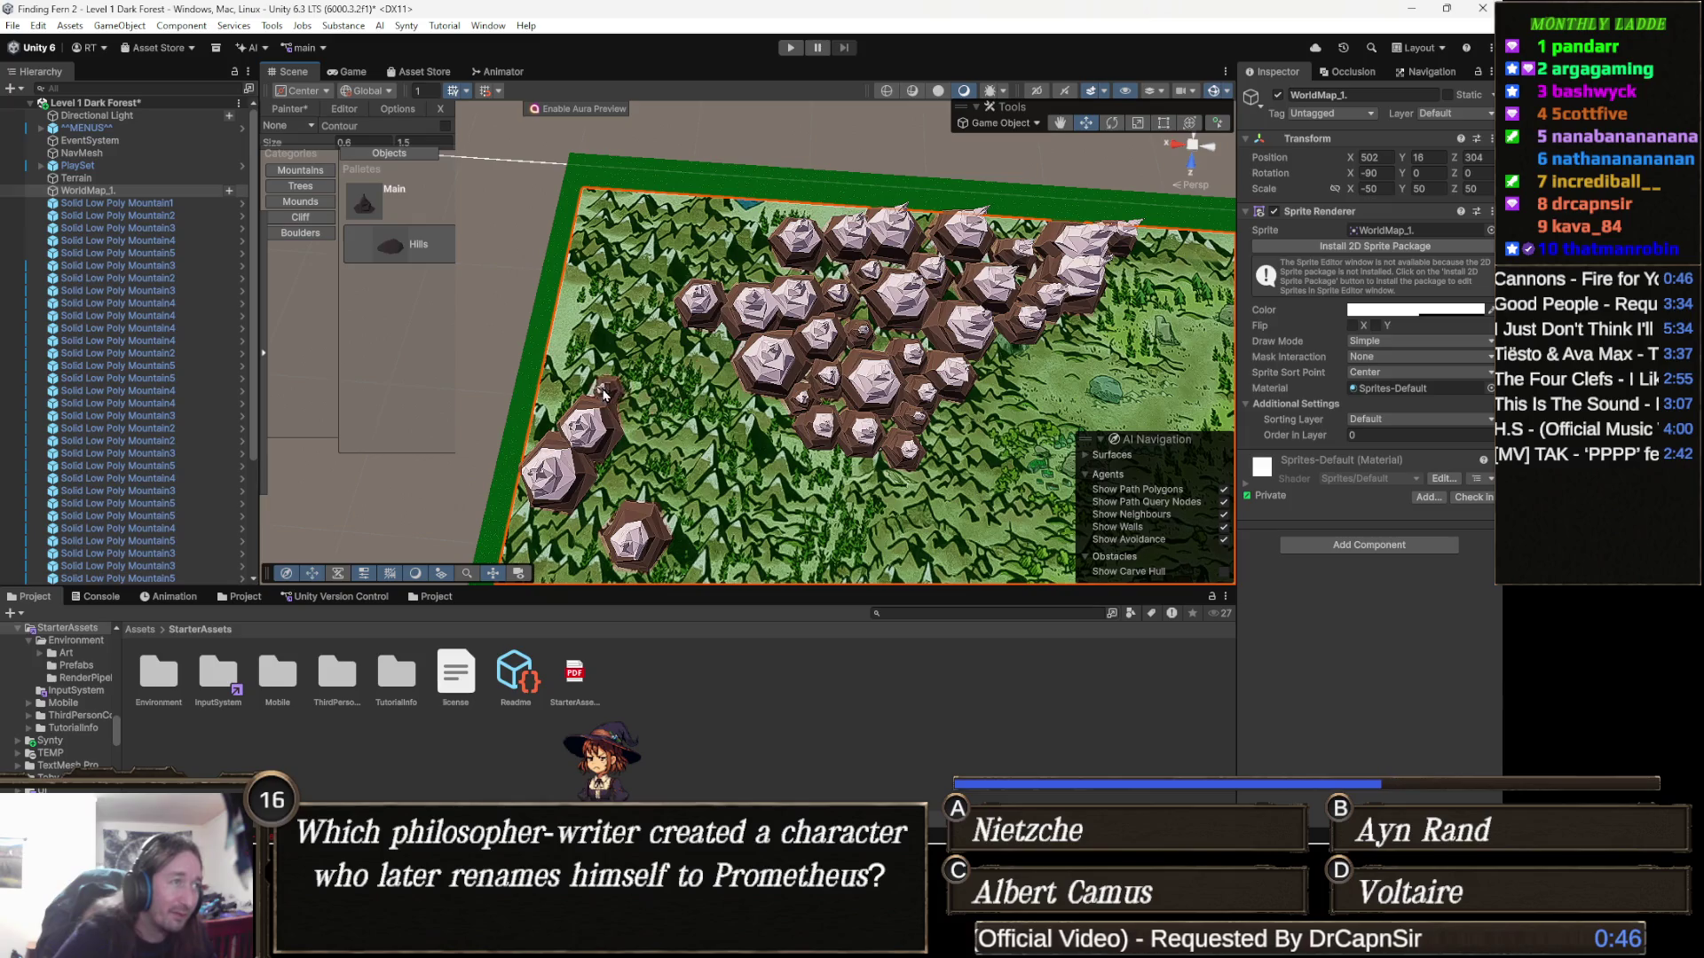
pyautogui.moveTo(551, 401); pyautogui.dragTo(650, 380)
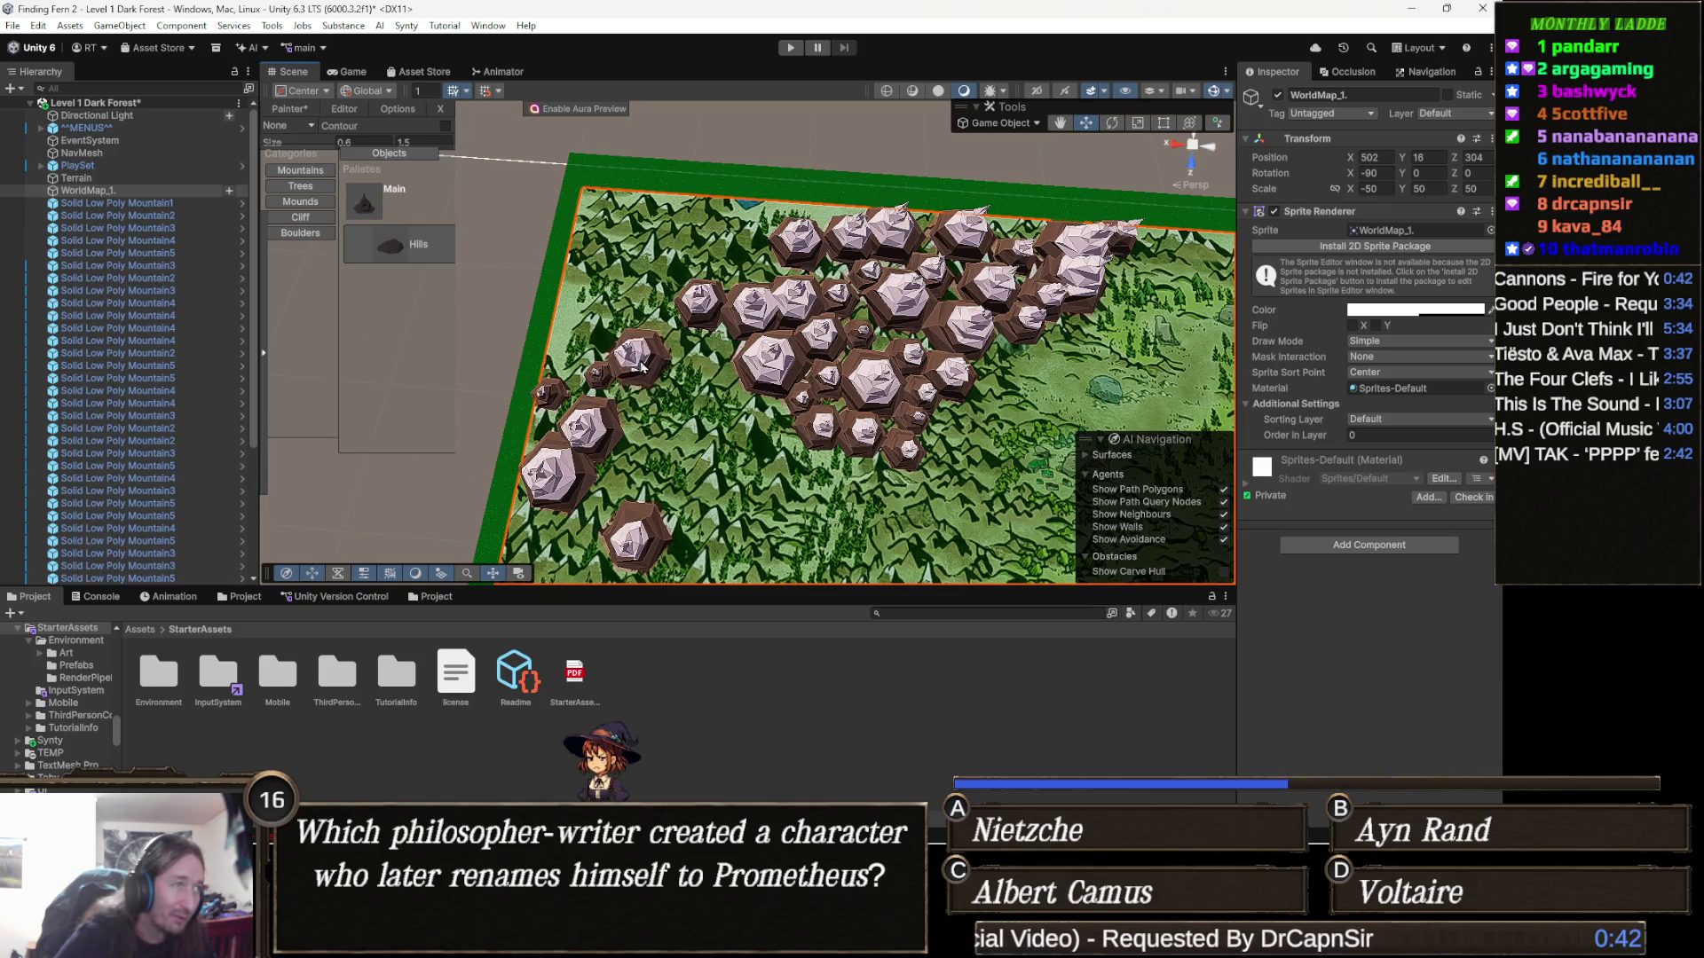
pyautogui.click(712, 346)
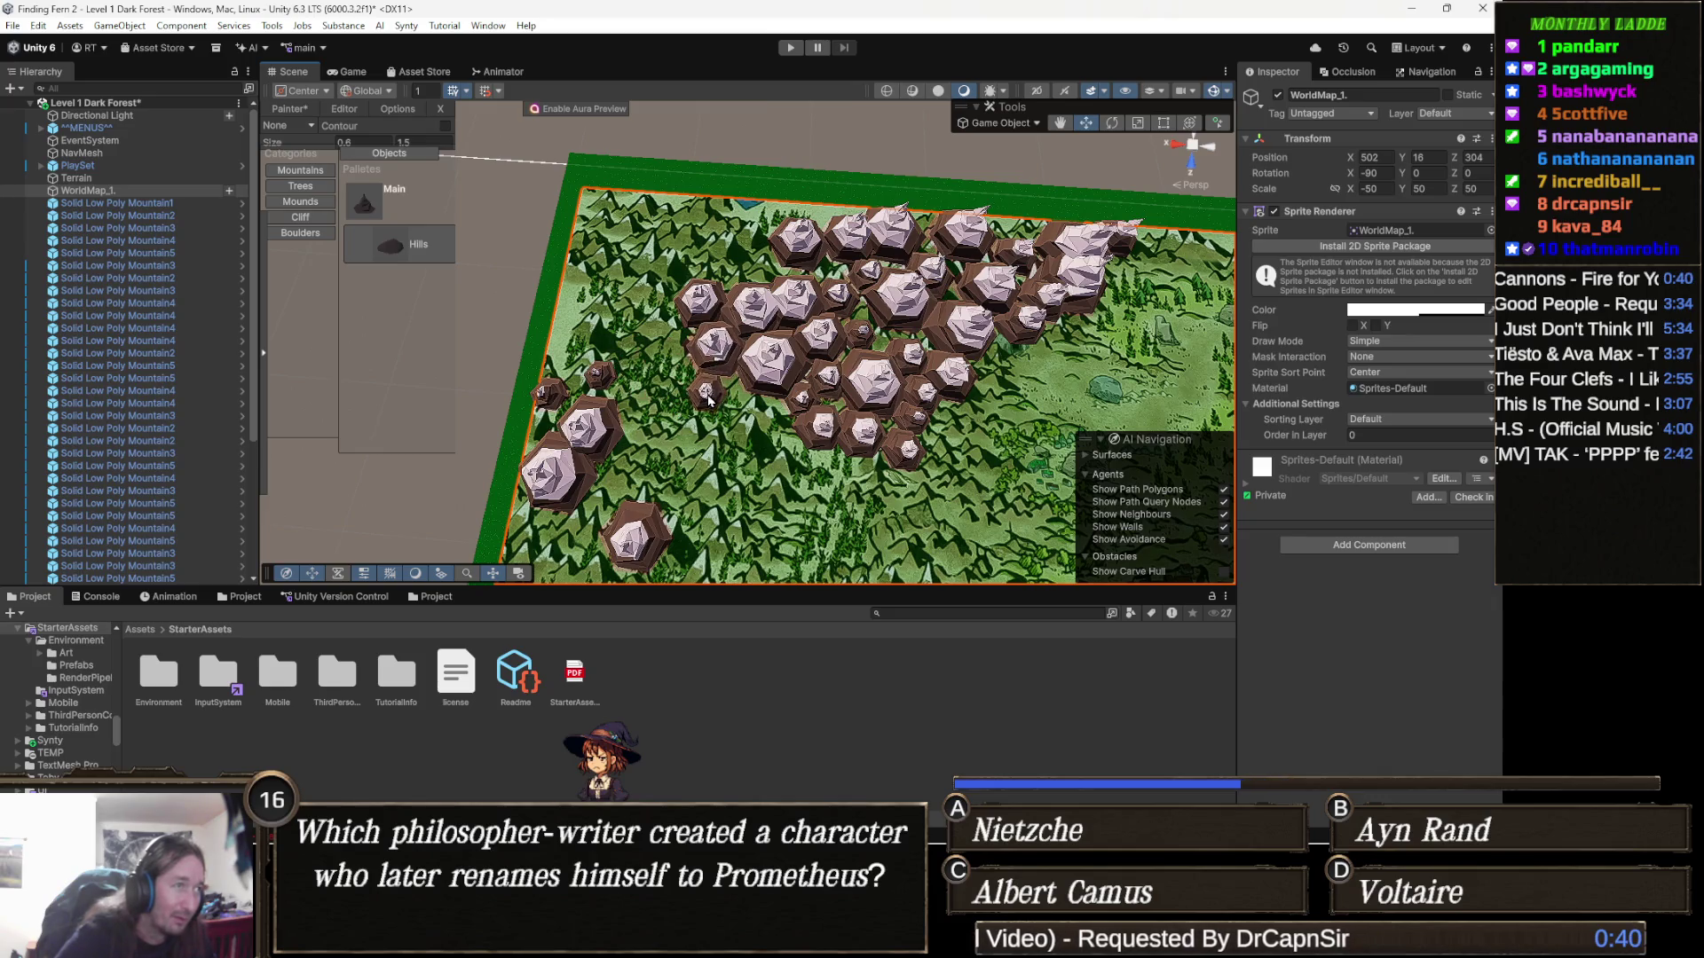
pyautogui.click(769, 420)
pyautogui.click(735, 416)
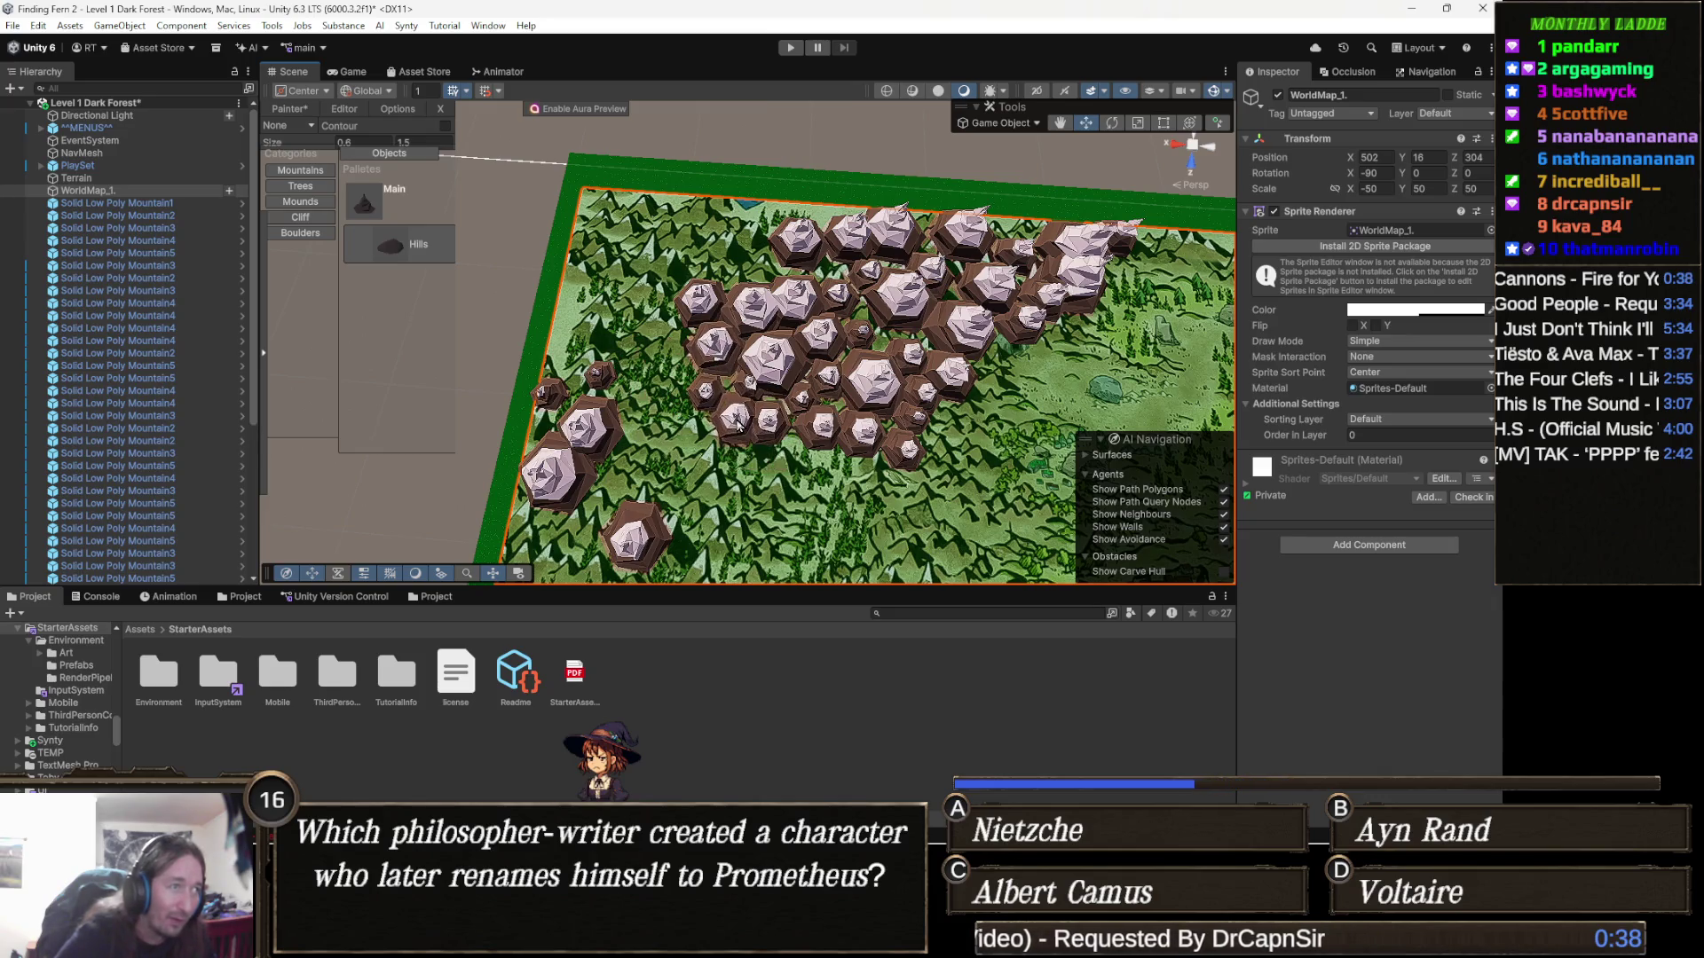
pyautogui.click(812, 422)
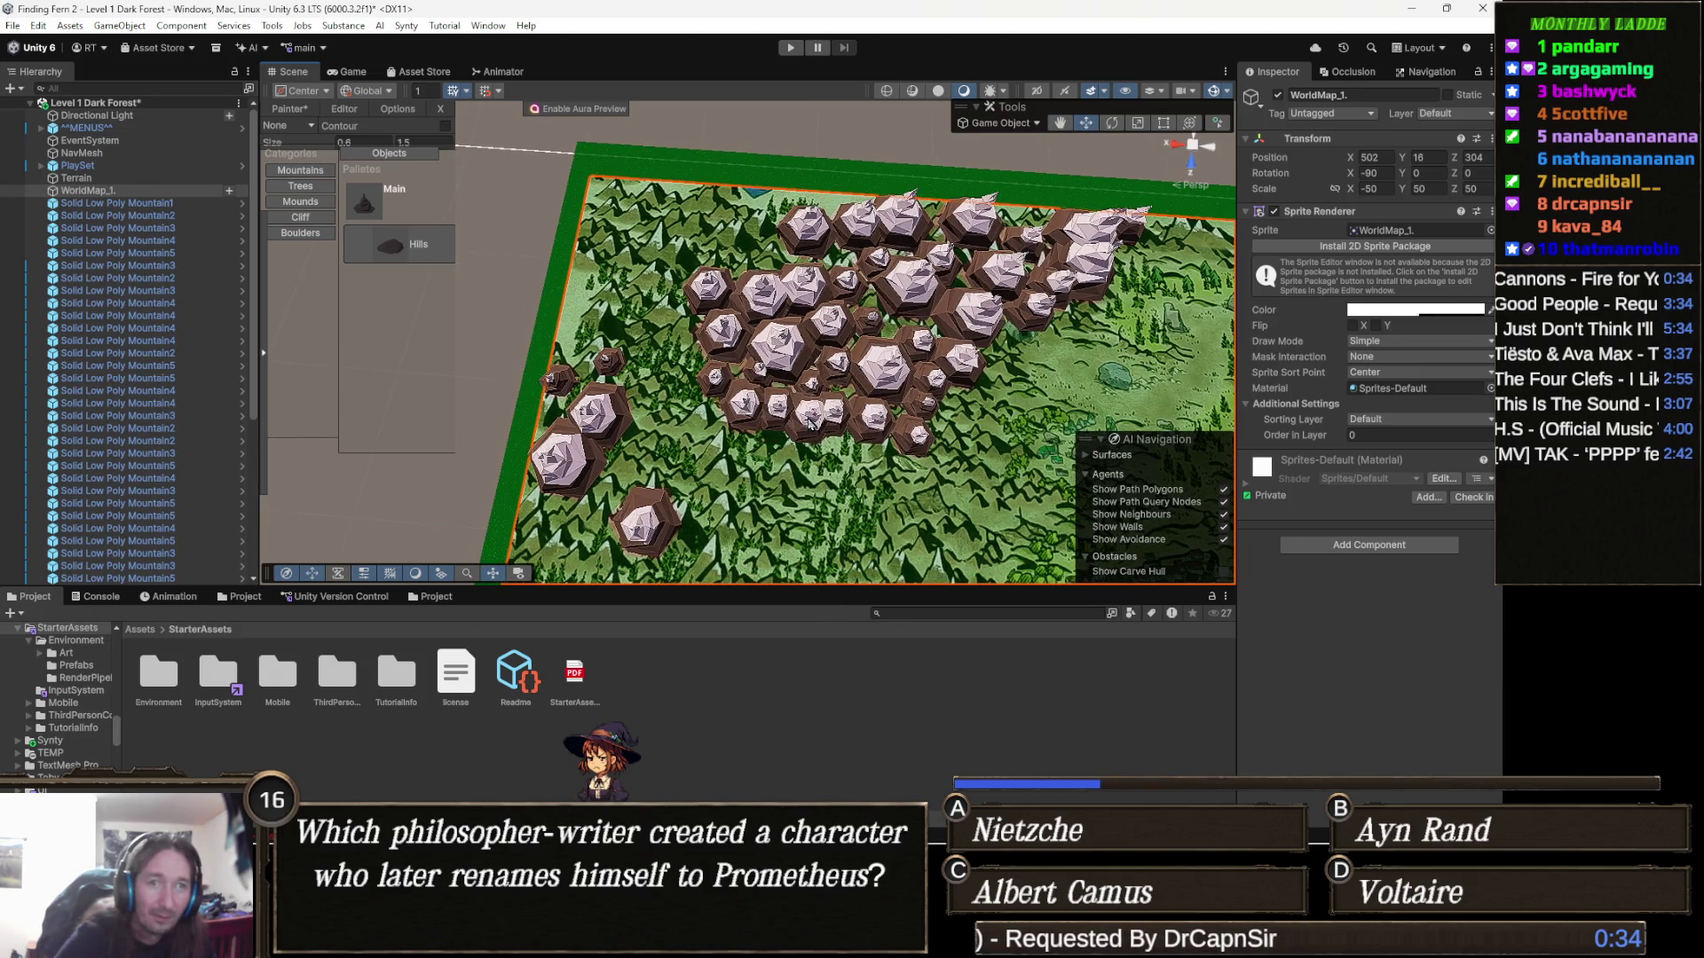
# Paint a row of mountains leftward and fill the lower gaps in the cluster
pyautogui.scroll(3, 809, 424)
pyautogui.click(845, 366)
pyautogui.click(810, 366)
pyautogui.click(761, 369)
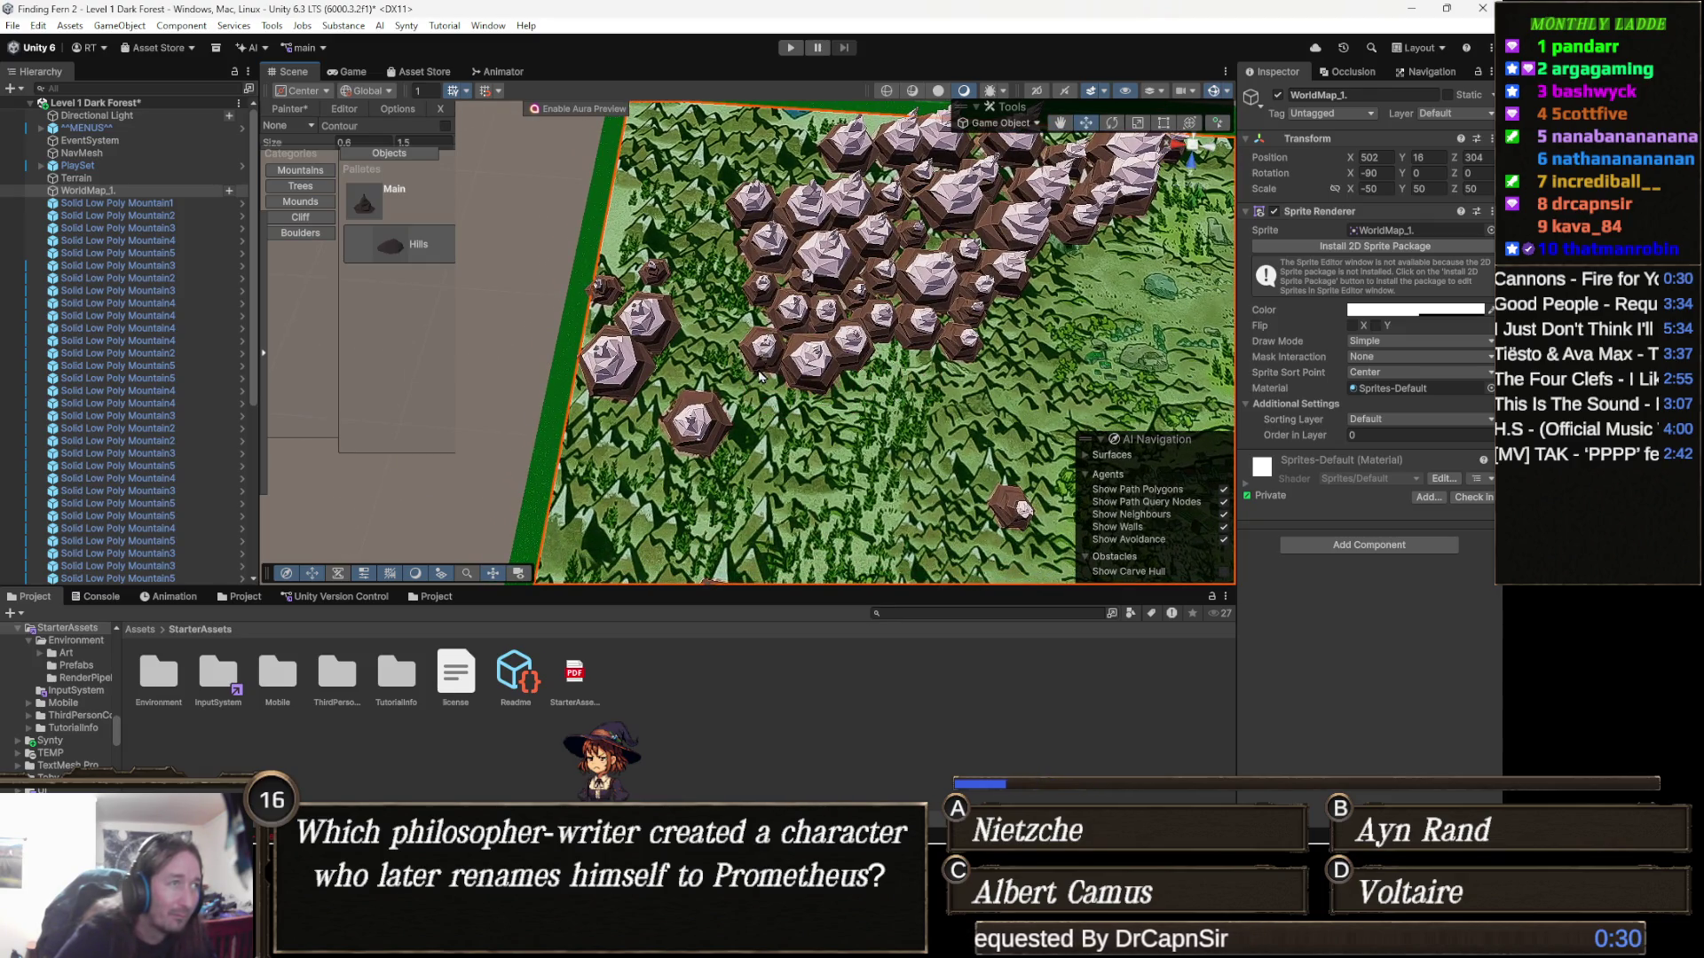
pyautogui.click(785, 399)
pyautogui.click(826, 407)
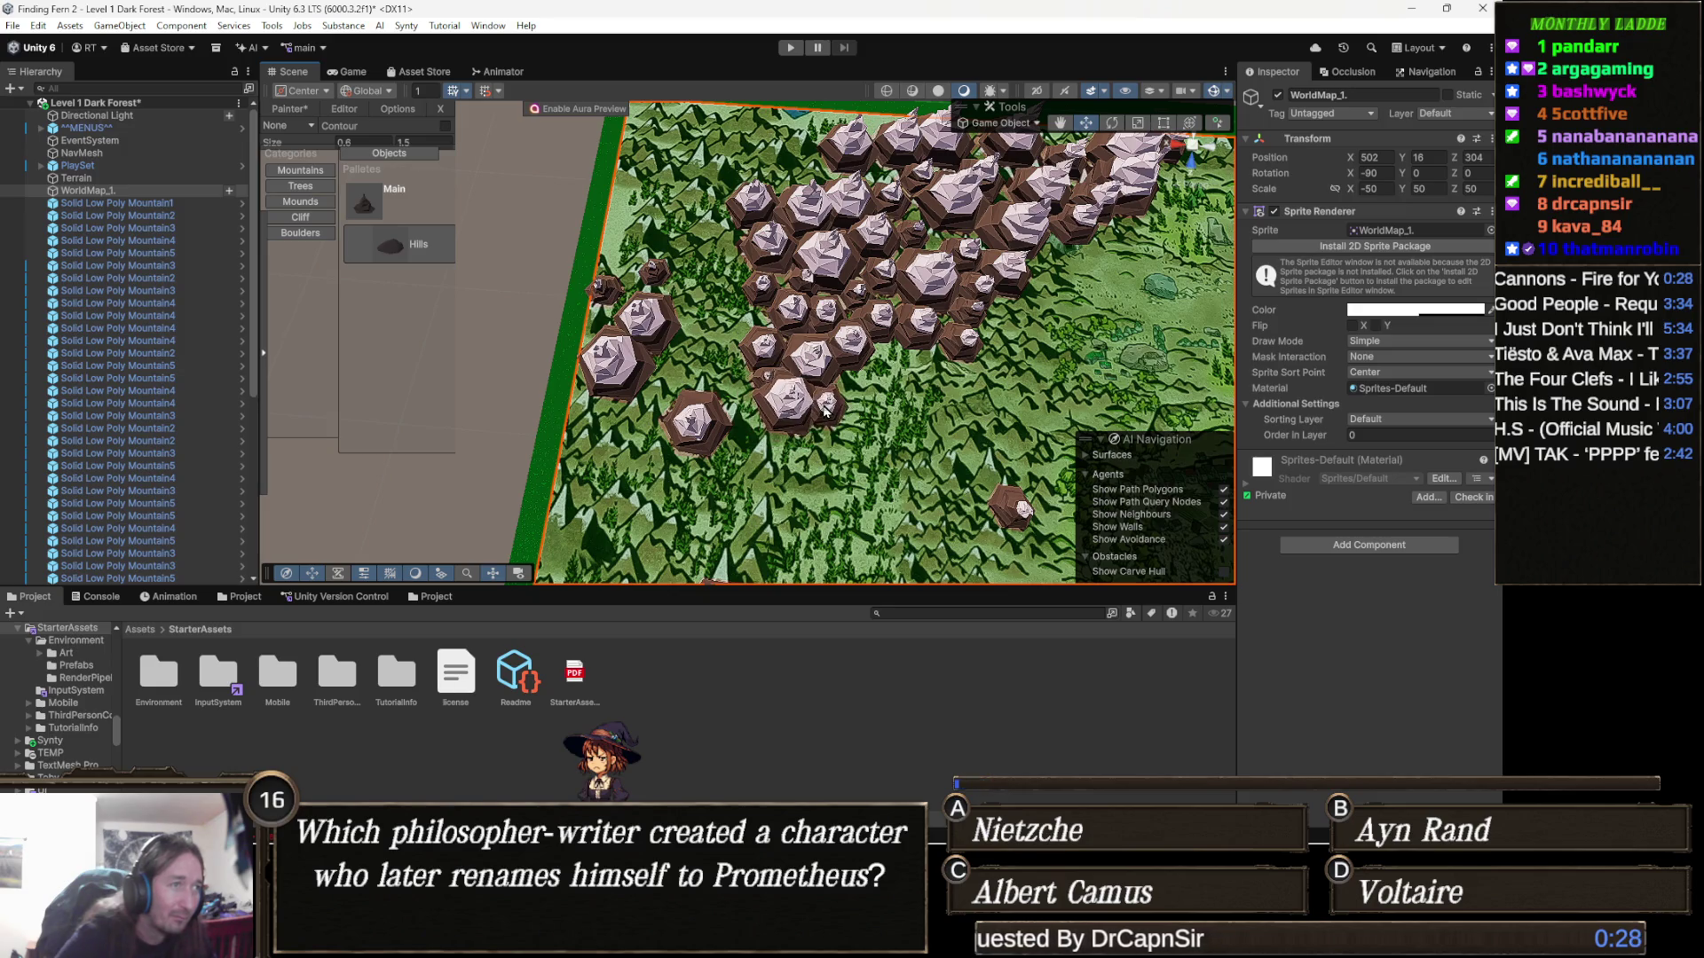
pyautogui.click(751, 439)
pyautogui.click(719, 396)
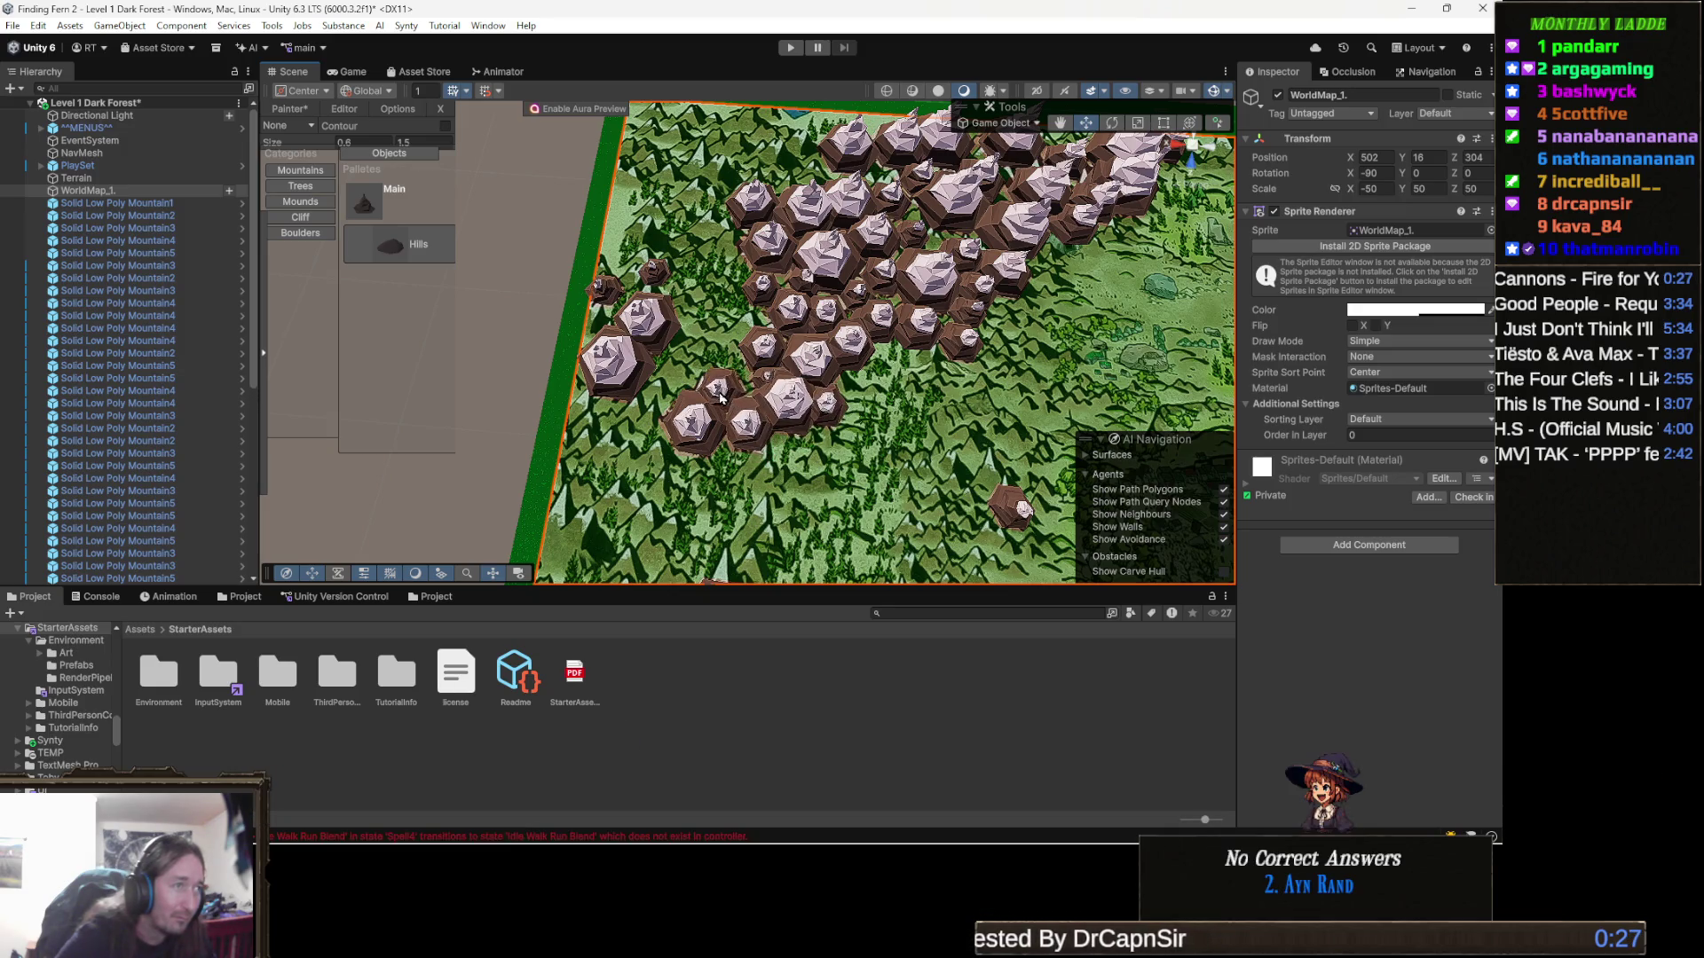
# Extend the mountains up along the cluster's left edge
pyautogui.click(719, 346)
pyautogui.click(703, 306)
pyautogui.click(650, 283)
pyautogui.click(705, 259)
pyautogui.click(694, 225)
# Place two more mountains, one on the terrain and one at the cluster's far edge
pyautogui.moveTo(693, 226)
pyautogui.mouseDown()
pyautogui.moveTo(793, 281)
pyautogui.moveTo(759, 388)
pyautogui.mouseUp()
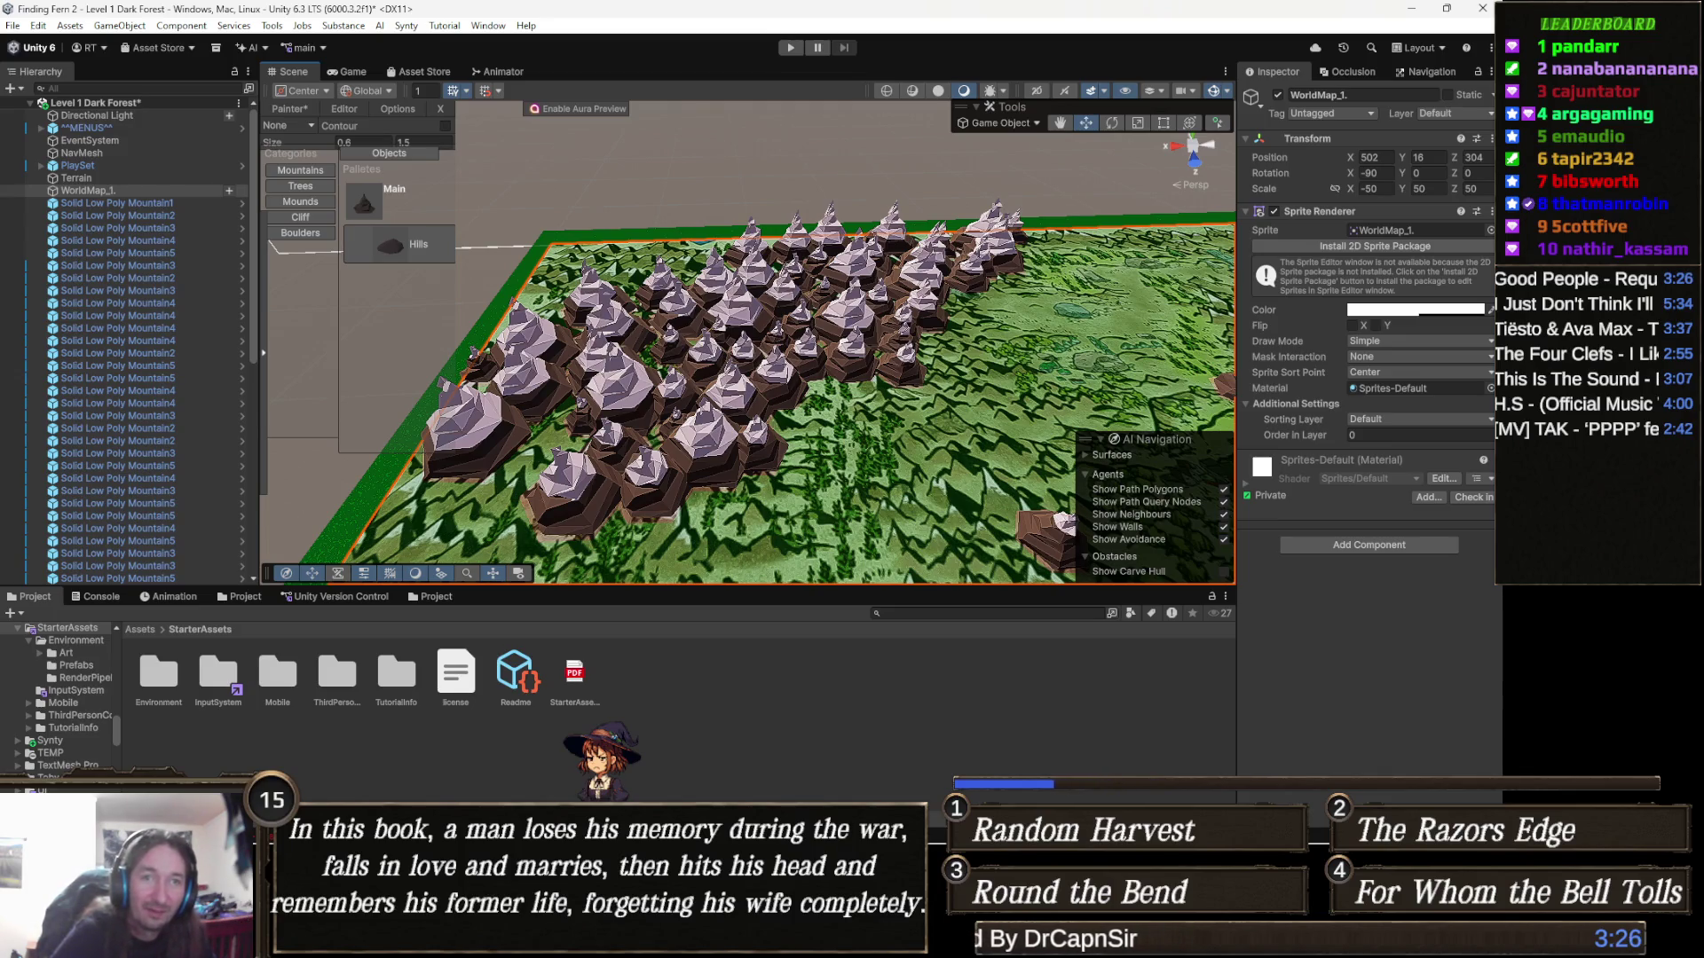
pyautogui.click(934, 411)
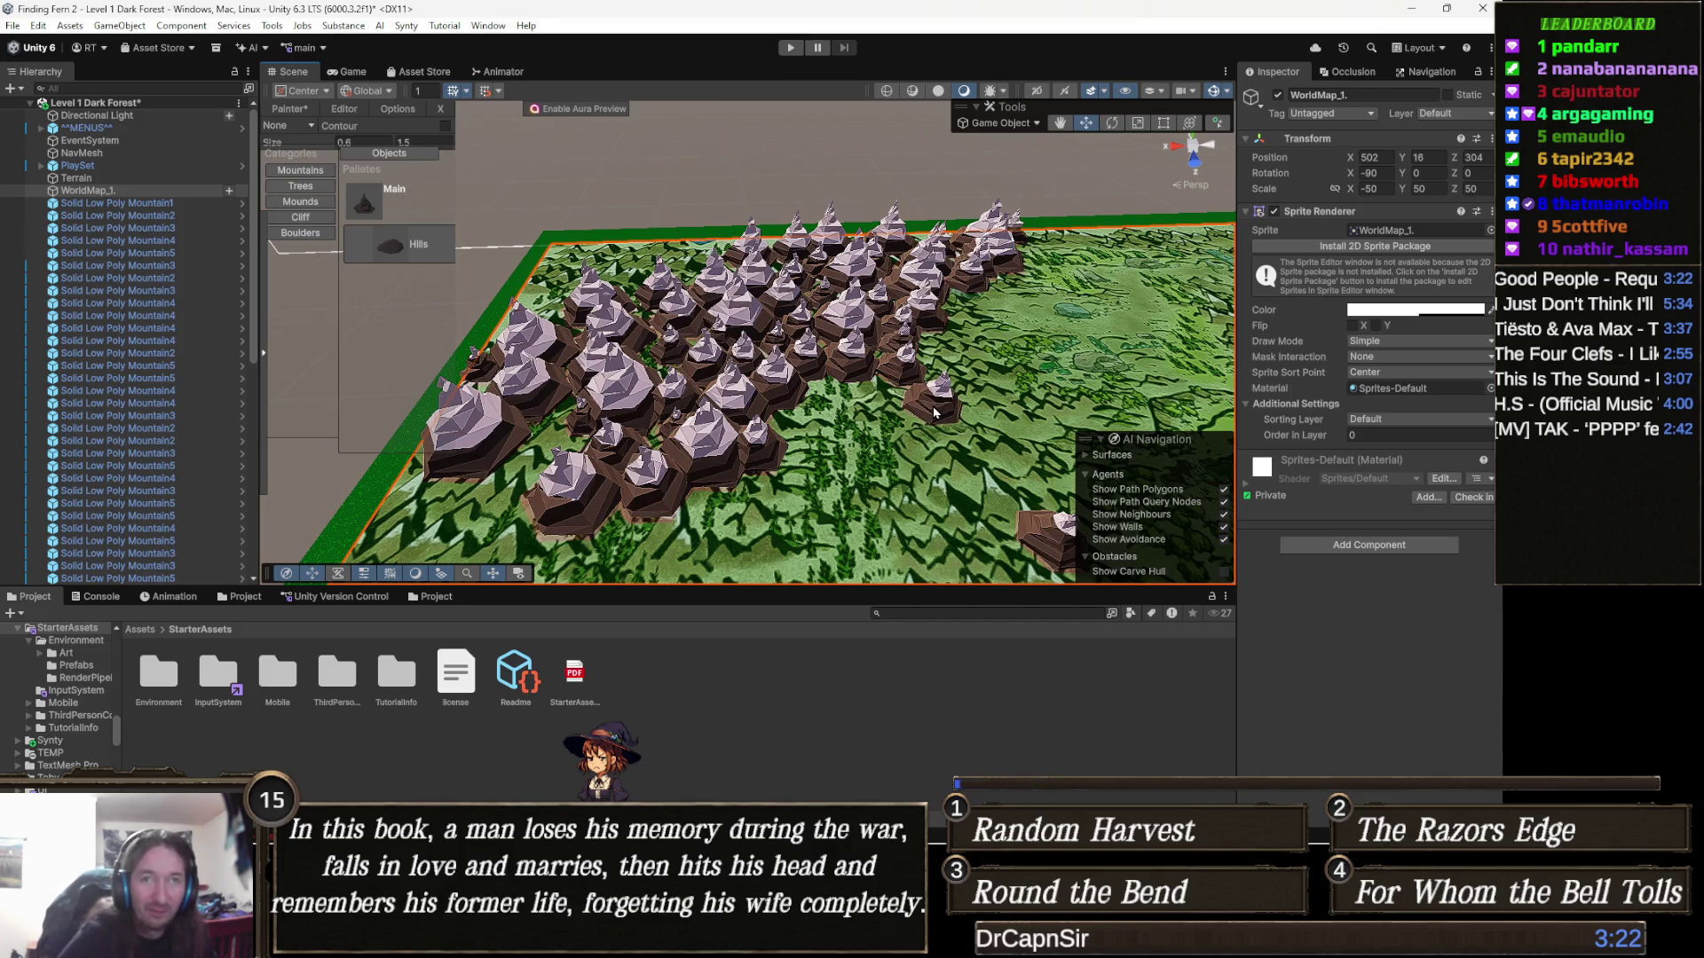
pyautogui.moveTo(988, 380)
pyautogui.mouseDown()
pyautogui.moveTo(991, 349)
pyautogui.moveTo(1074, 355)
pyautogui.mouseUp()
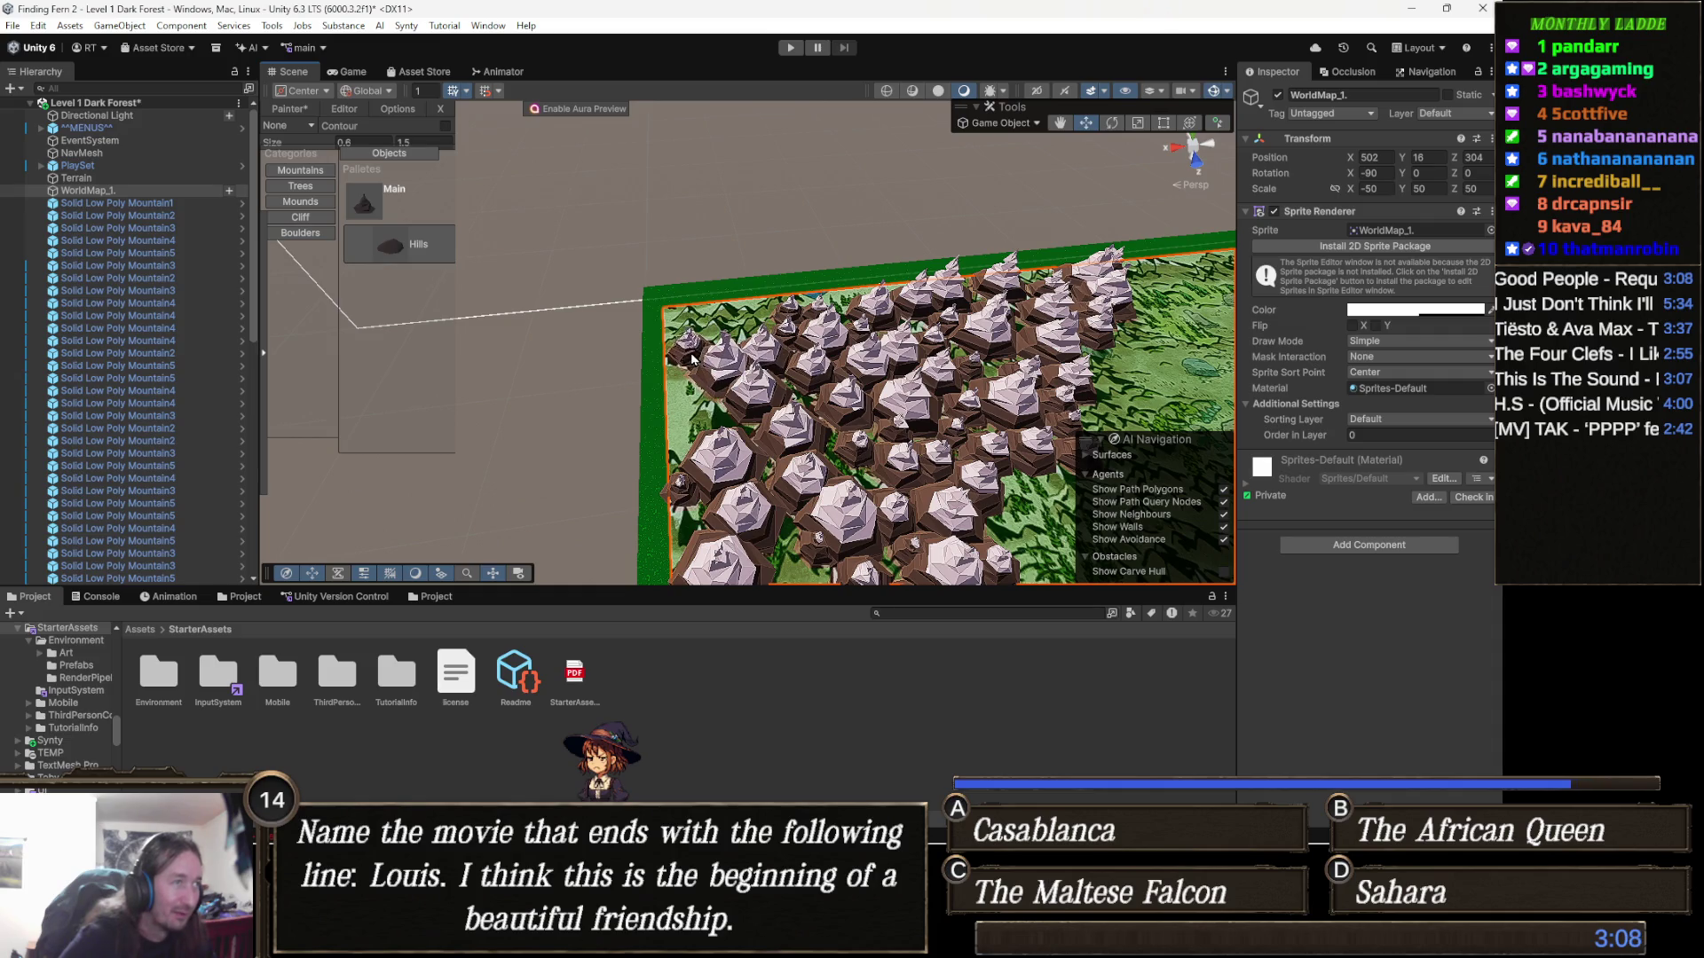
pyautogui.click(755, 309)
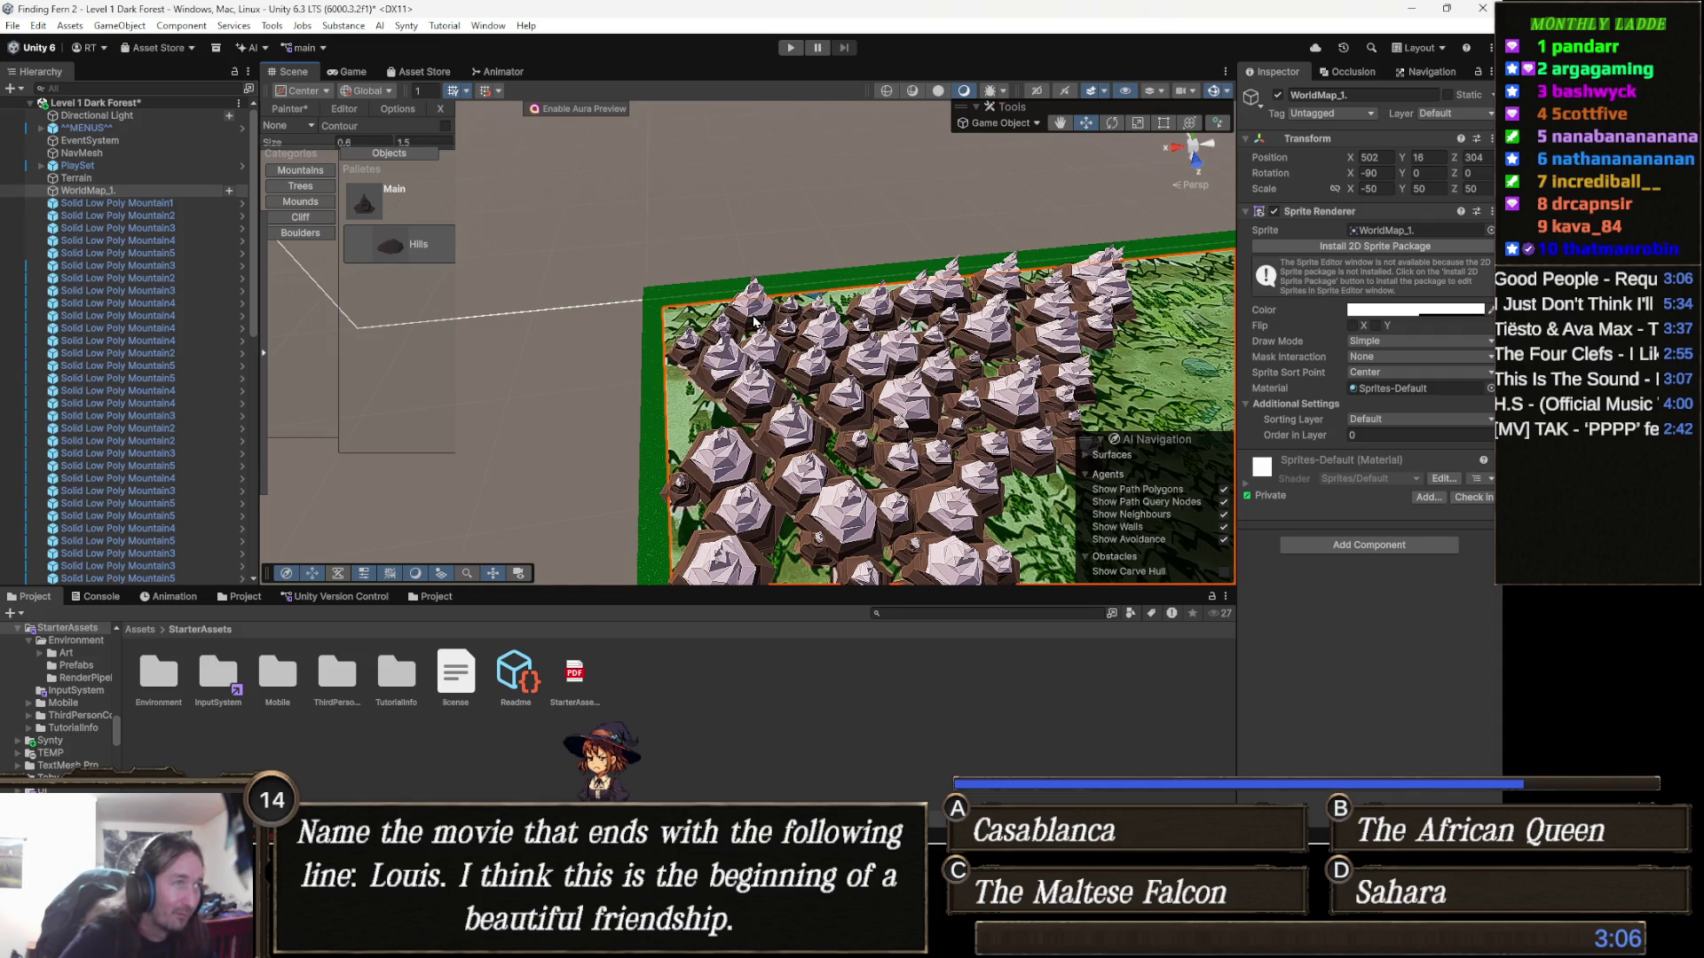
# Pan across the mountain cluster and dismiss the placement options without changes
pyautogui.scroll(5, 887, 480)
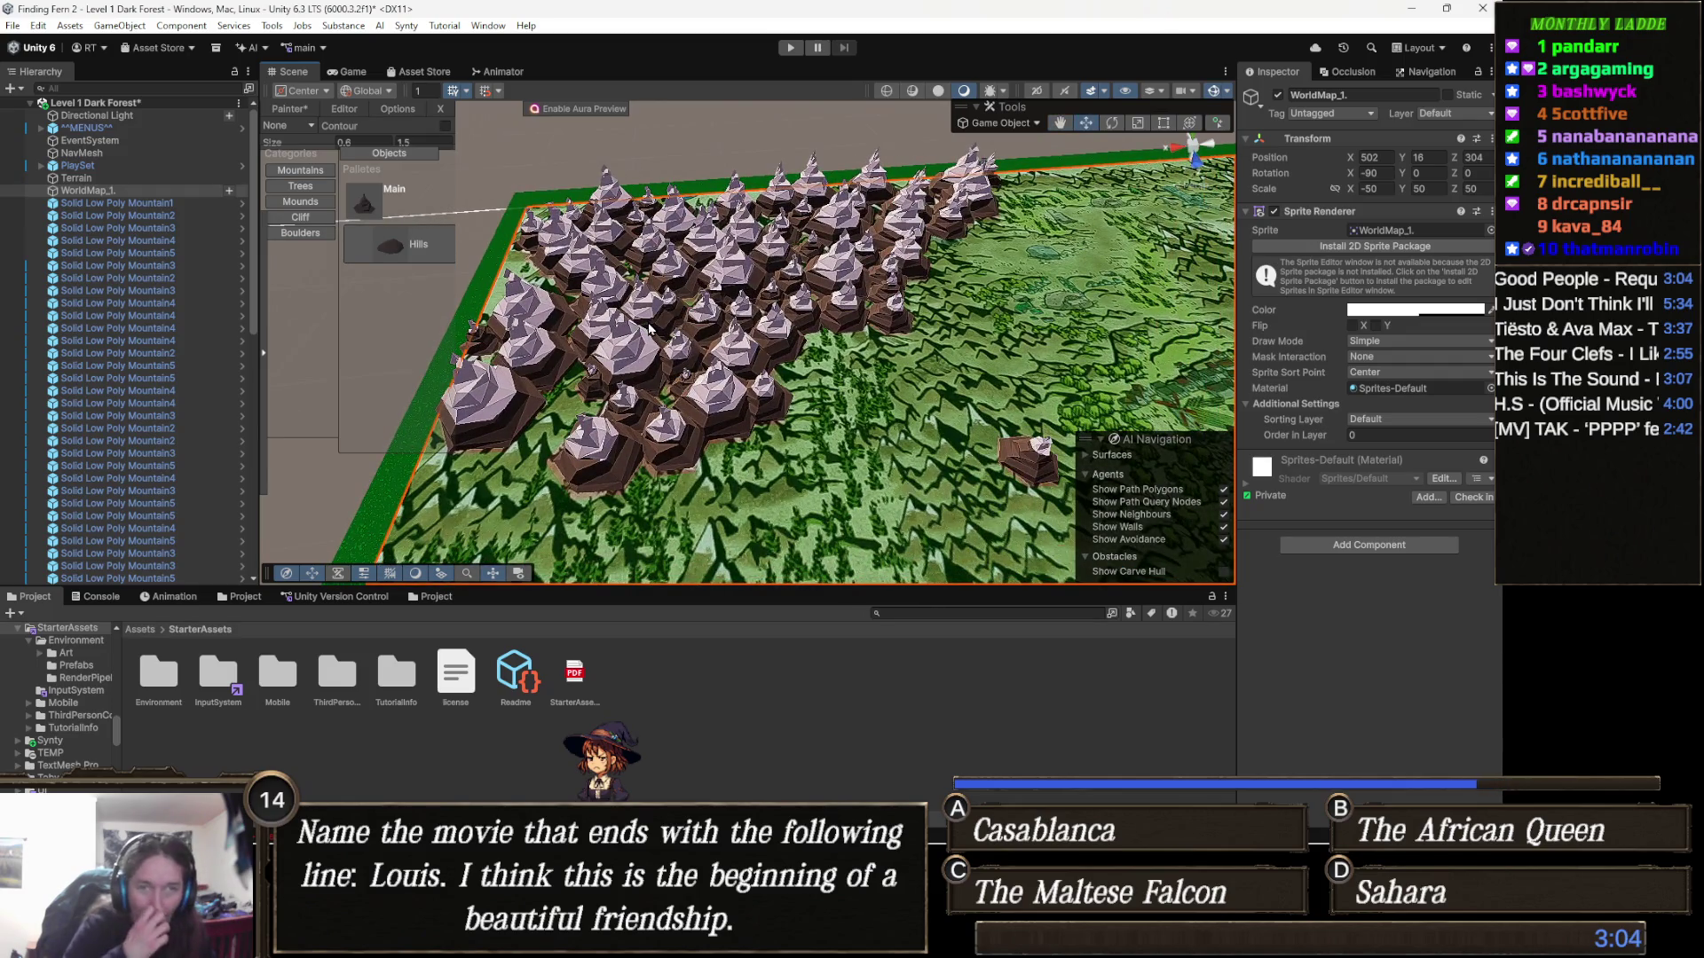
pyautogui.press('Right')
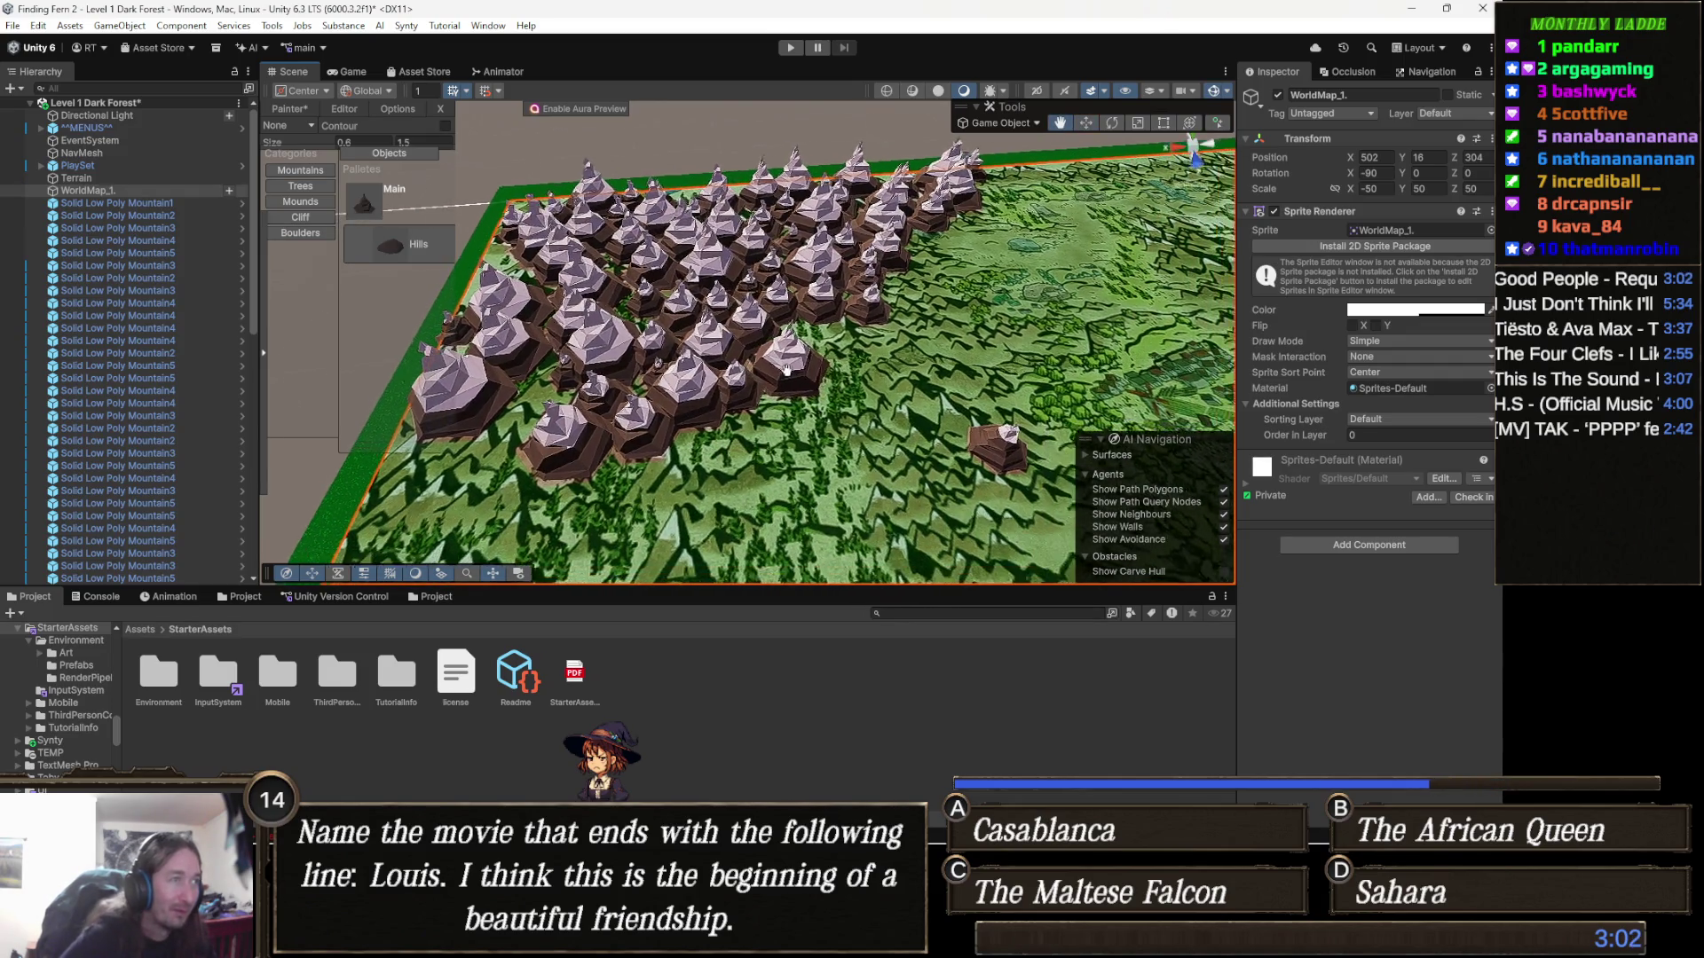
pyautogui.scroll(5, 553, 380)
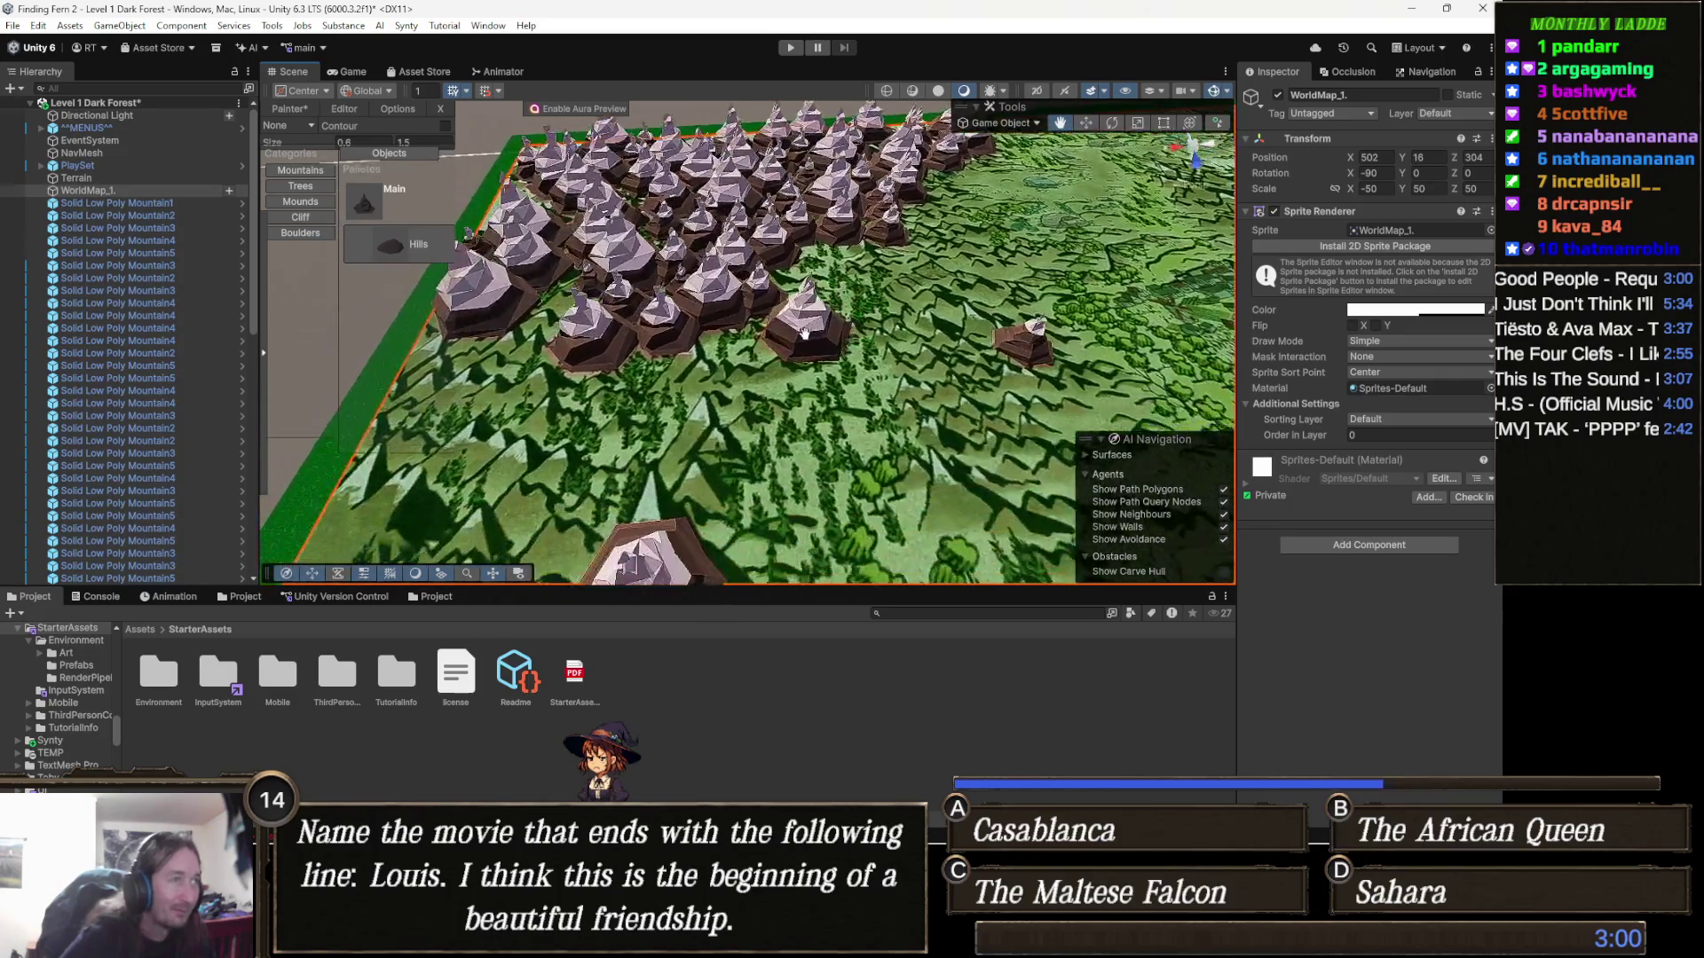
pyautogui.press('Left')
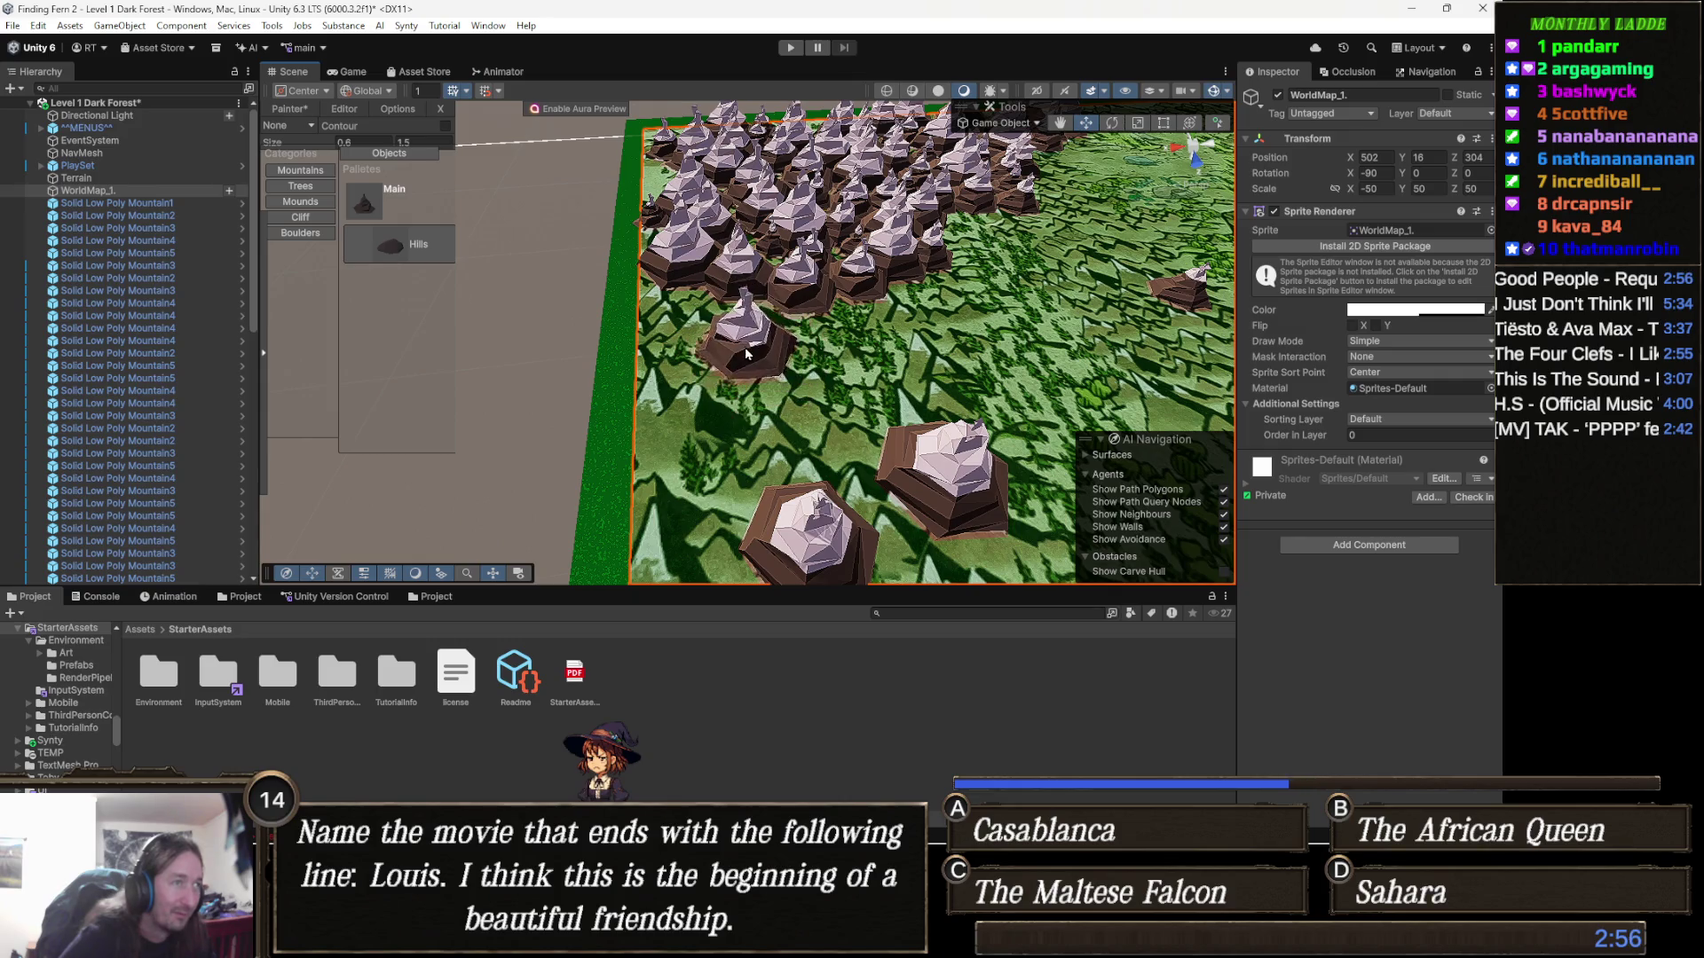
pyautogui.rightClick(728, 368)
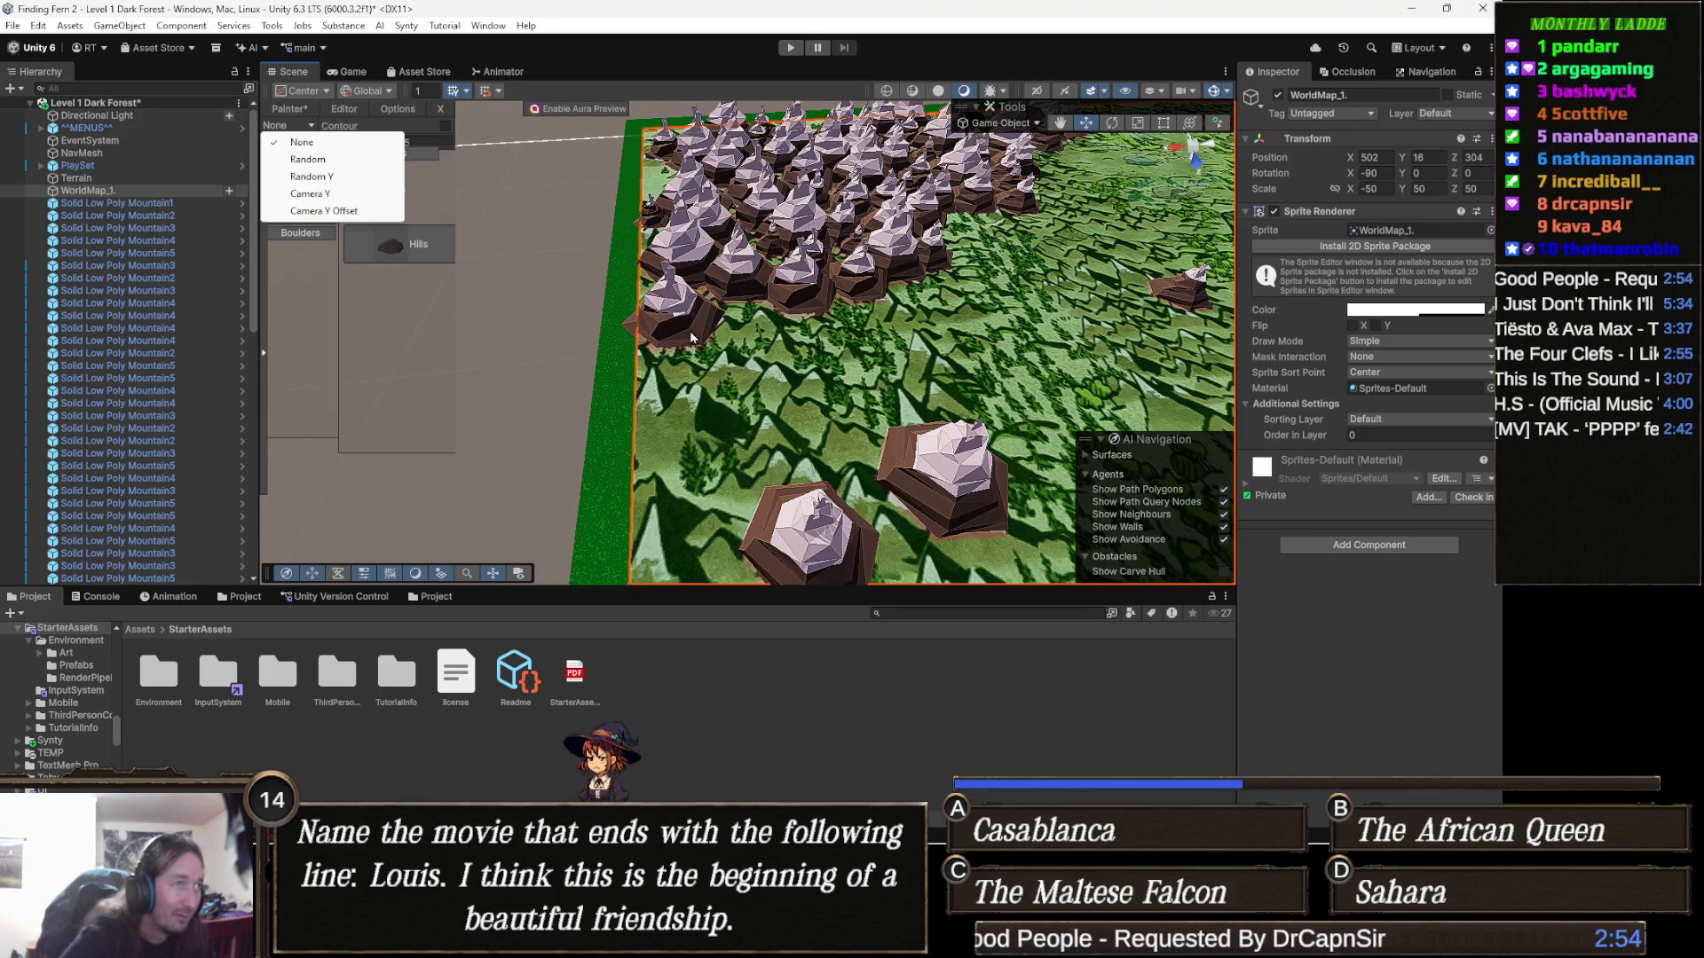
pyautogui.click(733, 377)
pyautogui.press('Left')
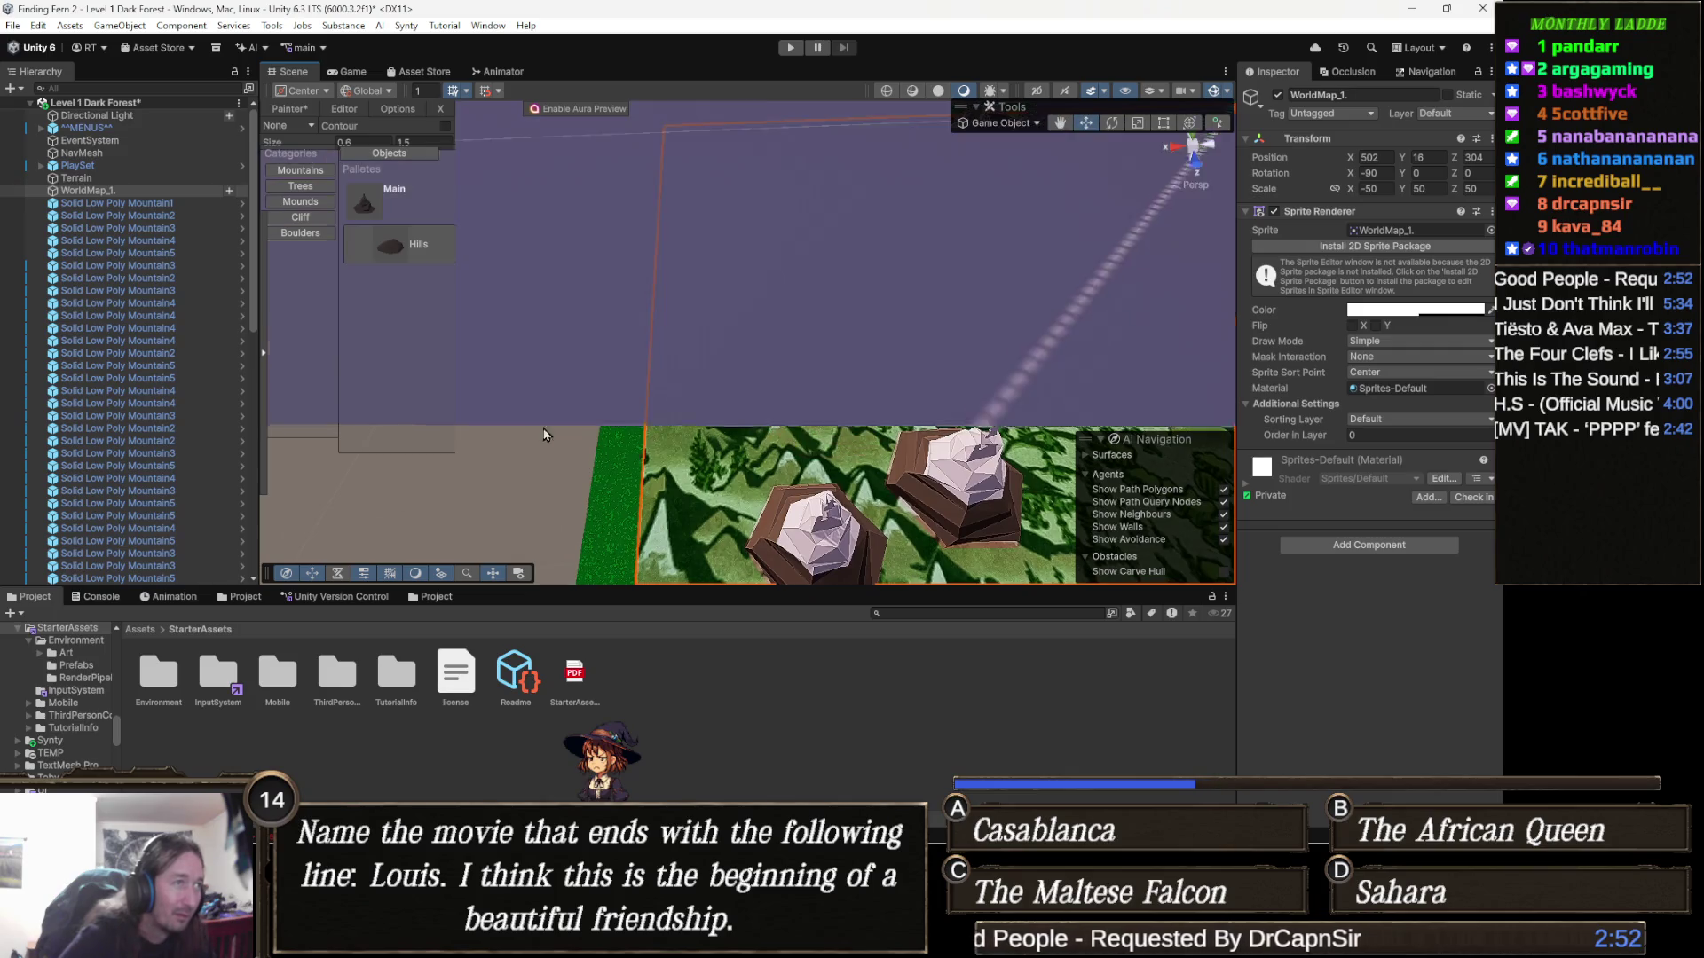
pyautogui.scroll(-2, 737, 422)
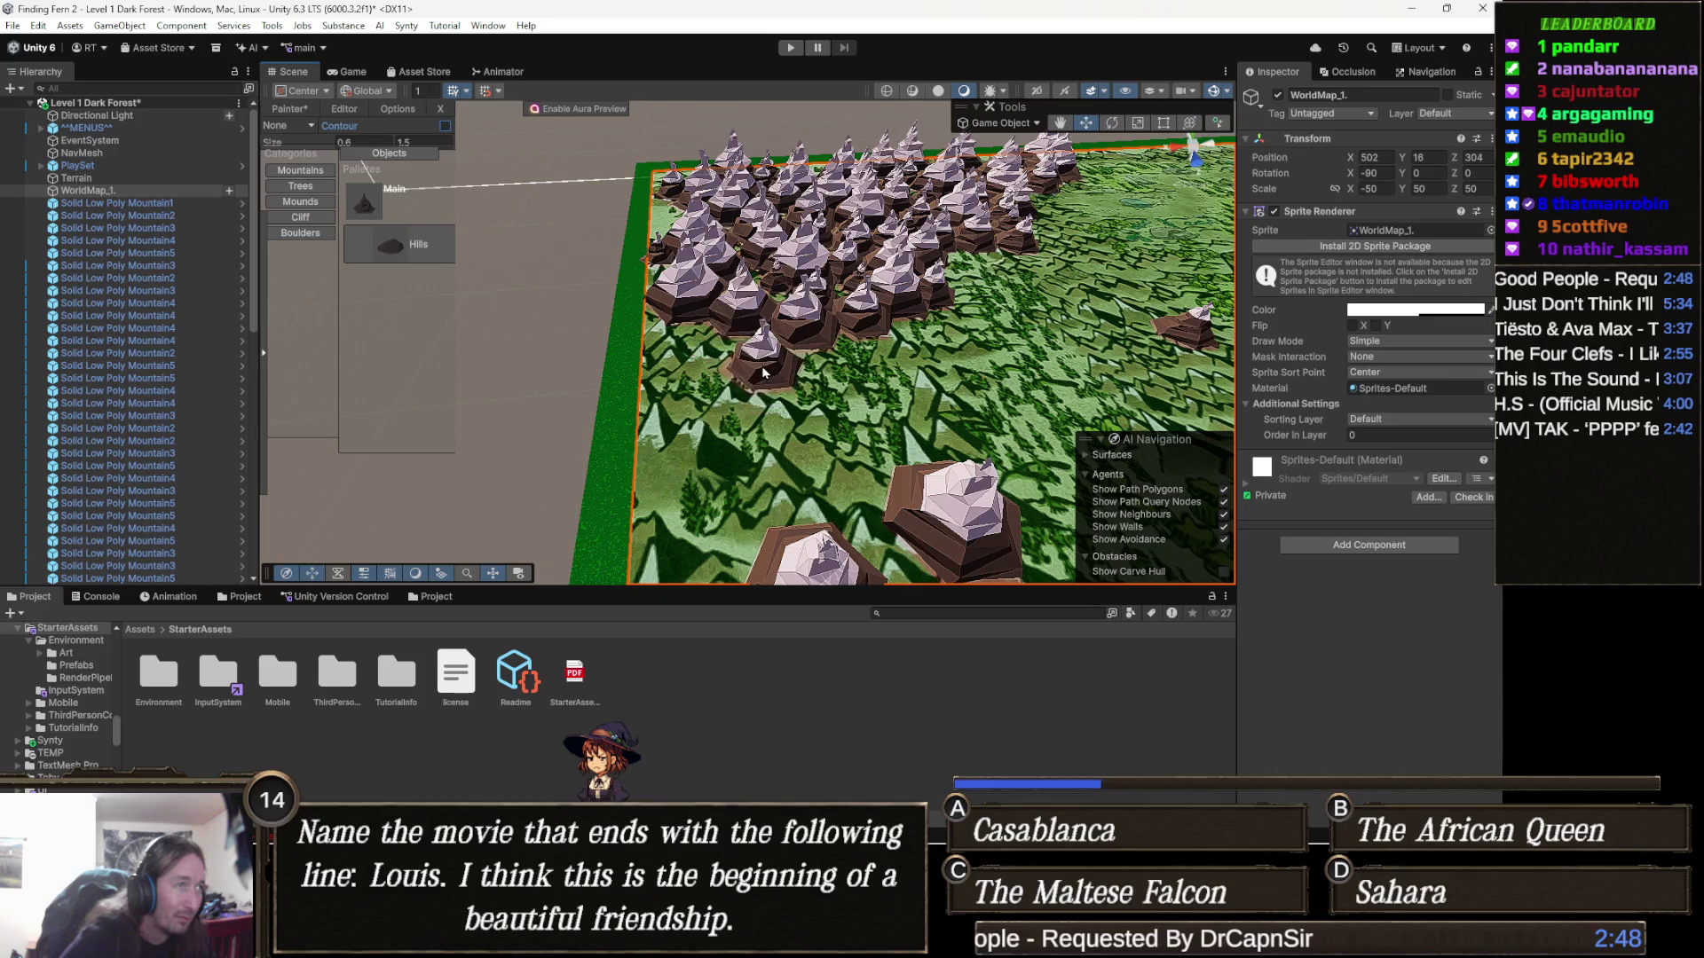
# Paint a few more mountains along the cluster's lower-left border
pyautogui.rightClick(757, 360)
pyautogui.rightClick(720, 341)
pyautogui.scroll(2, 745, 316)
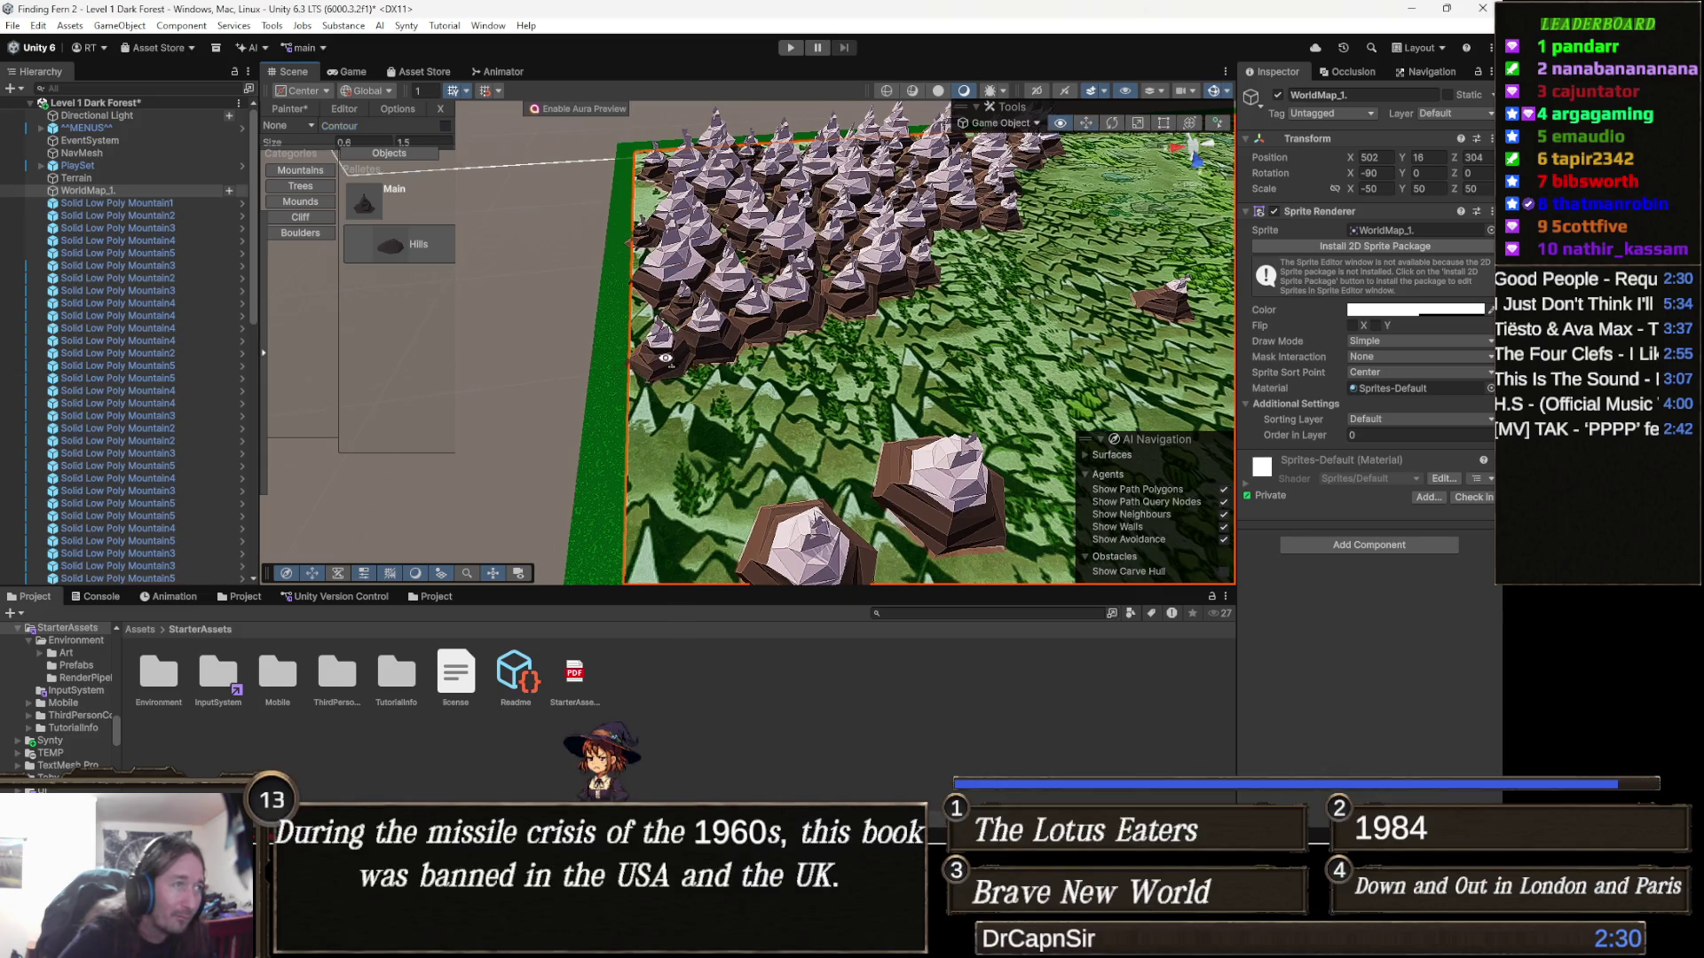
pyautogui.click(675, 351)
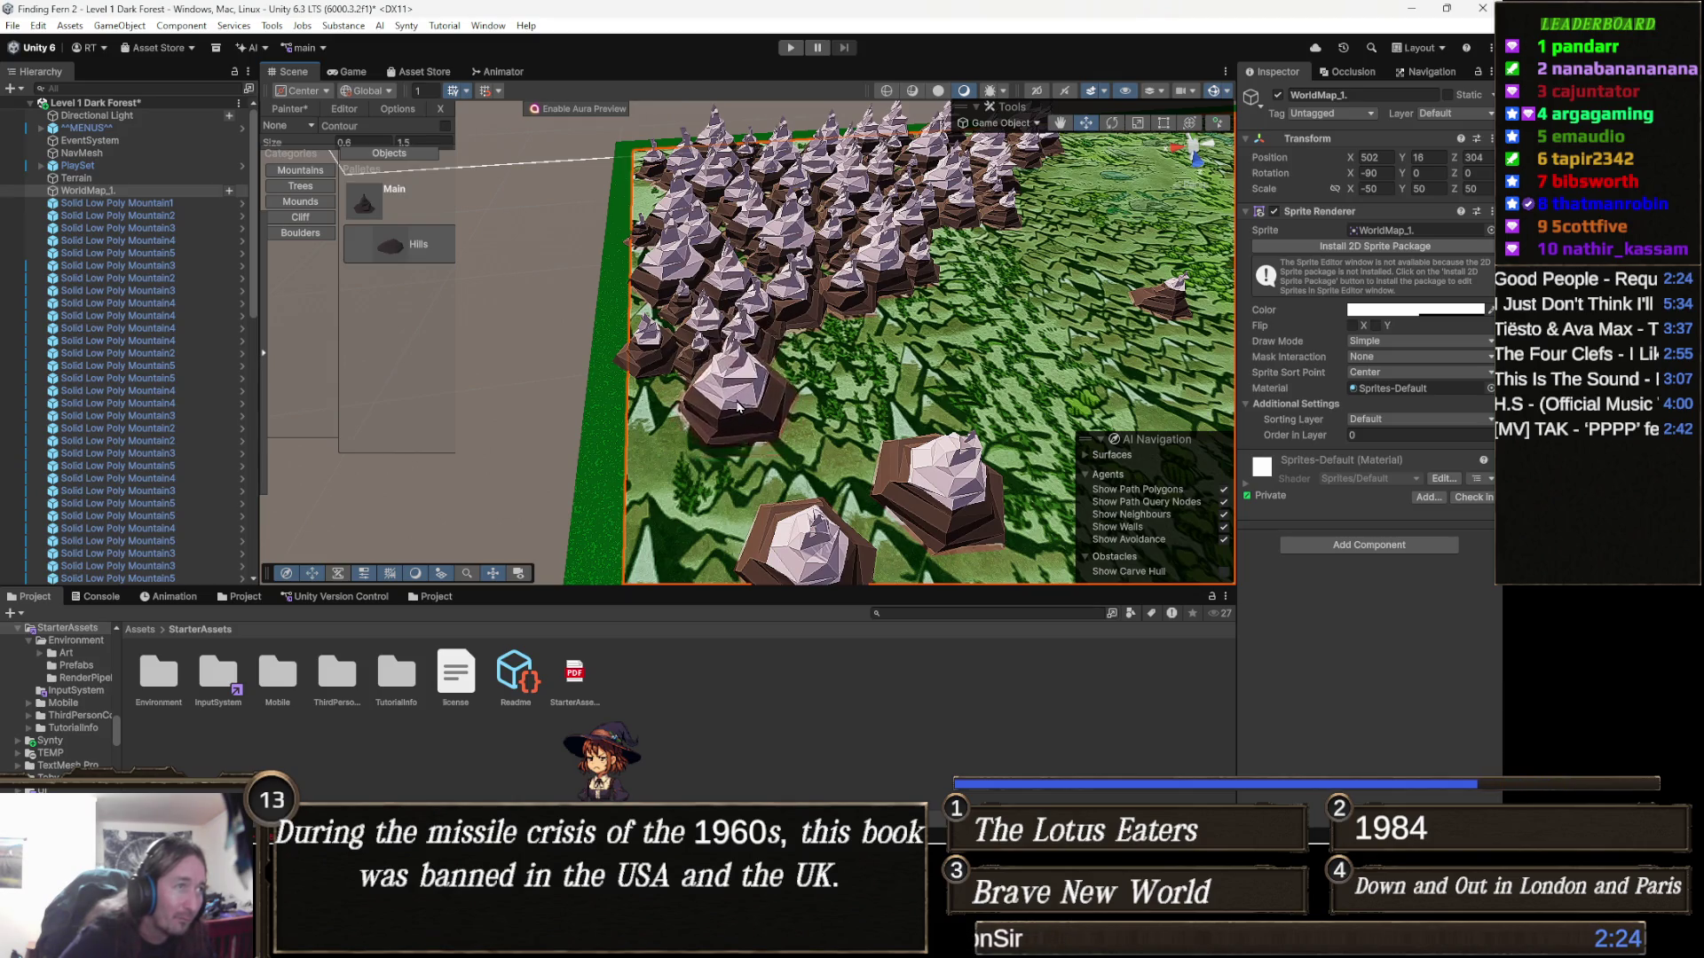
pyautogui.press('Down')
pyautogui.press('Down')
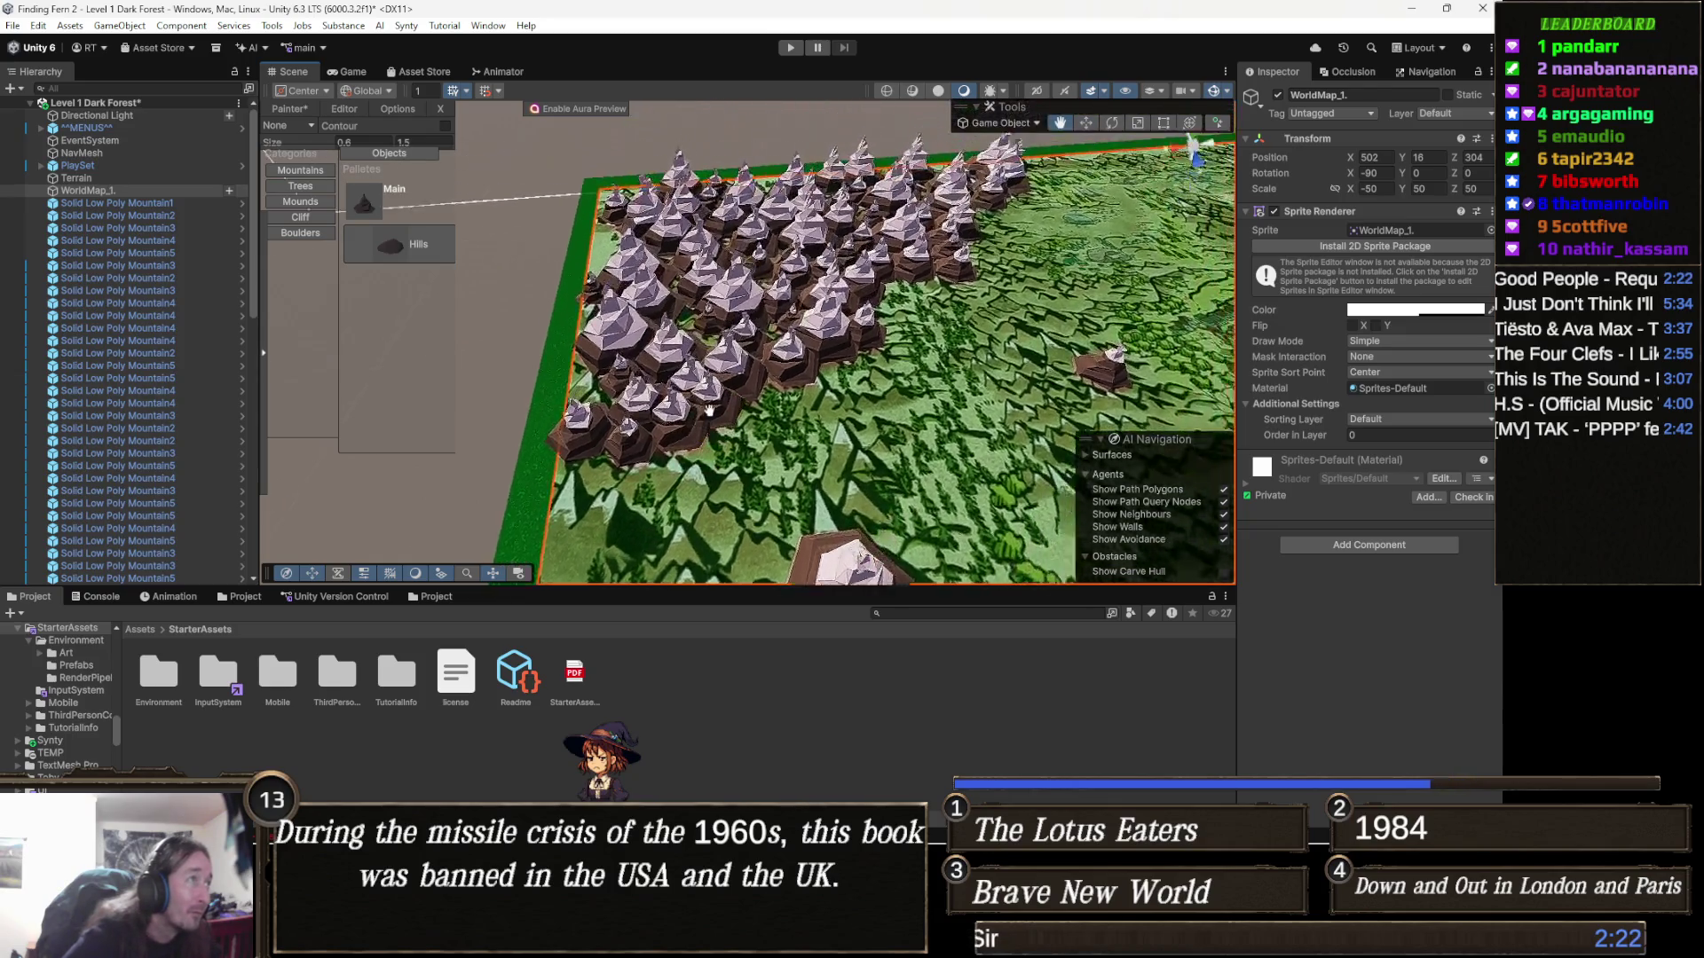
pyautogui.press('Down')
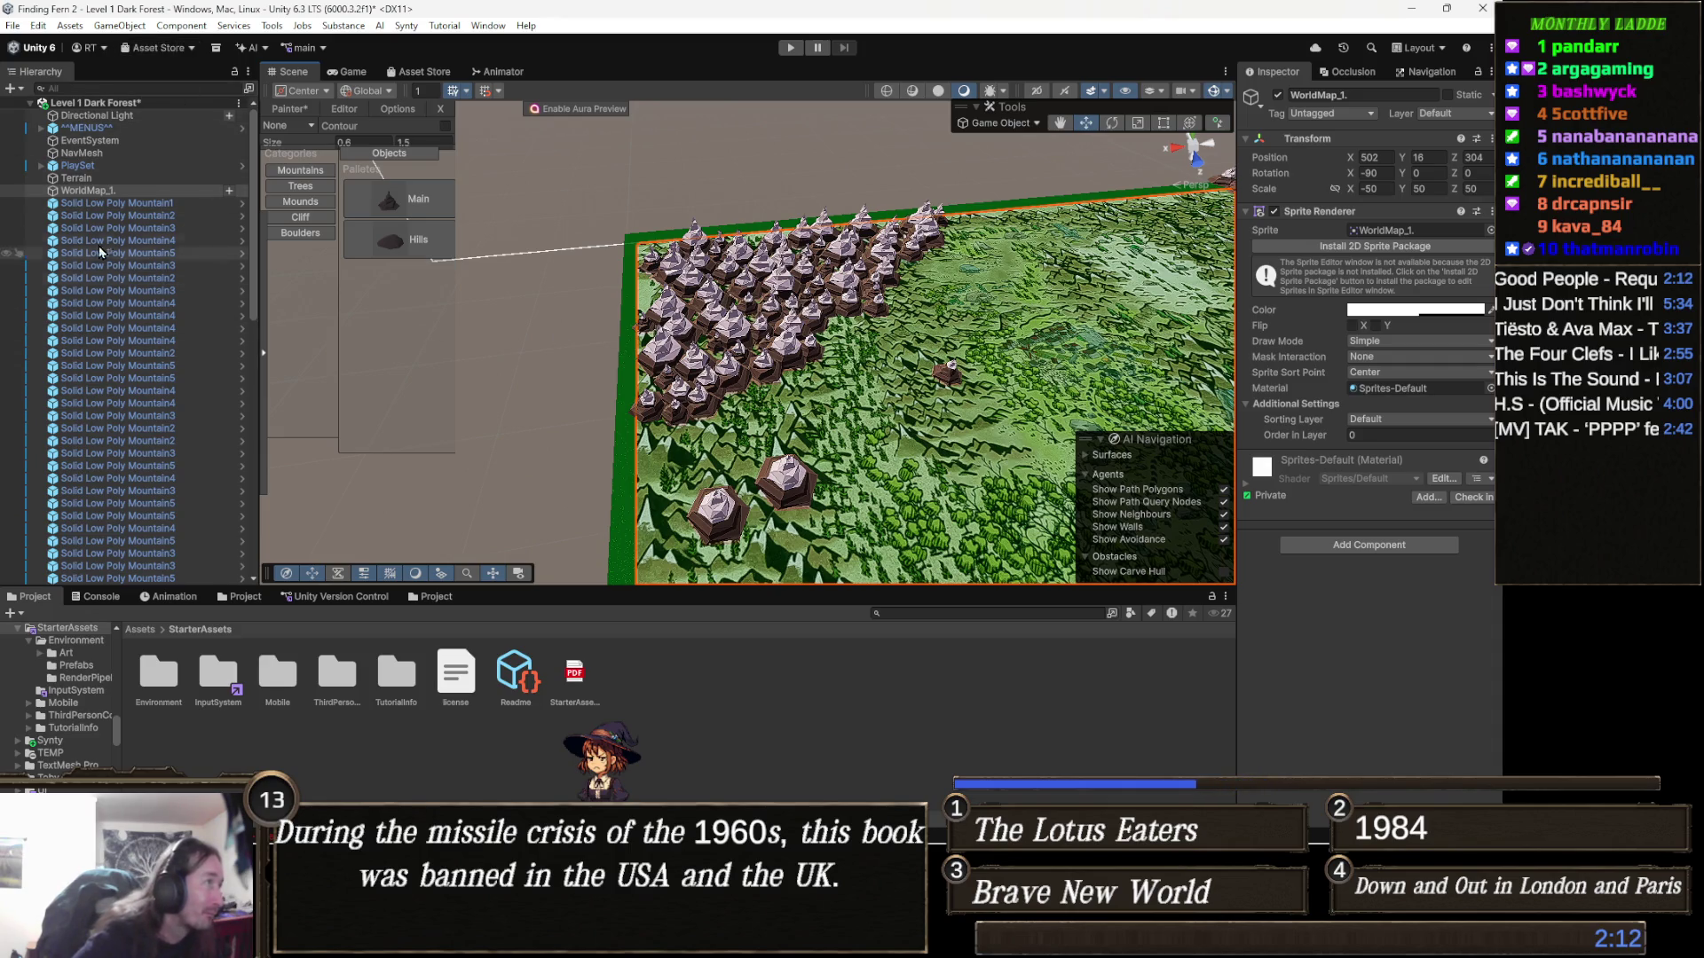
# Select all 81 Solid Low Poly Mountain objects in the Hierarchy and delete them
pyautogui.click(115, 203)
pyautogui.scroll(-10, 195, 337)
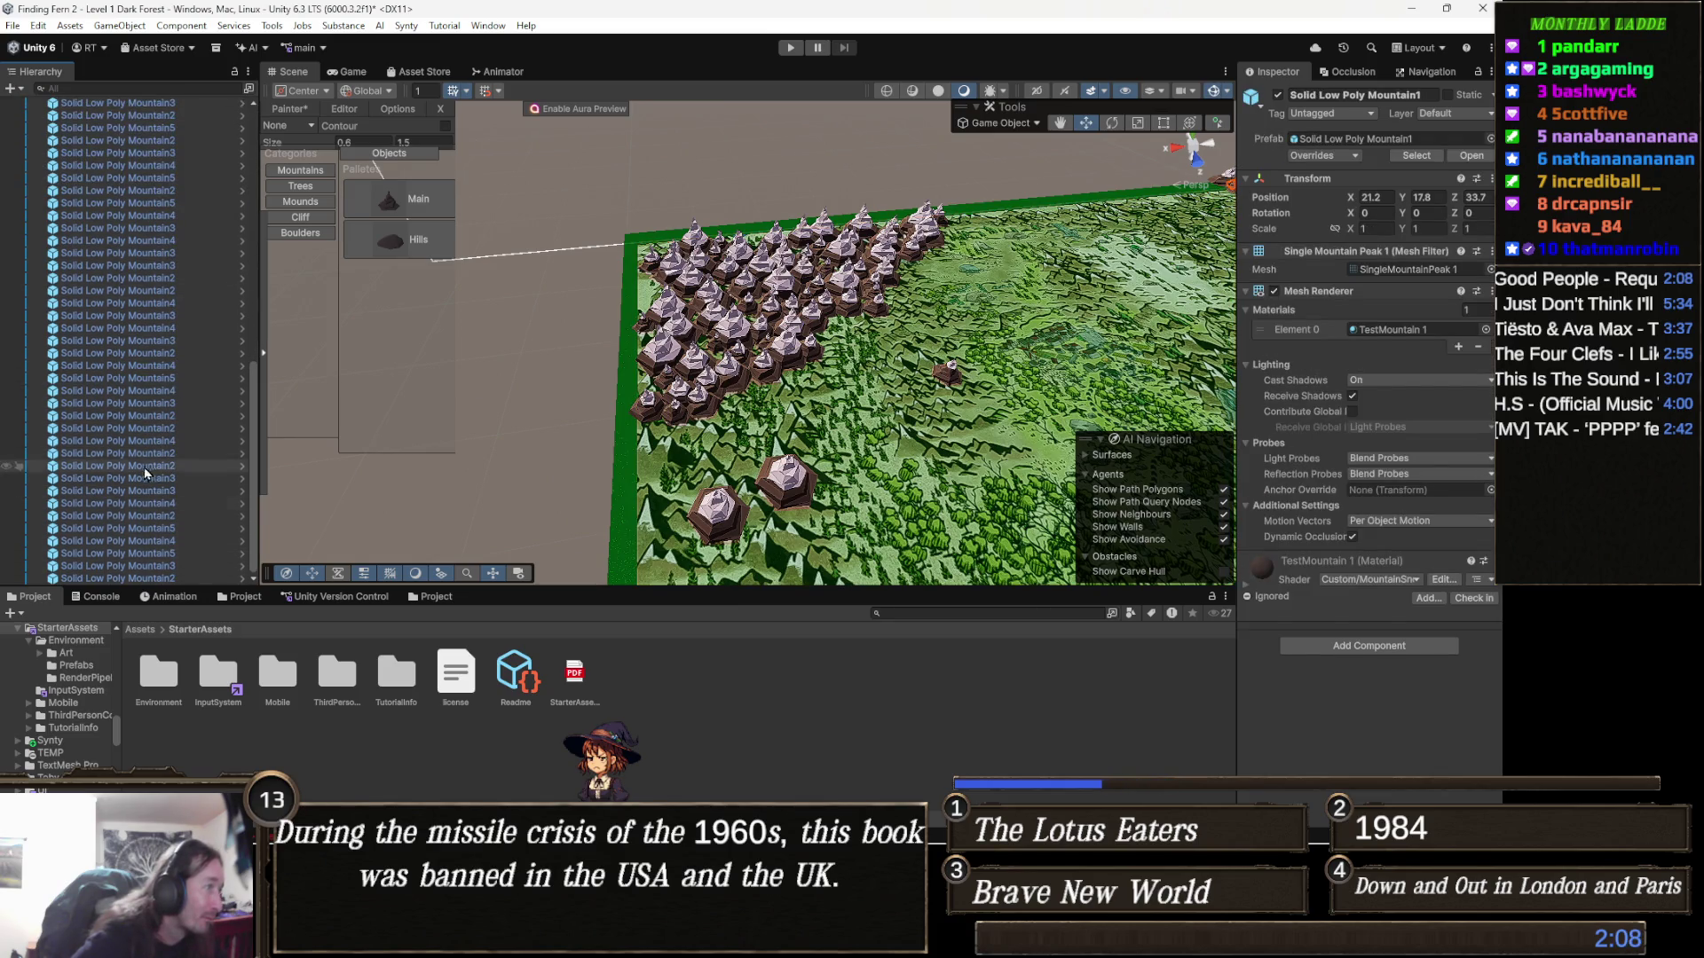
pyautogui.keyDown('shift'); pyautogui.click(159, 570); pyautogui.keyUp('shift')
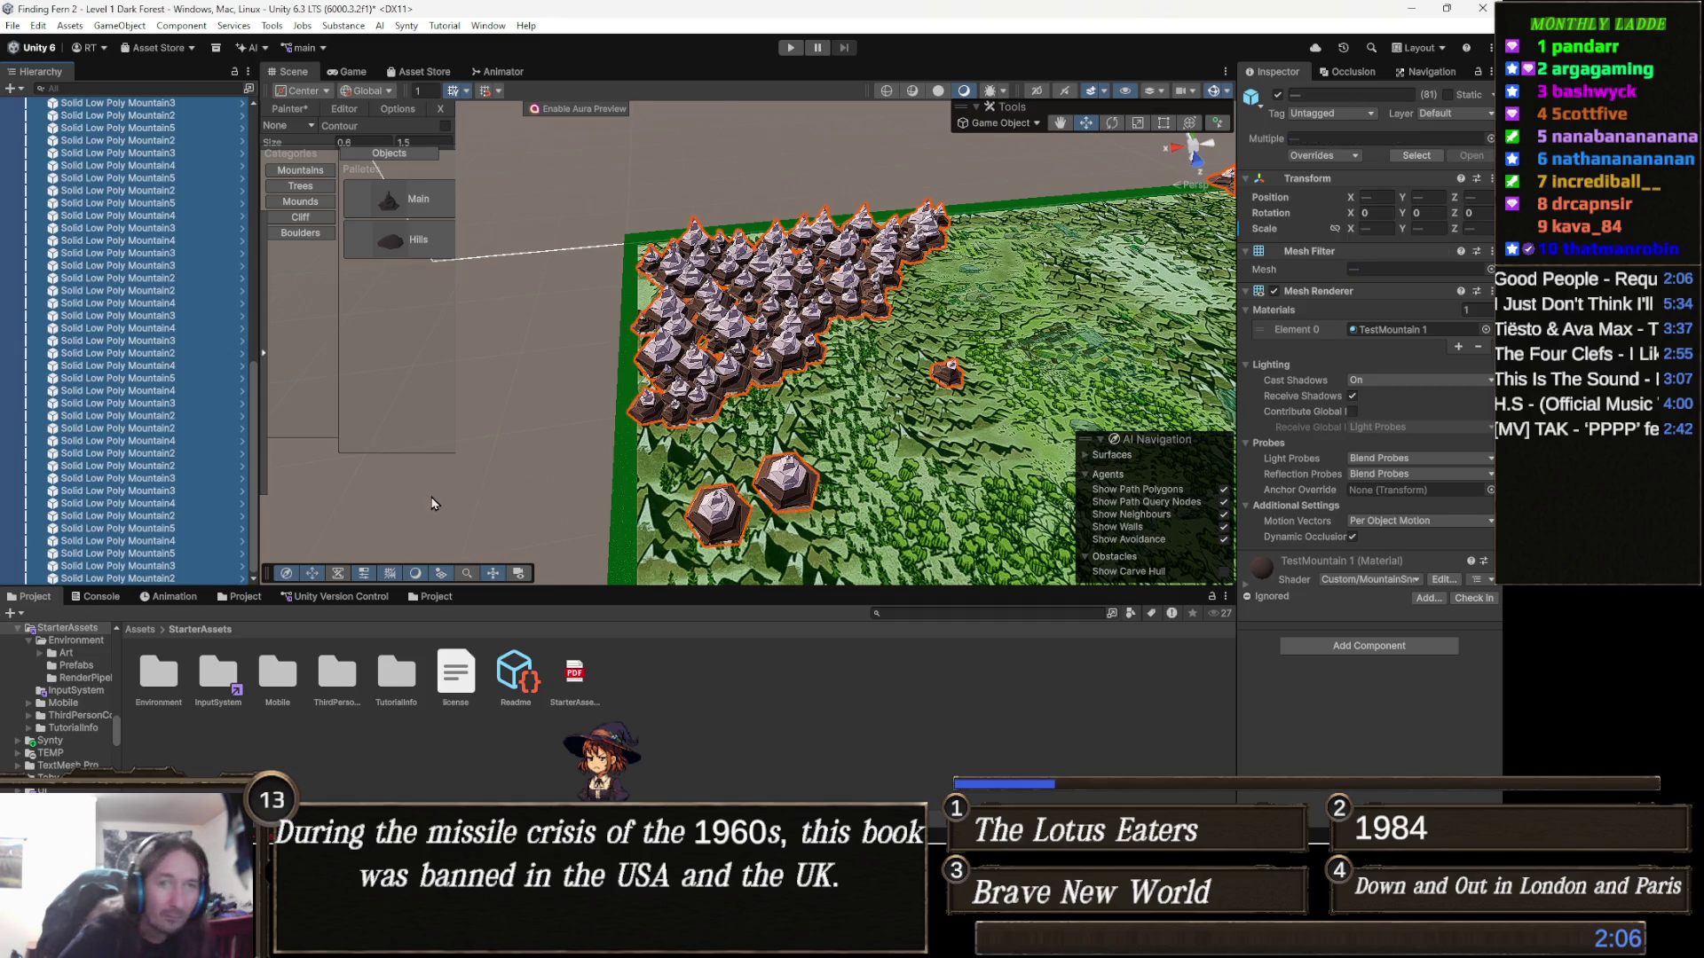
pyautogui.press('Delete')
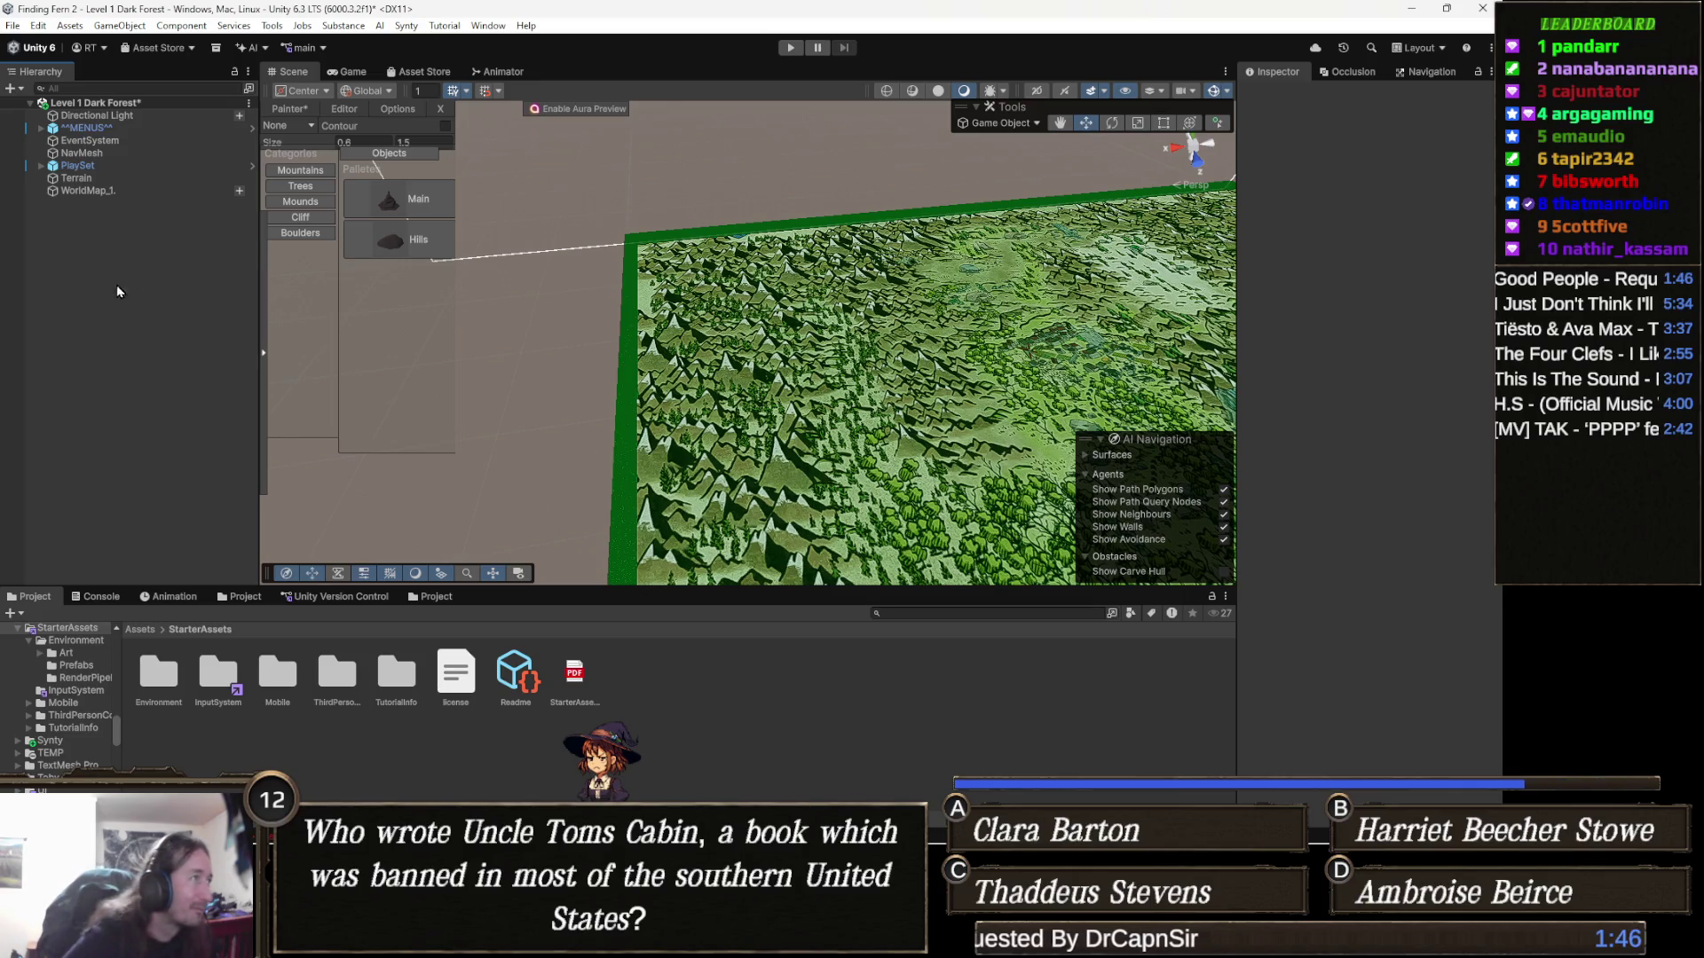
# Set the Painter's placement rotation from None to Random
pyautogui.moveTo(643, 308); pyautogui.dragTo(476, 305)
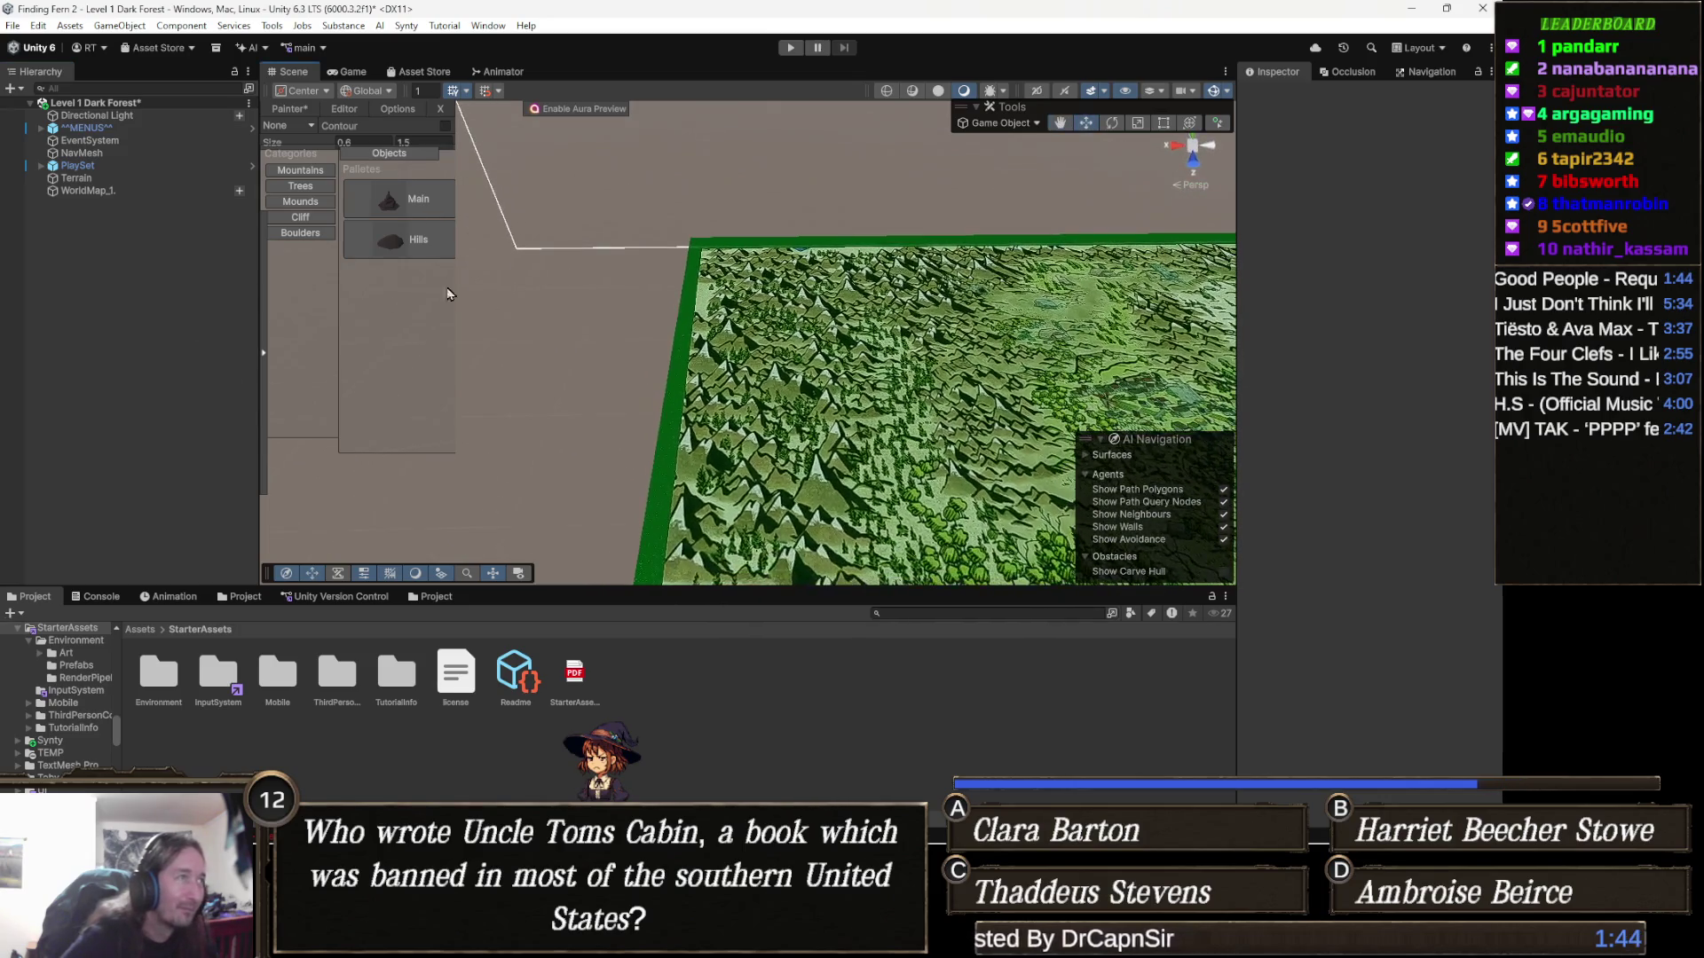
pyautogui.click(300, 129)
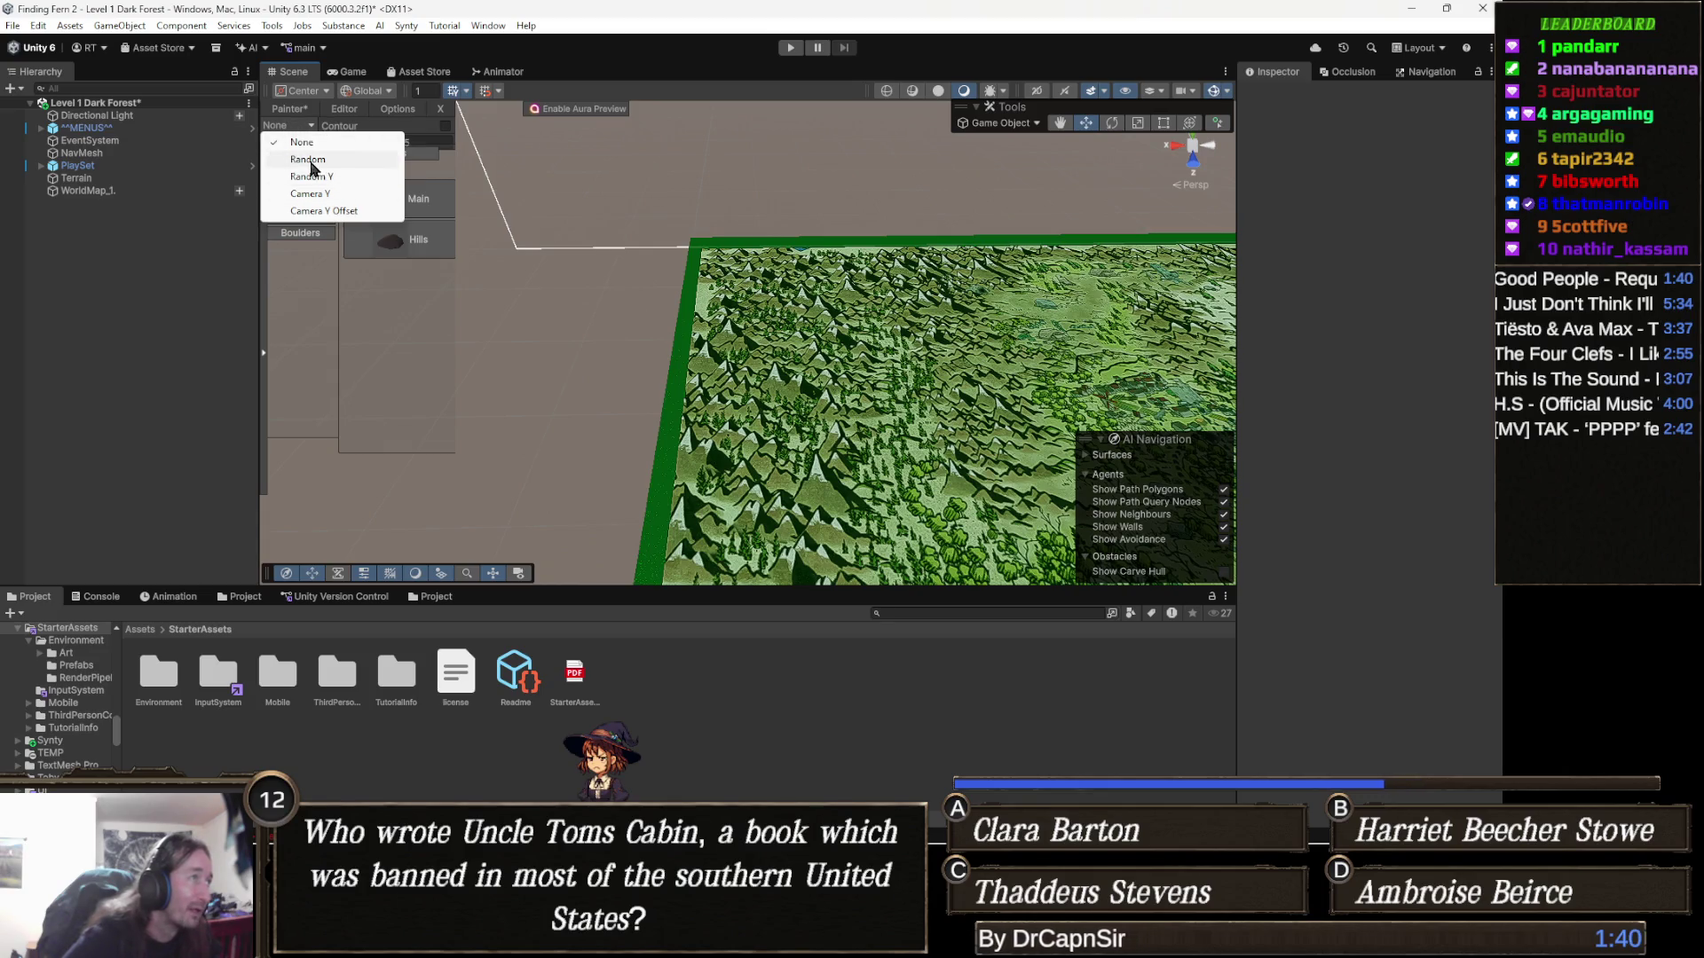
pyautogui.click(306, 160)
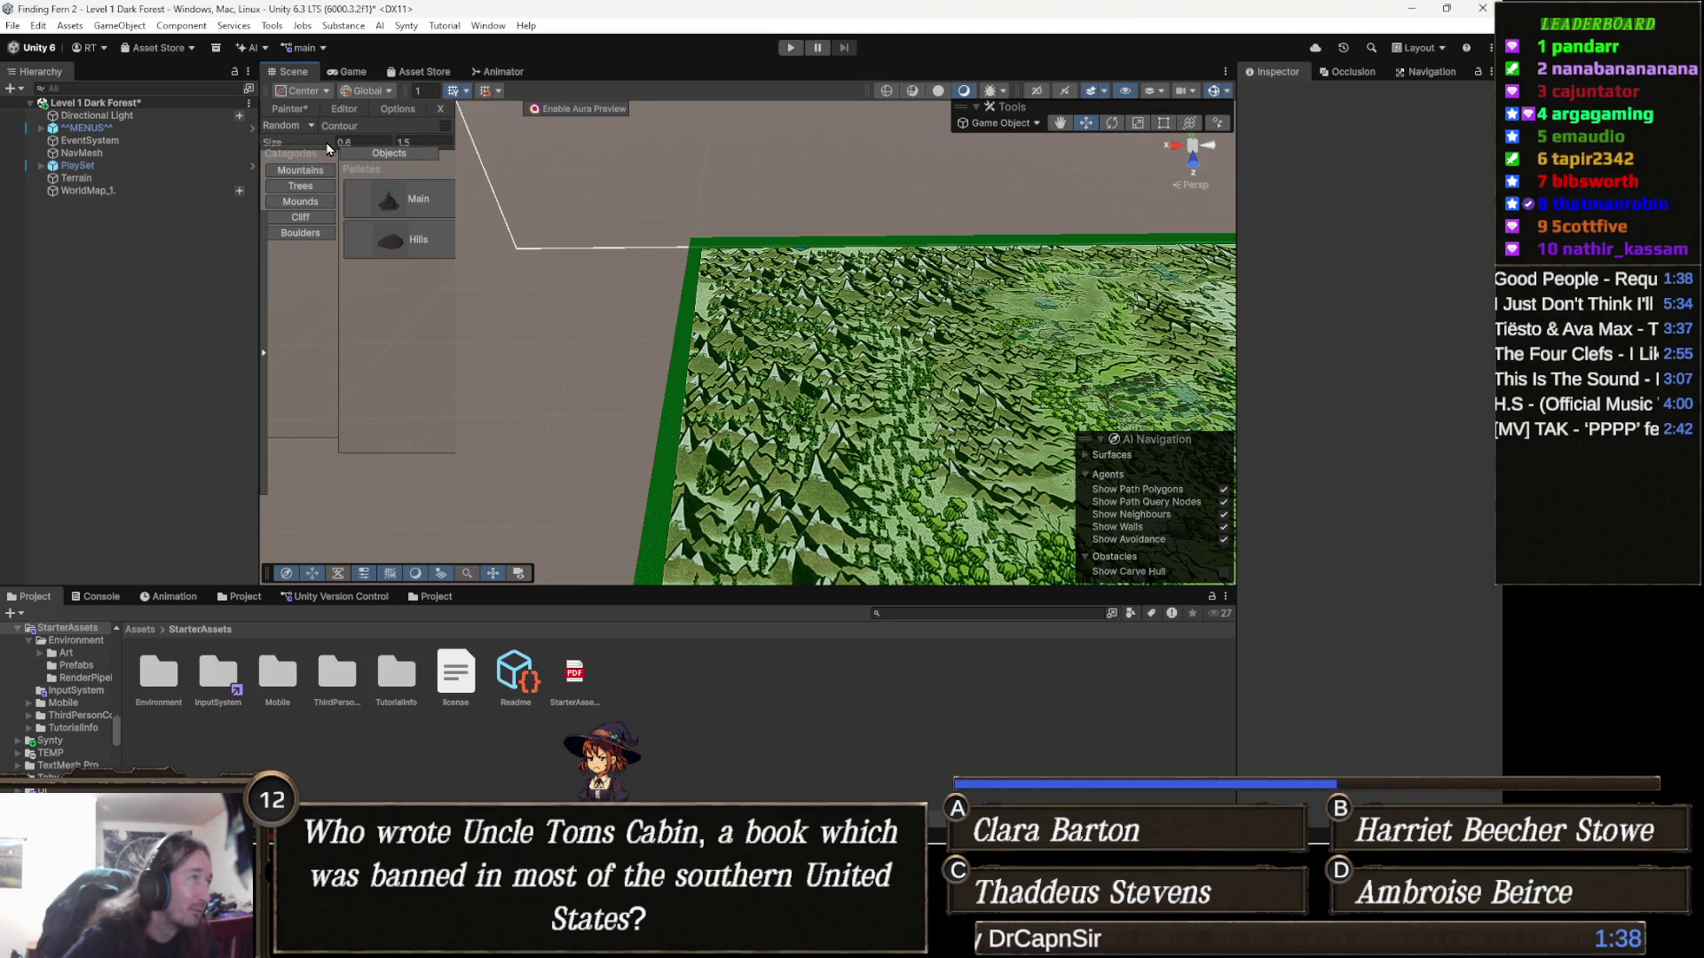
# Select the Main mountain palette item and place two mountains on the bare terrain
pyautogui.click(423, 202)
pyautogui.click(735, 306)
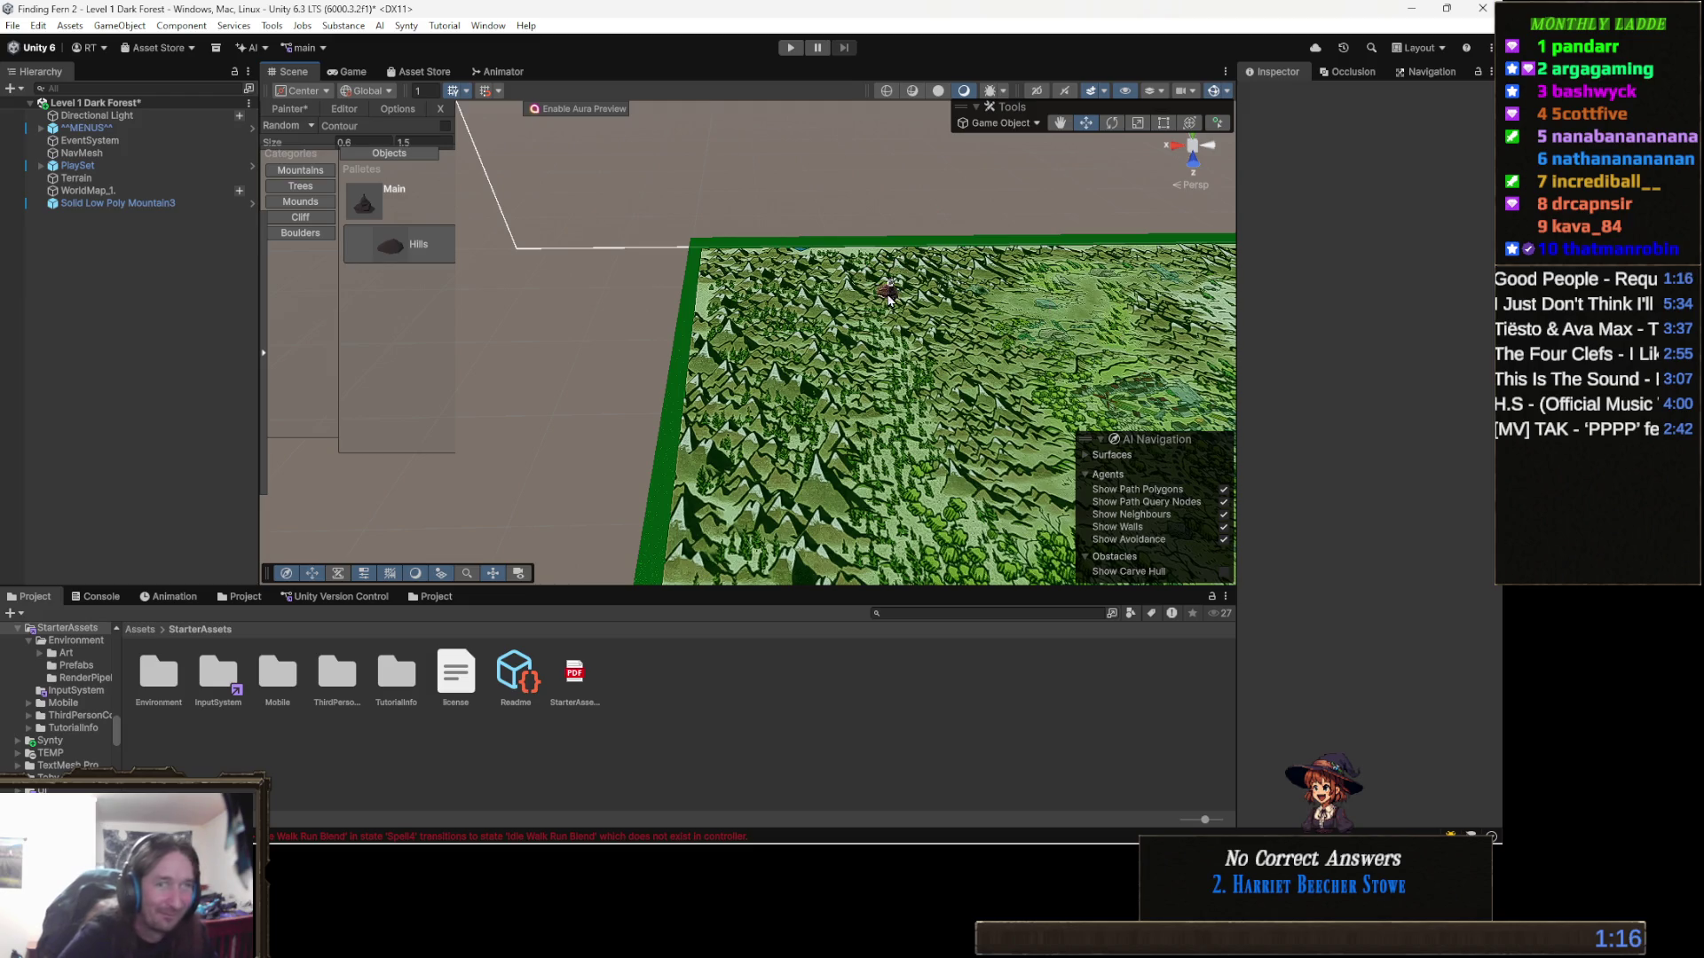
pyautogui.scroll(5, 852, 289)
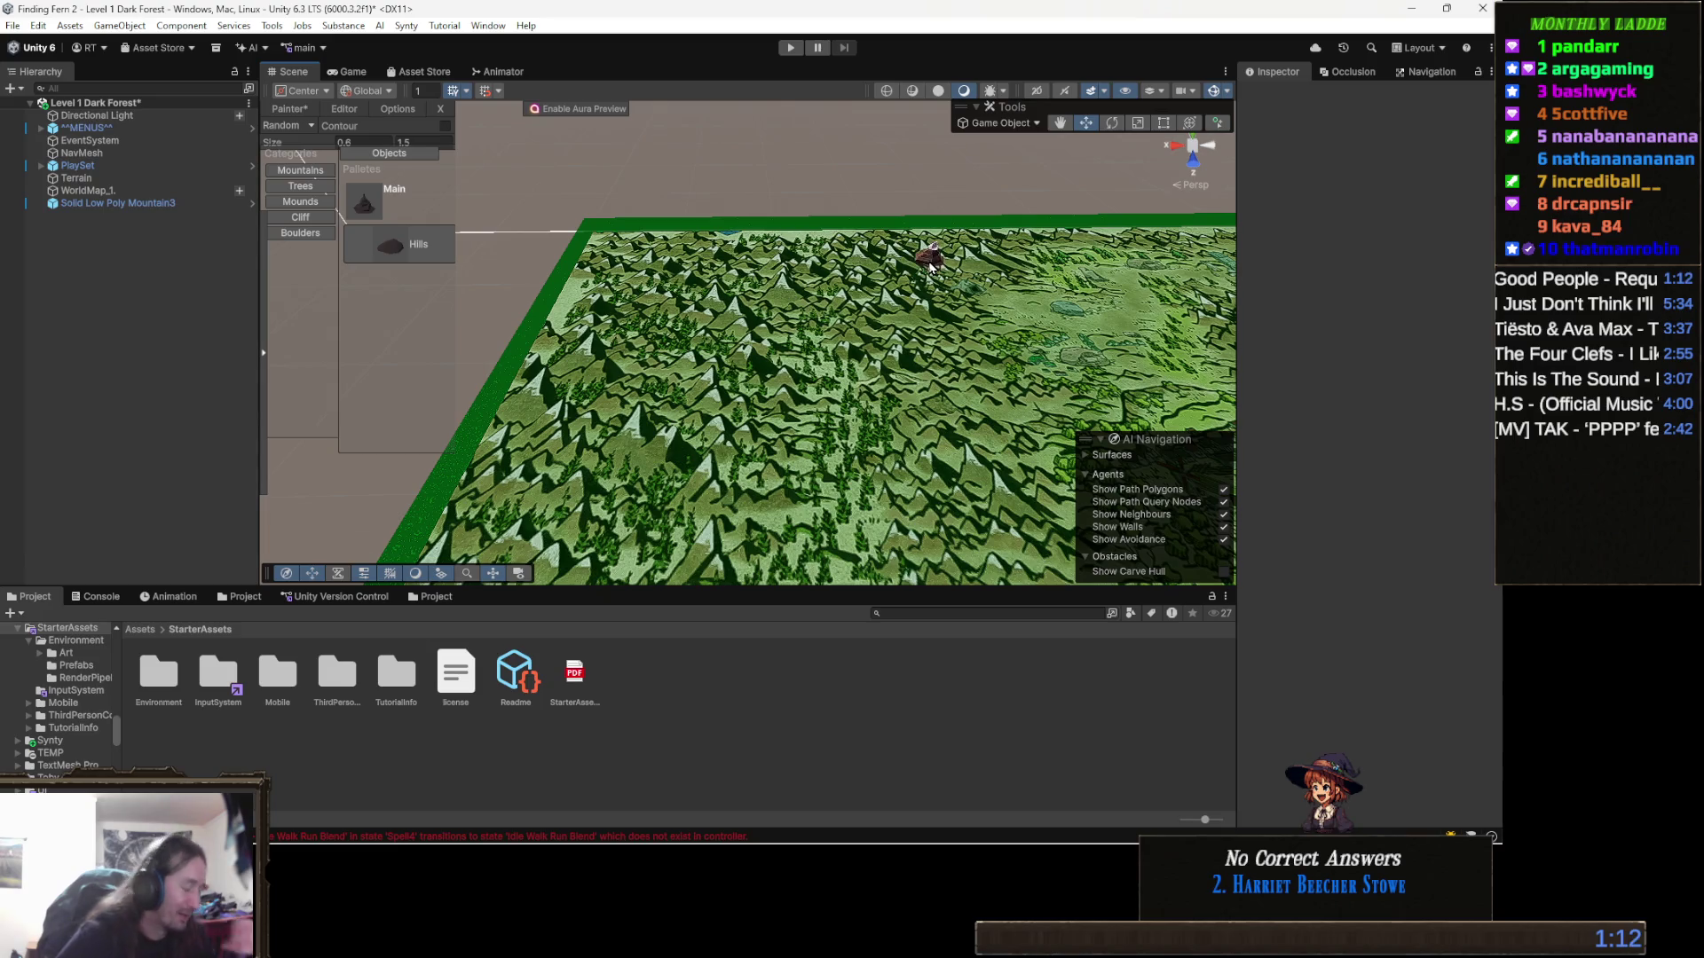
pyautogui.scroll(-3, 799, 302)
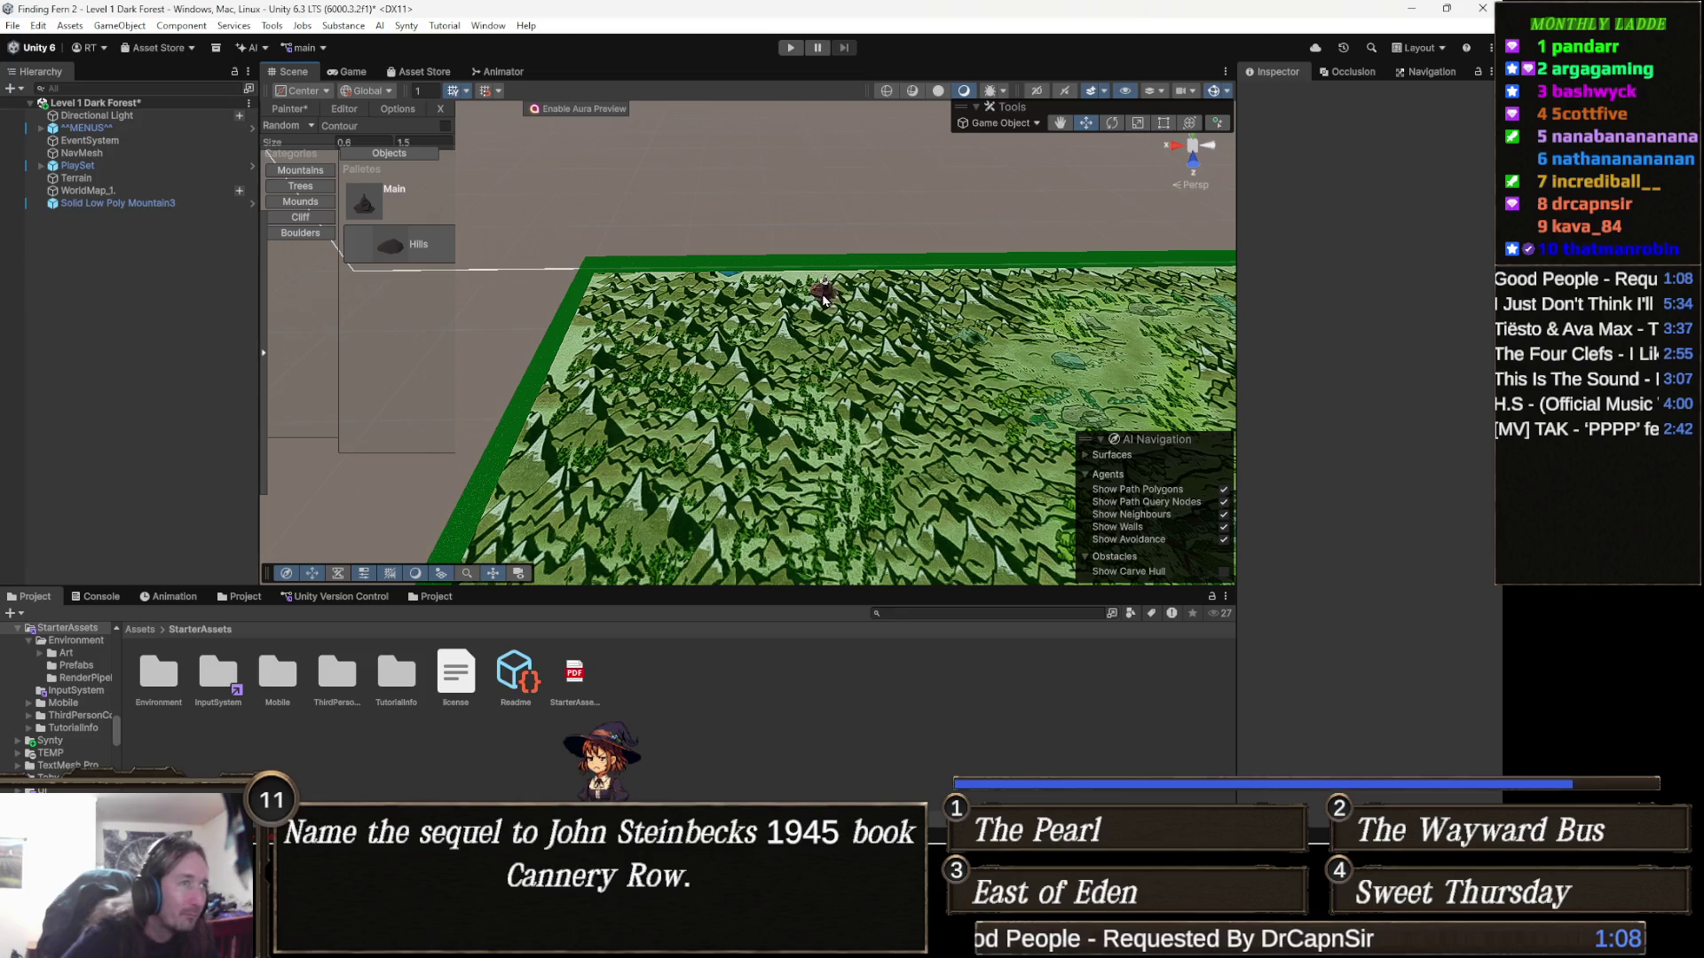
pyautogui.click(652, 289)
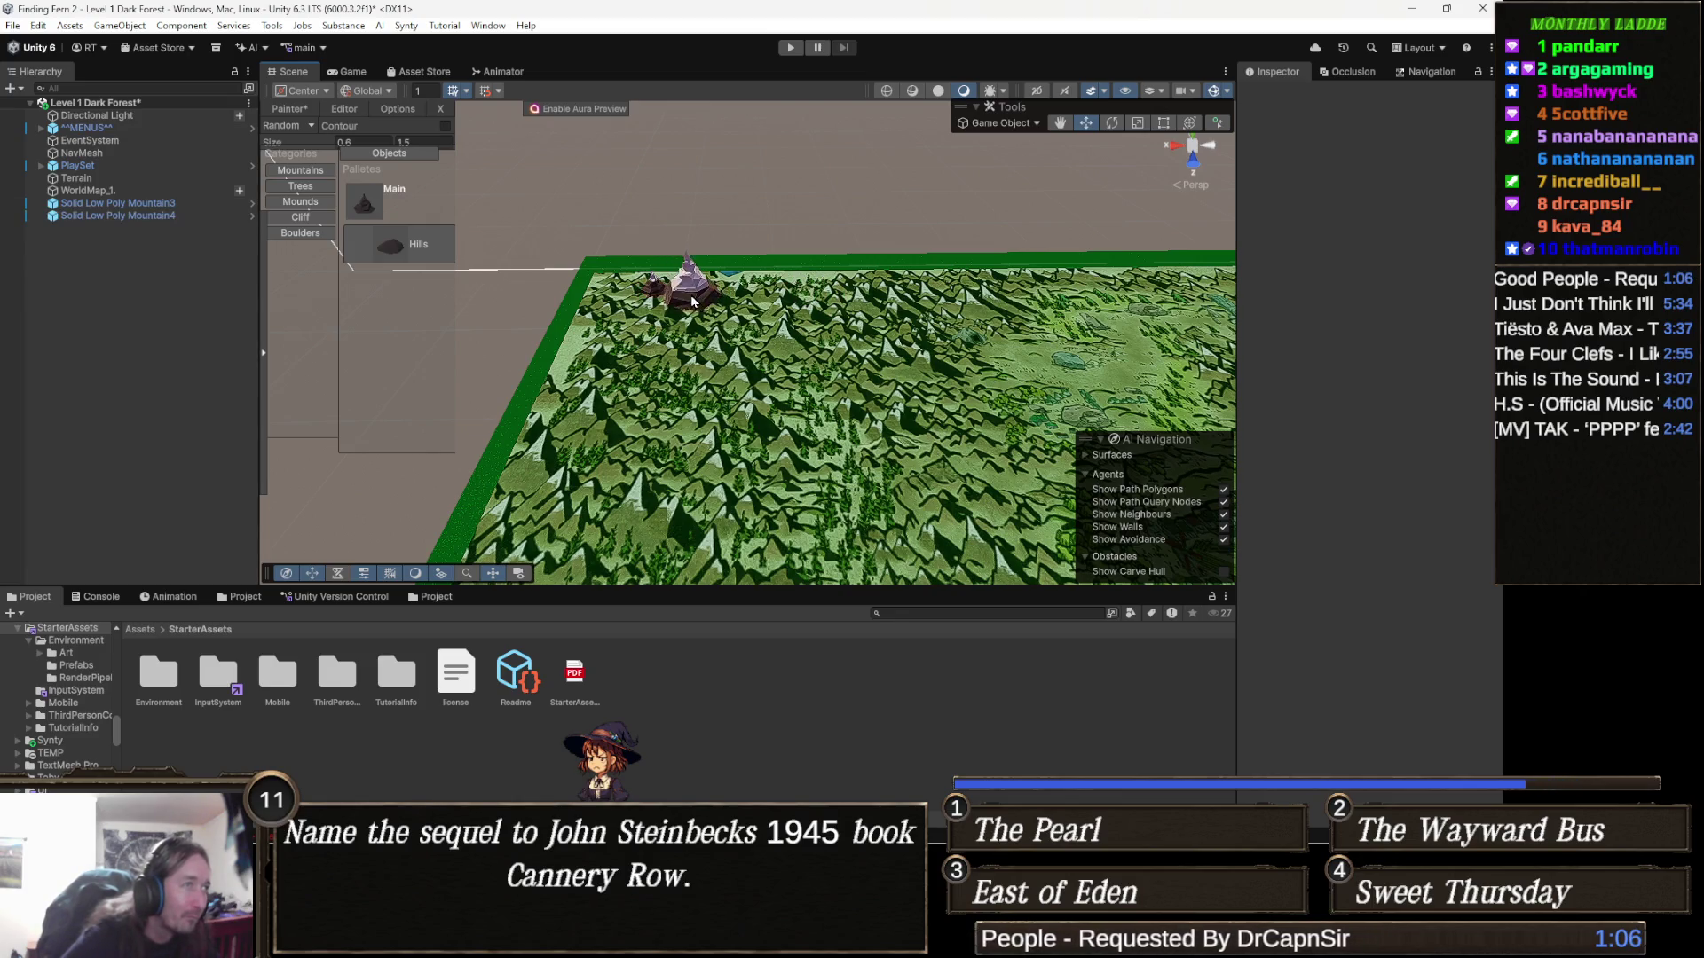
# Stamp a dense row of randomly rotated mountains along the terrain's far edge
pyautogui.click(702, 290)
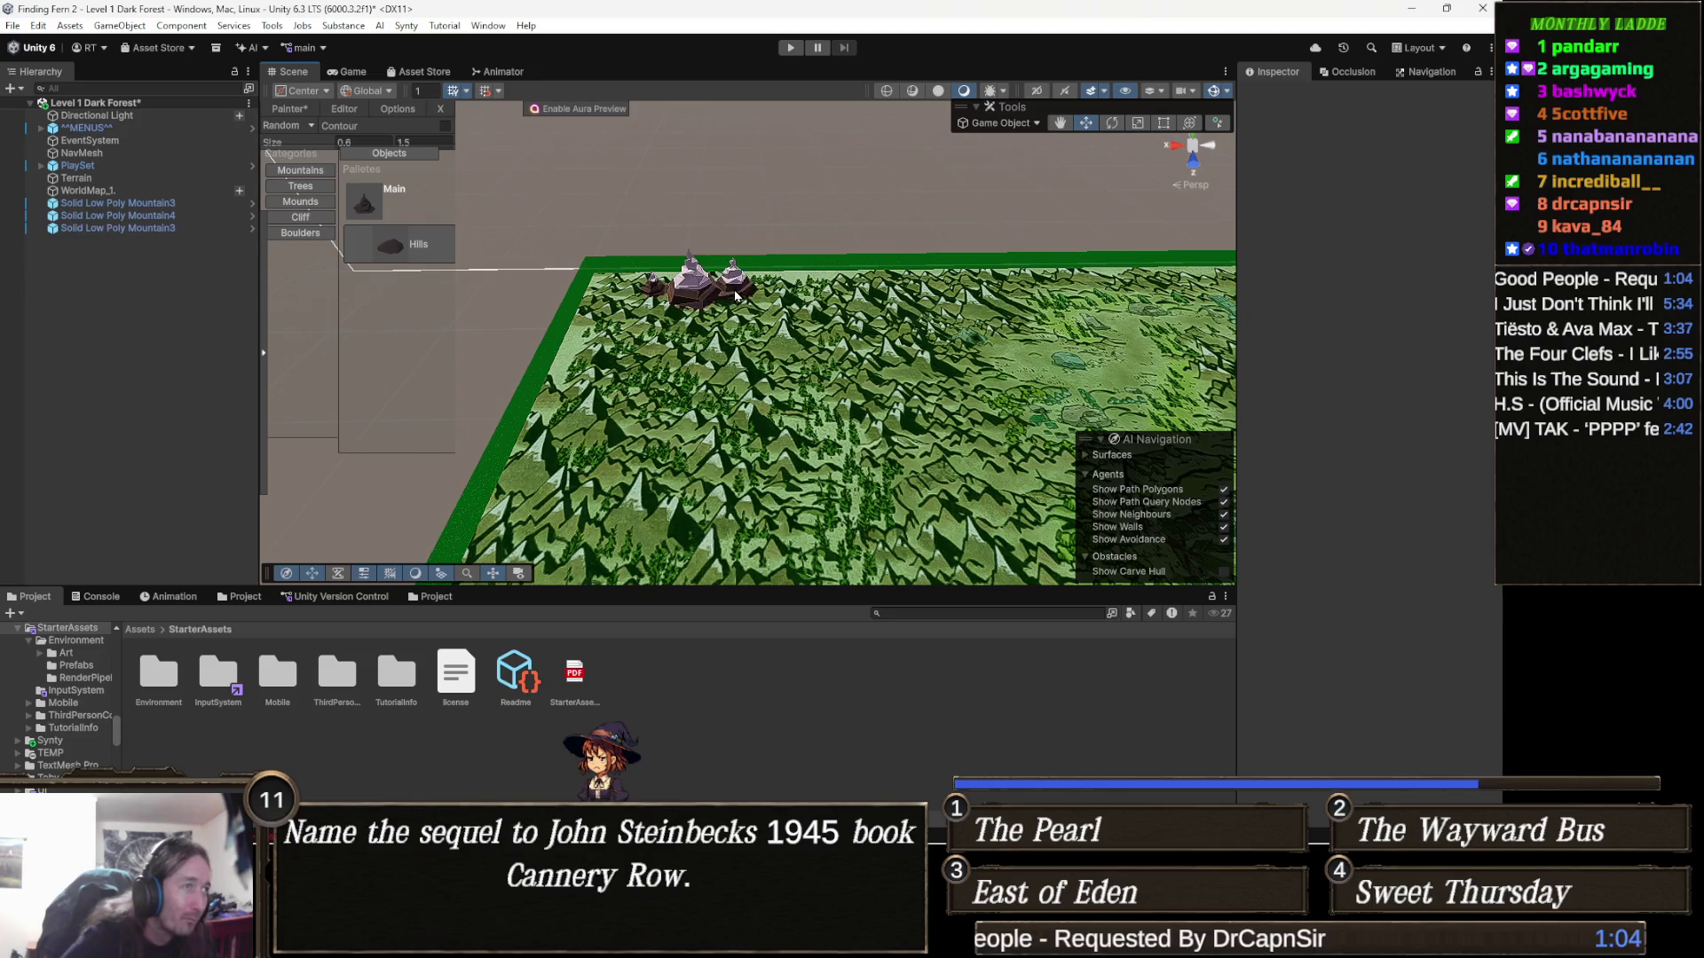
pyautogui.click(739, 294)
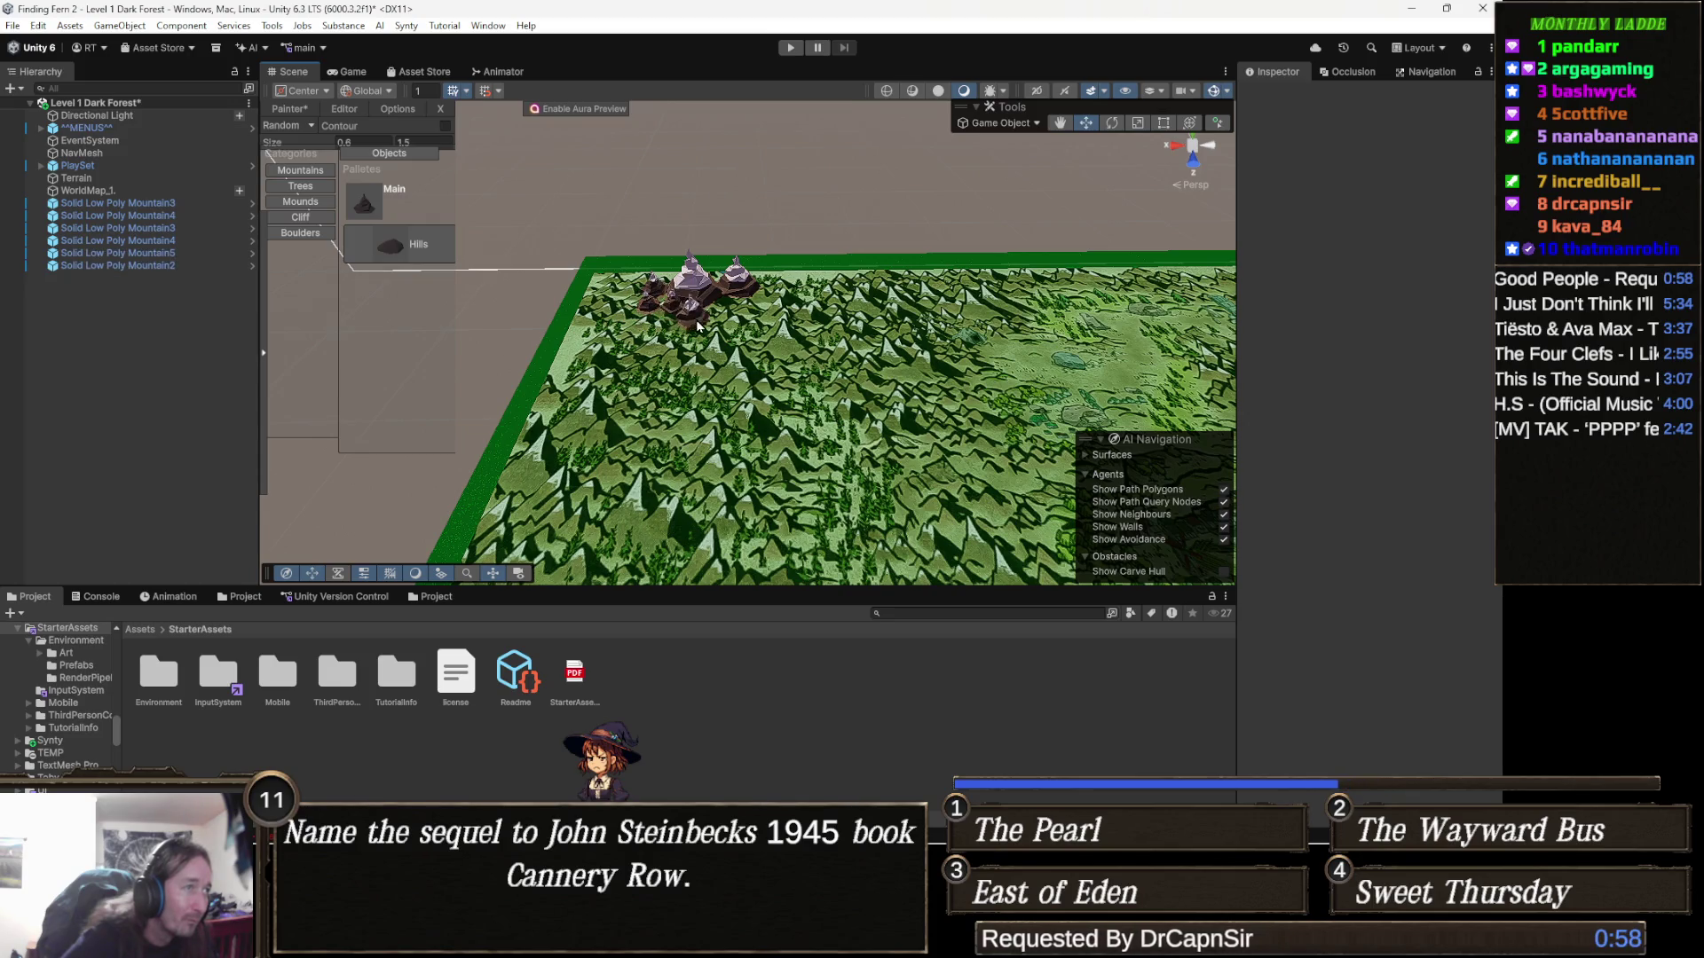
pyautogui.click(711, 316)
pyautogui.click(760, 312)
pyautogui.click(800, 300)
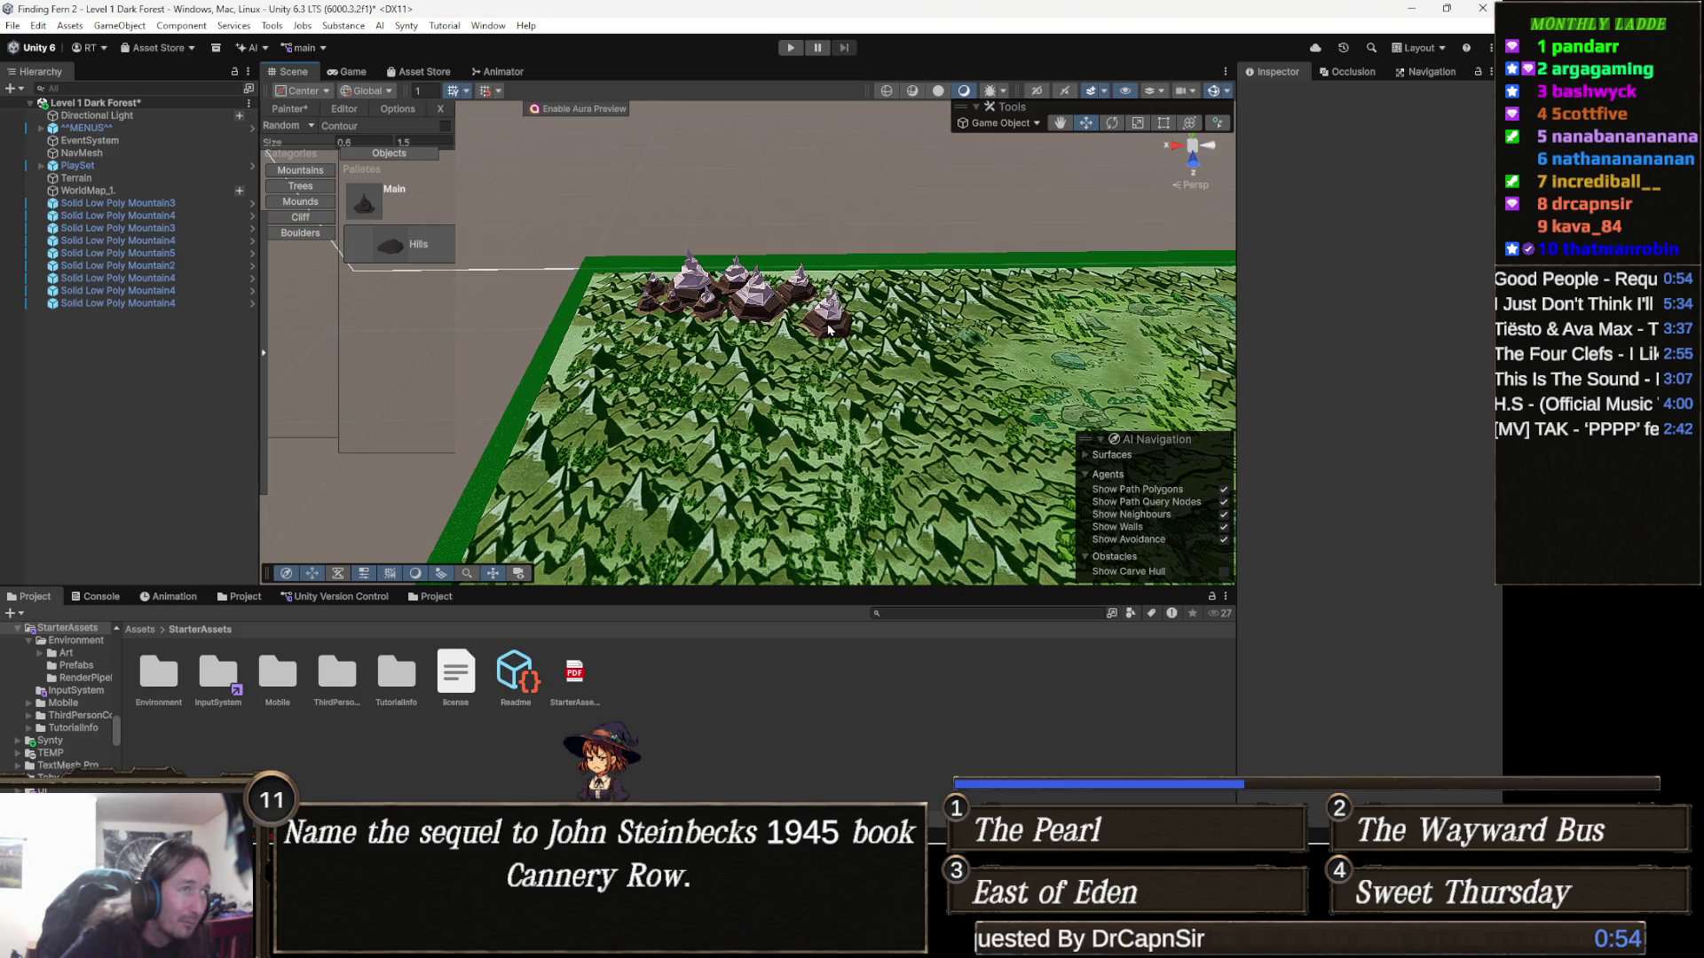
pyautogui.click(875, 290)
pyautogui.click(887, 307)
pyautogui.click(914, 333)
pyautogui.click(932, 307)
pyautogui.click(928, 292)
pyautogui.click(974, 302)
pyautogui.click(976, 315)
pyautogui.click(943, 312)
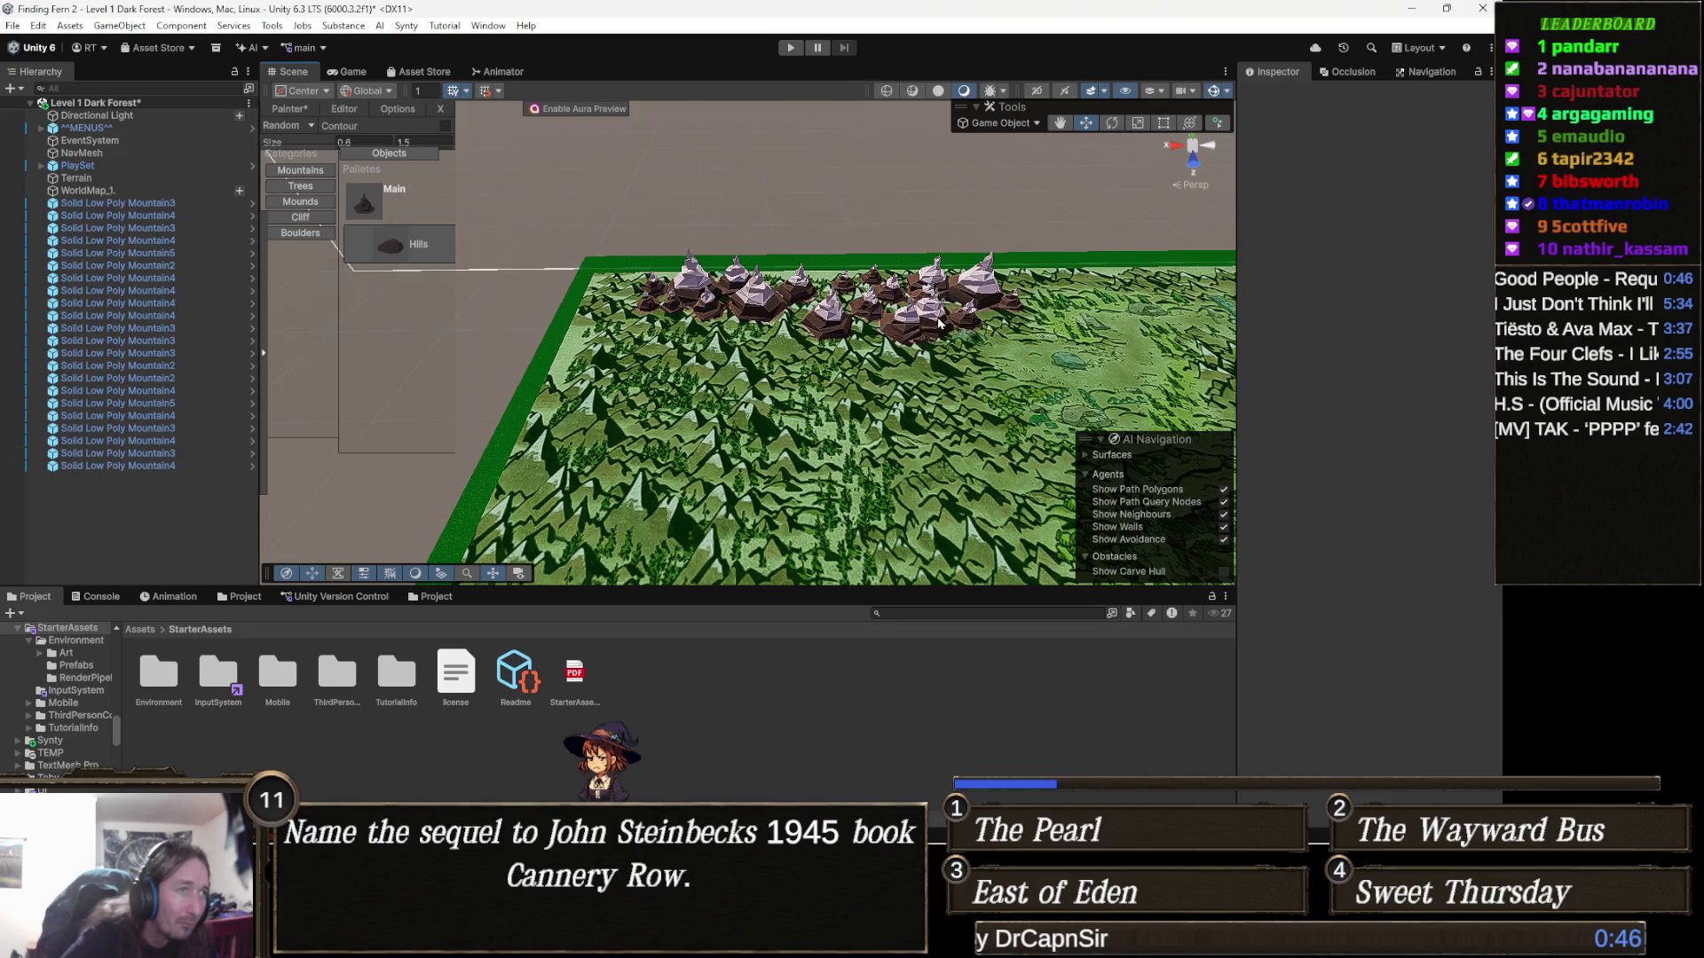
pyautogui.click(887, 353)
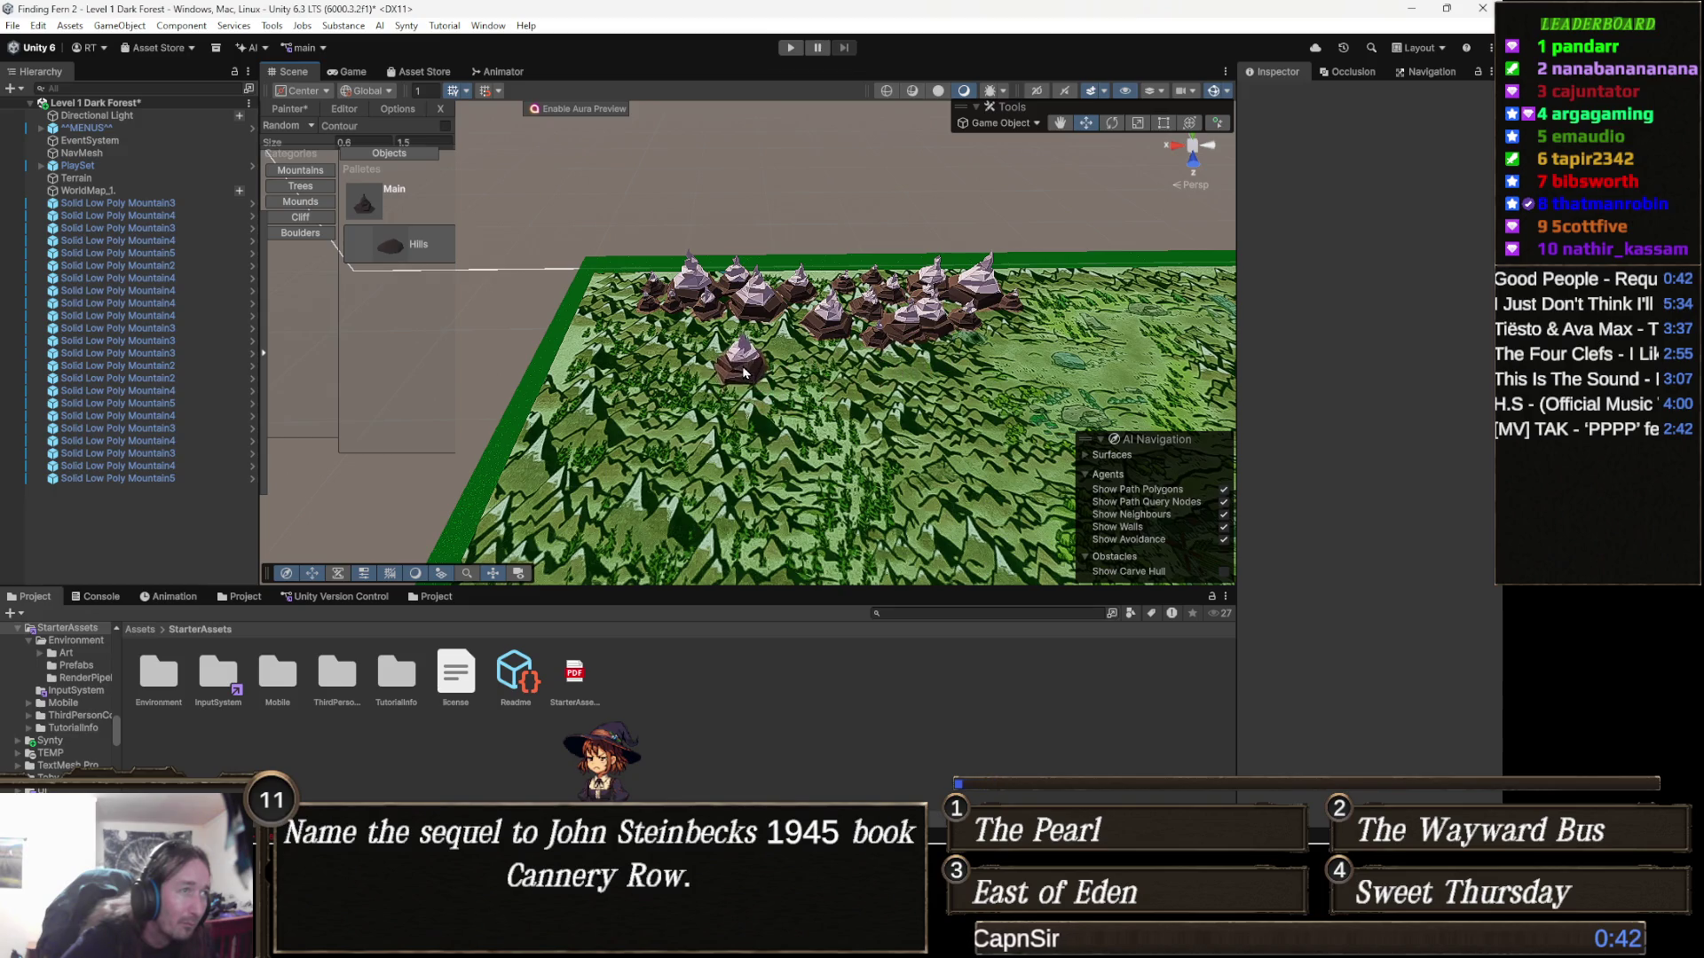
# Paint more mountains on the cluster's left and right sides and edges
pyautogui.click(729, 360)
pyautogui.click(750, 359)
pyautogui.click(808, 345)
pyautogui.scroll(2, 809, 343)
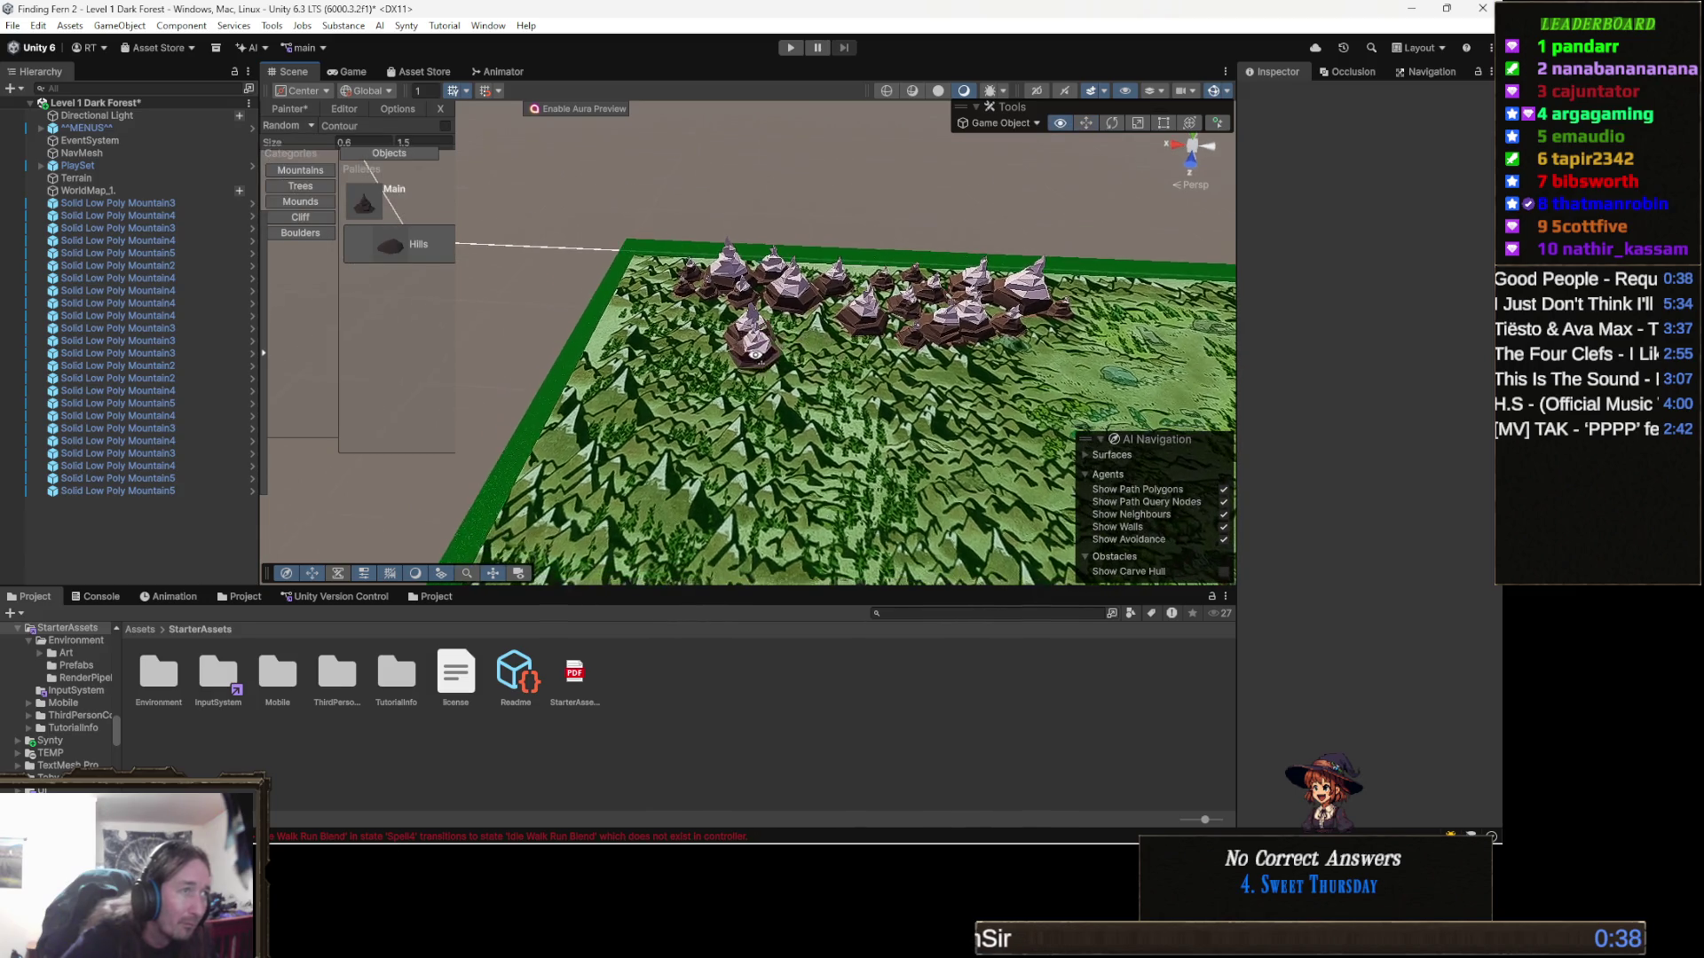
pyautogui.click(817, 337)
pyautogui.click(861, 346)
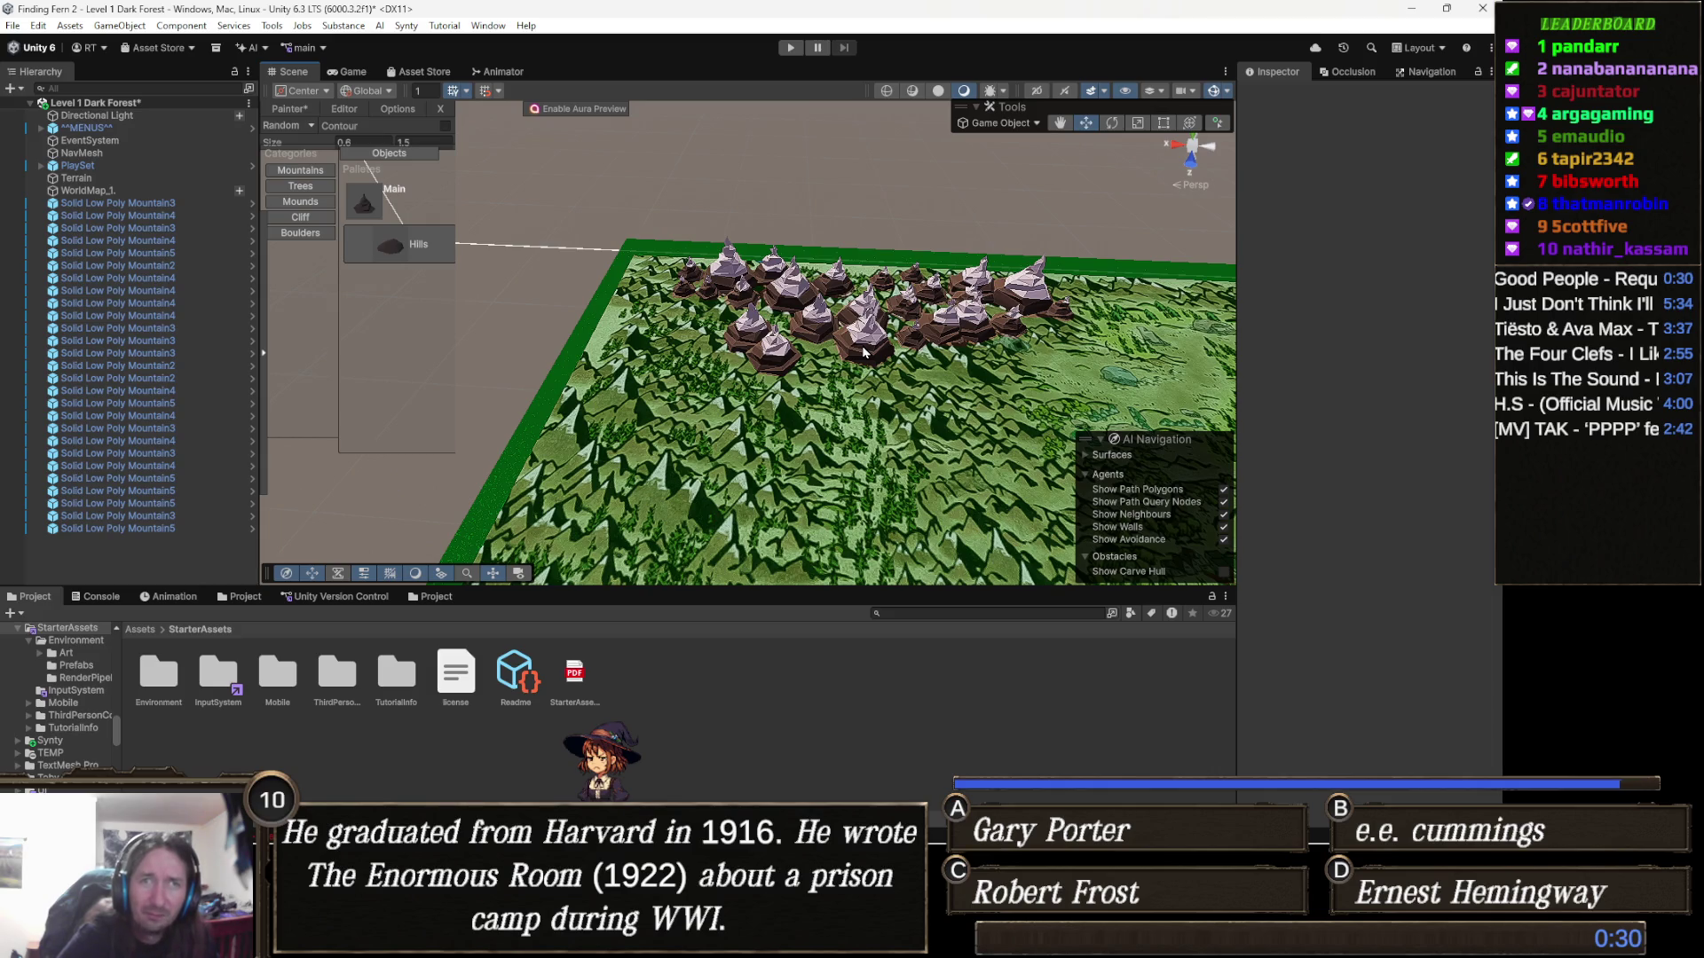
pyautogui.moveTo(839, 355); pyautogui.dragTo(793, 295)
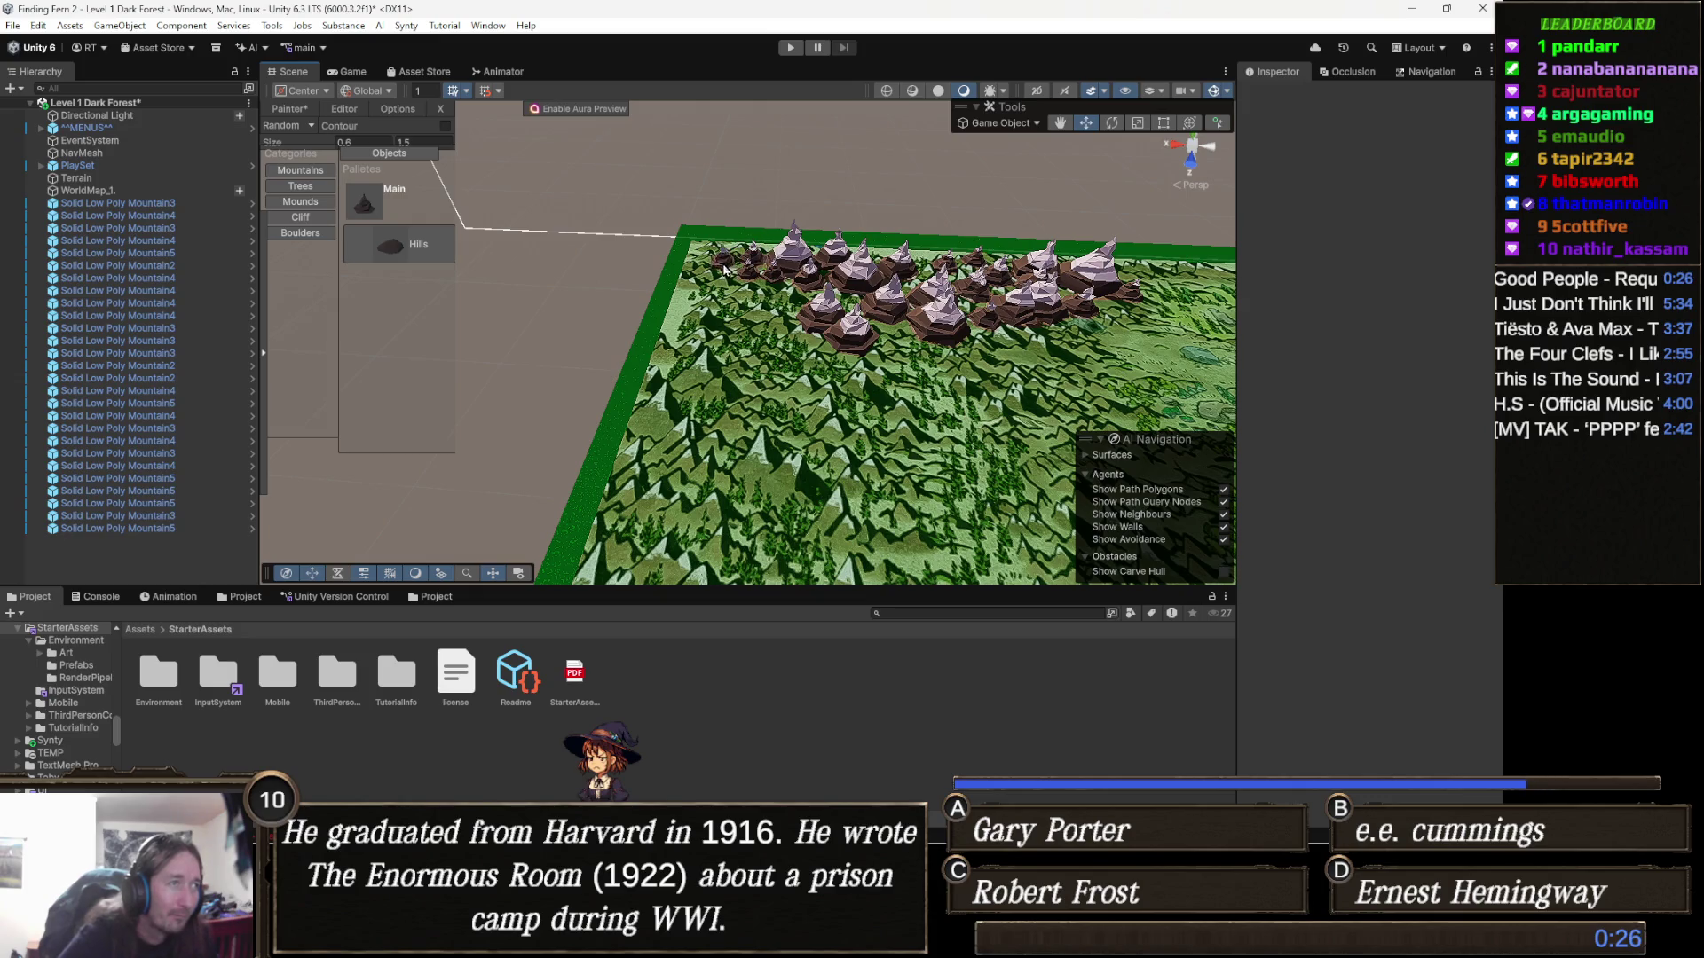
pyautogui.moveTo(716, 276)
pyautogui.mouseDown()
pyautogui.moveTo(728, 289)
pyautogui.moveTo(696, 288)
pyautogui.moveTo(742, 295)
pyautogui.mouseUp()
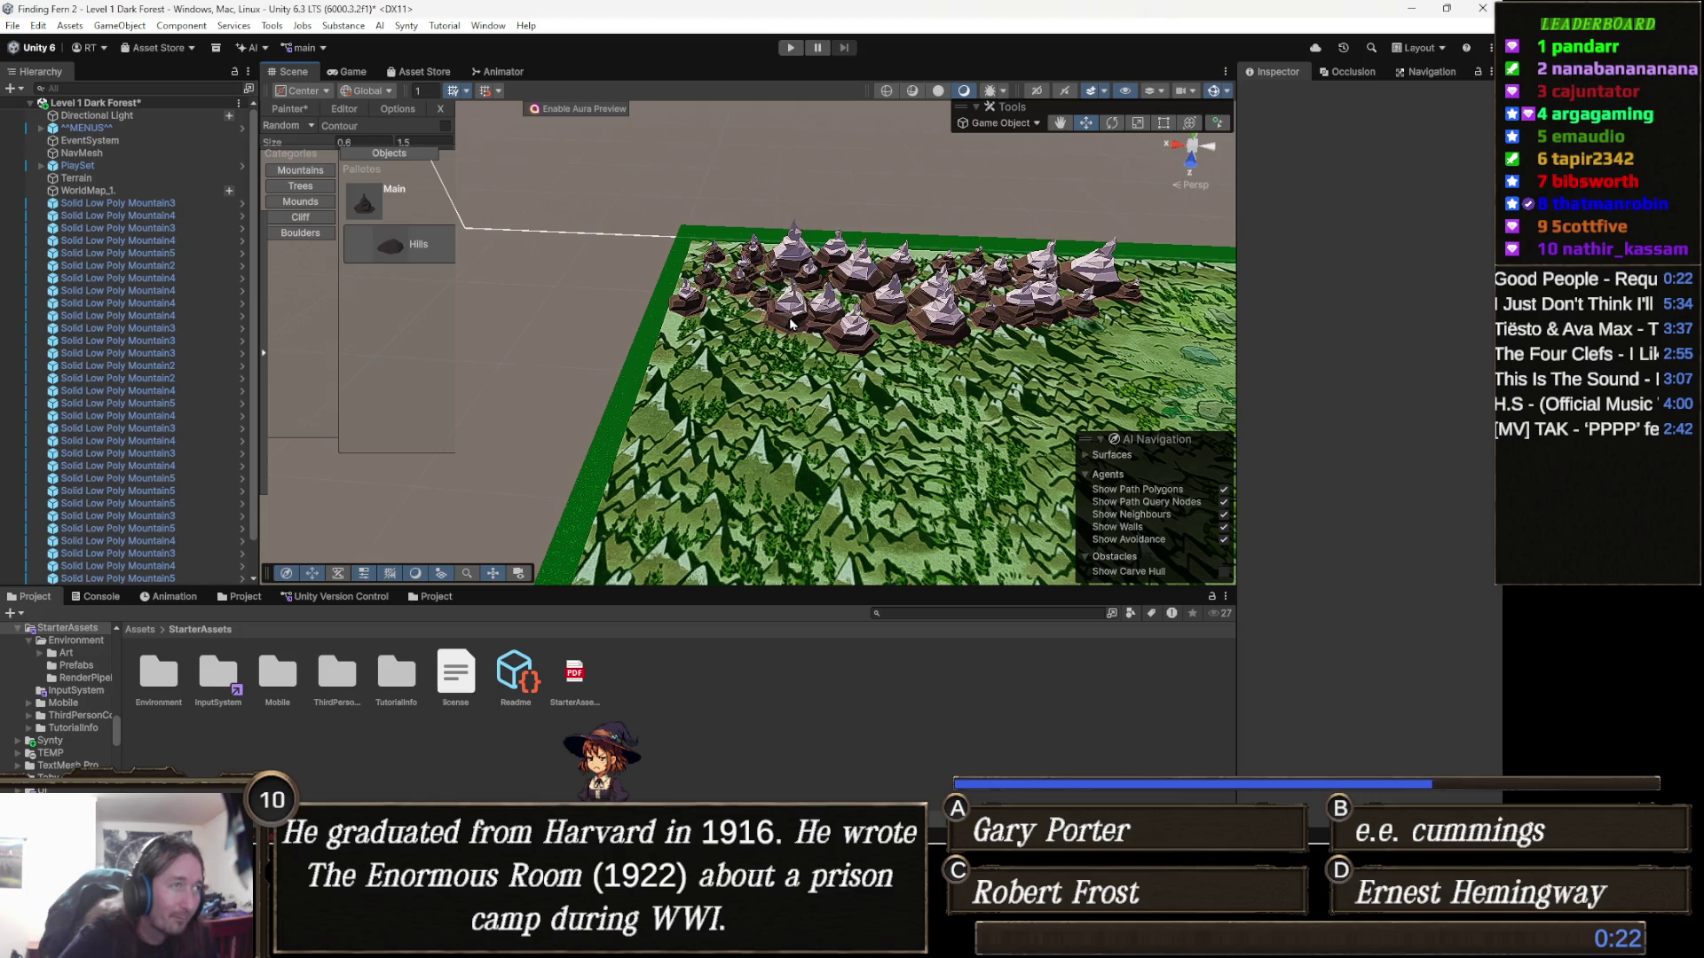
pyautogui.click(779, 336)
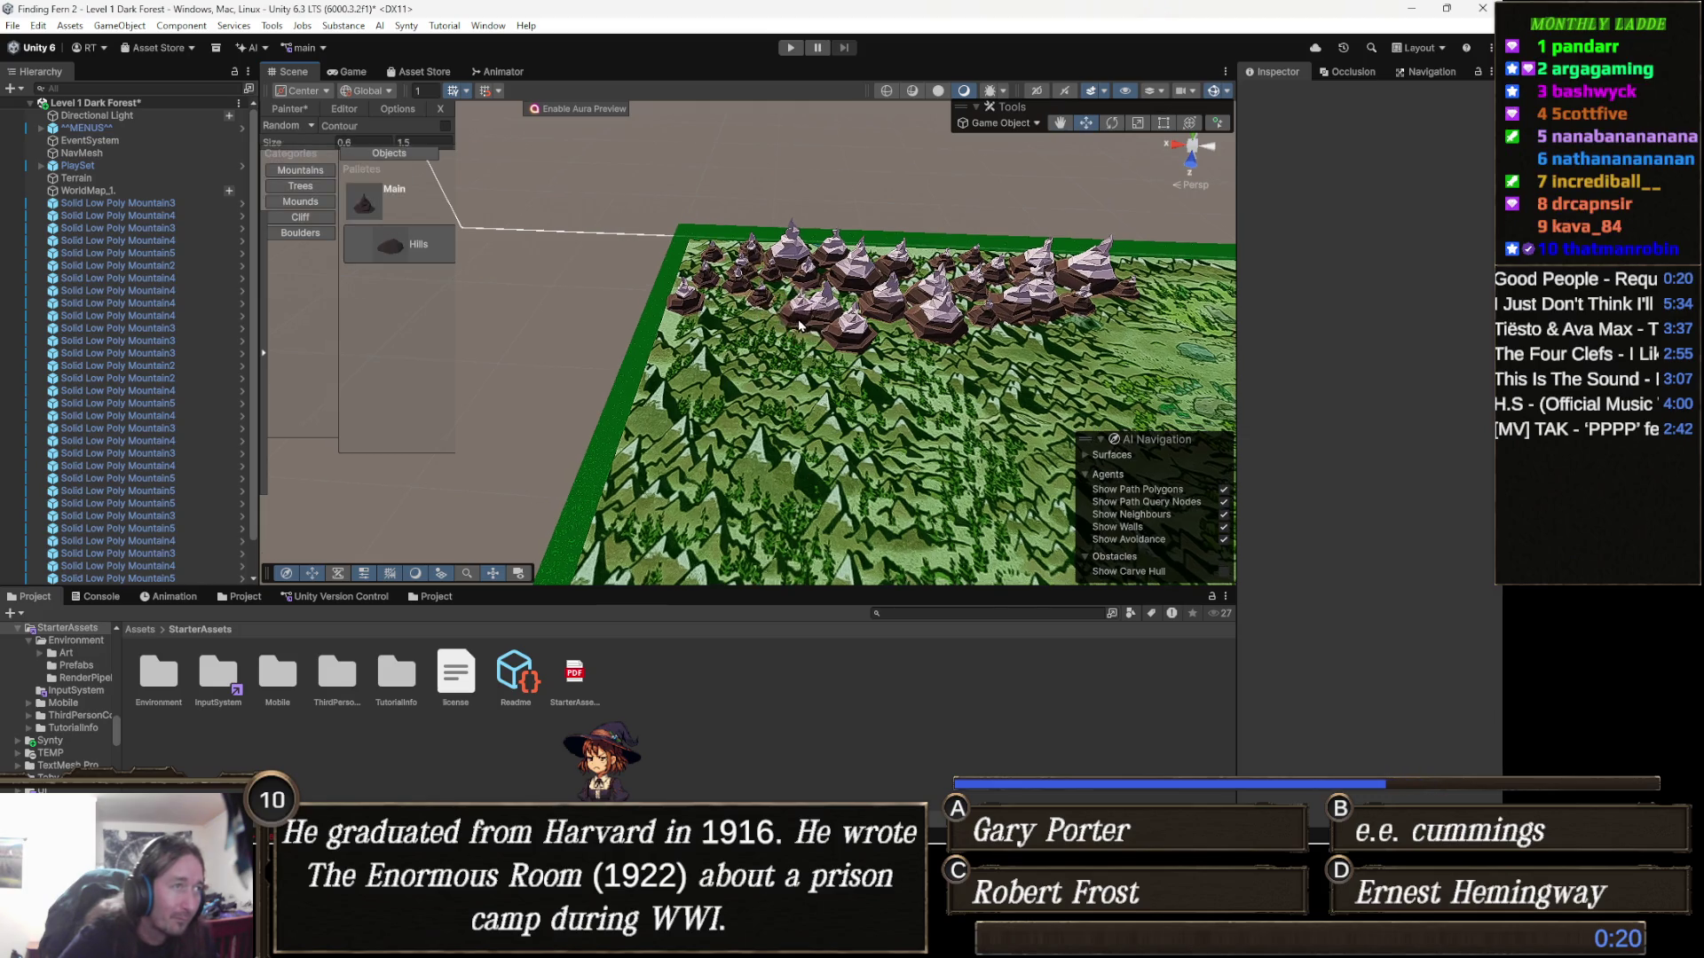
pyautogui.click(744, 316)
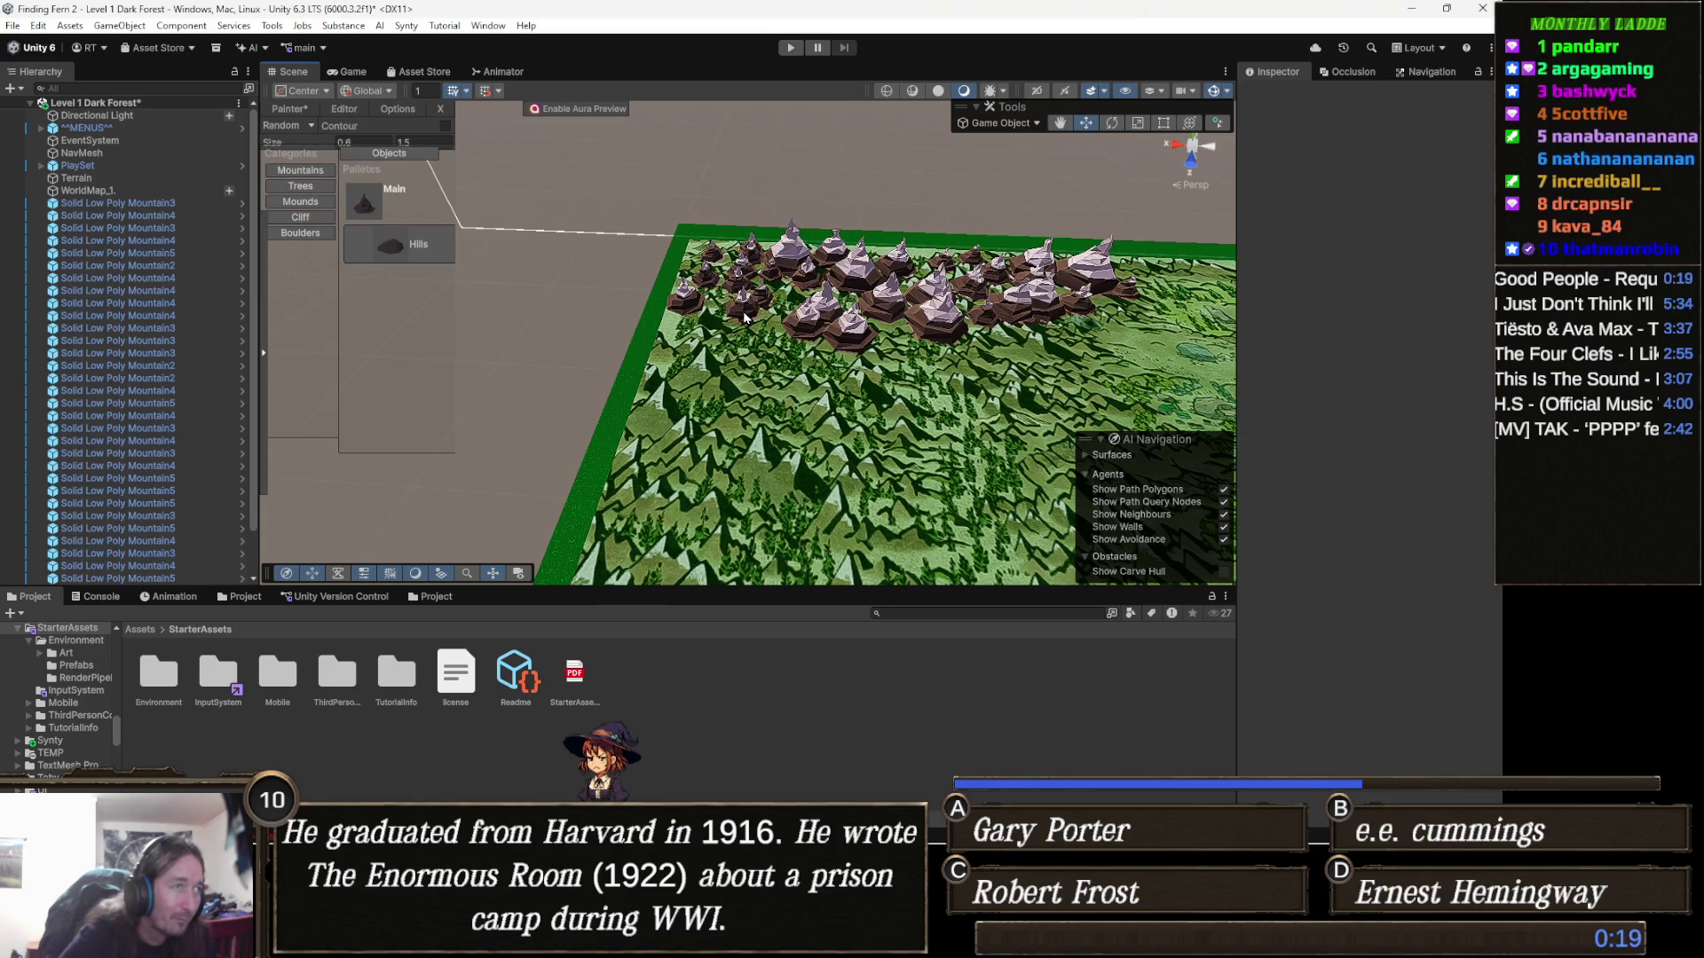
pyautogui.click(794, 340)
# Place one large and two small mountains in front of the cluster
pyautogui.press('Down')
pyautogui.press('Down')
pyautogui.press('Down')
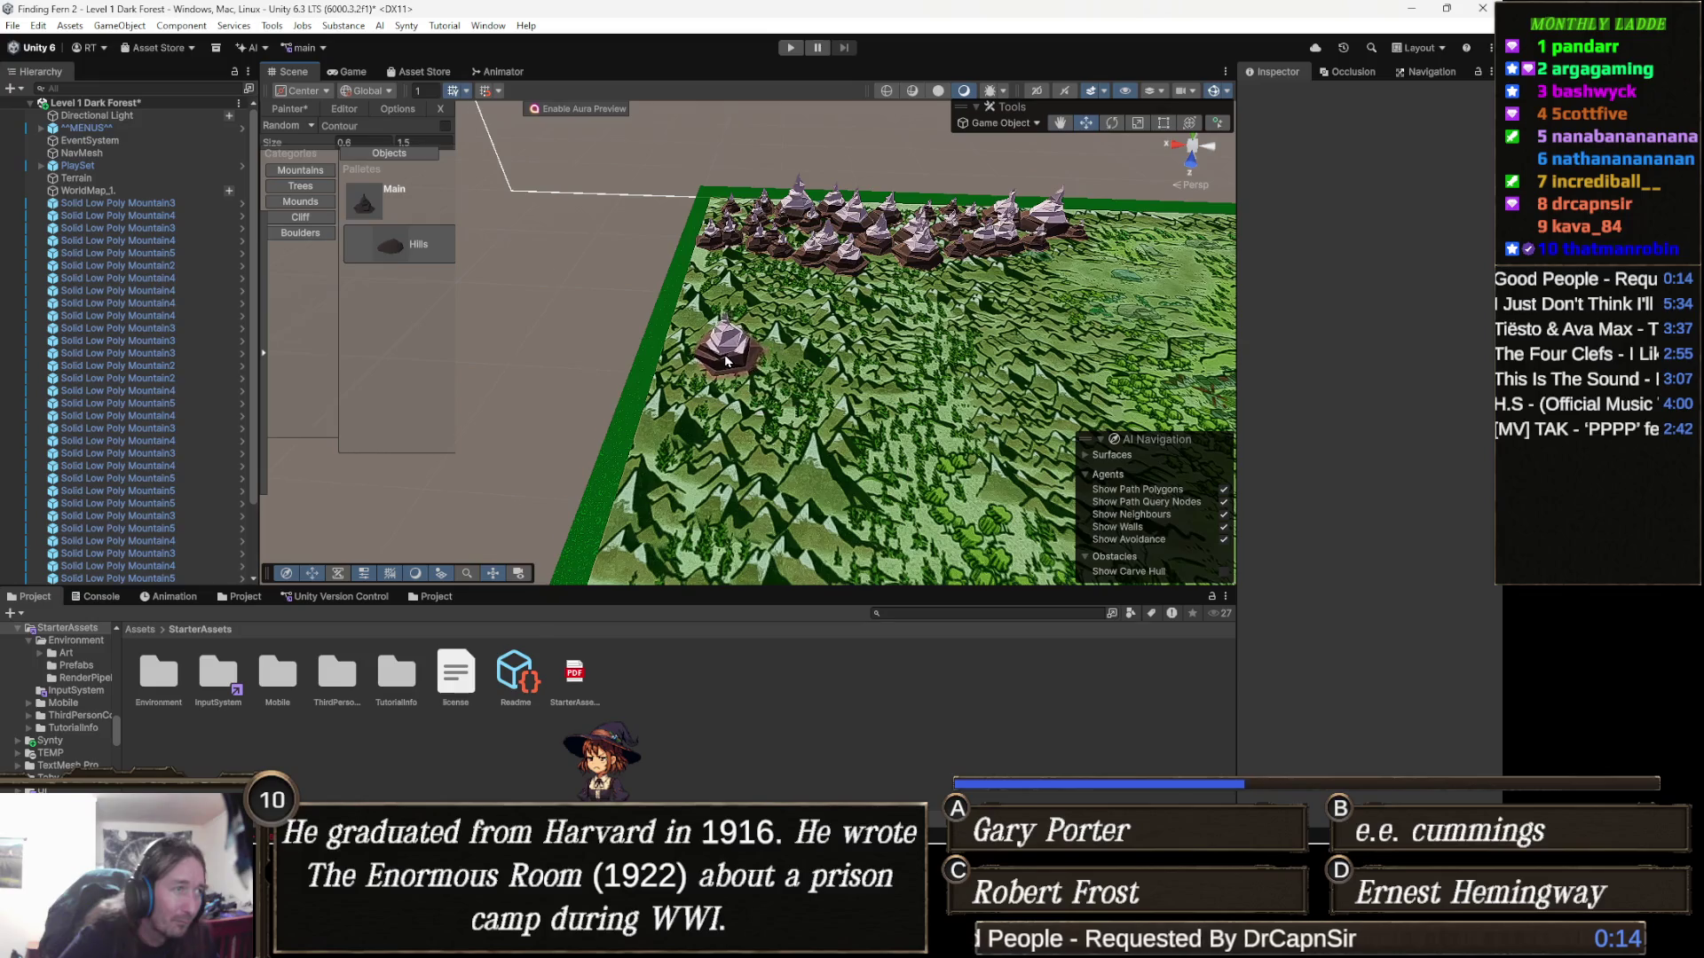
pyautogui.press('Right')
pyautogui.press('Right')
pyautogui.click(644, 433)
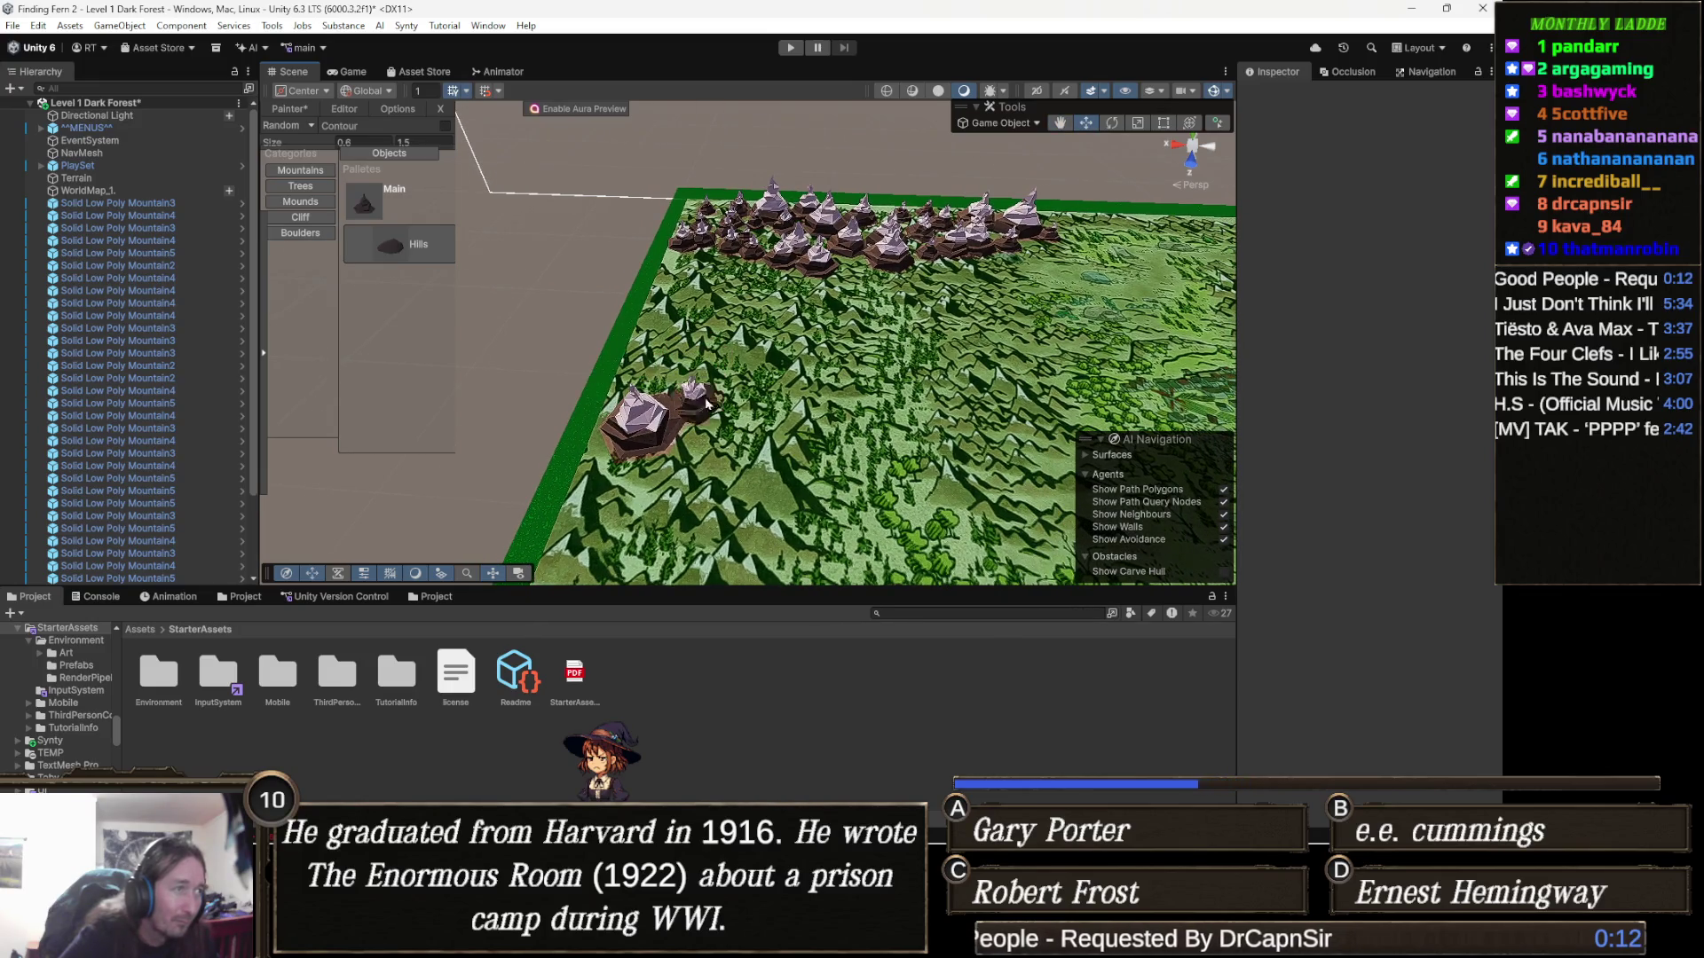
pyautogui.click(667, 390)
pyautogui.click(715, 395)
# Enable Contour and reposition mountains into the cluster's back row and right side
pyautogui.press('c')
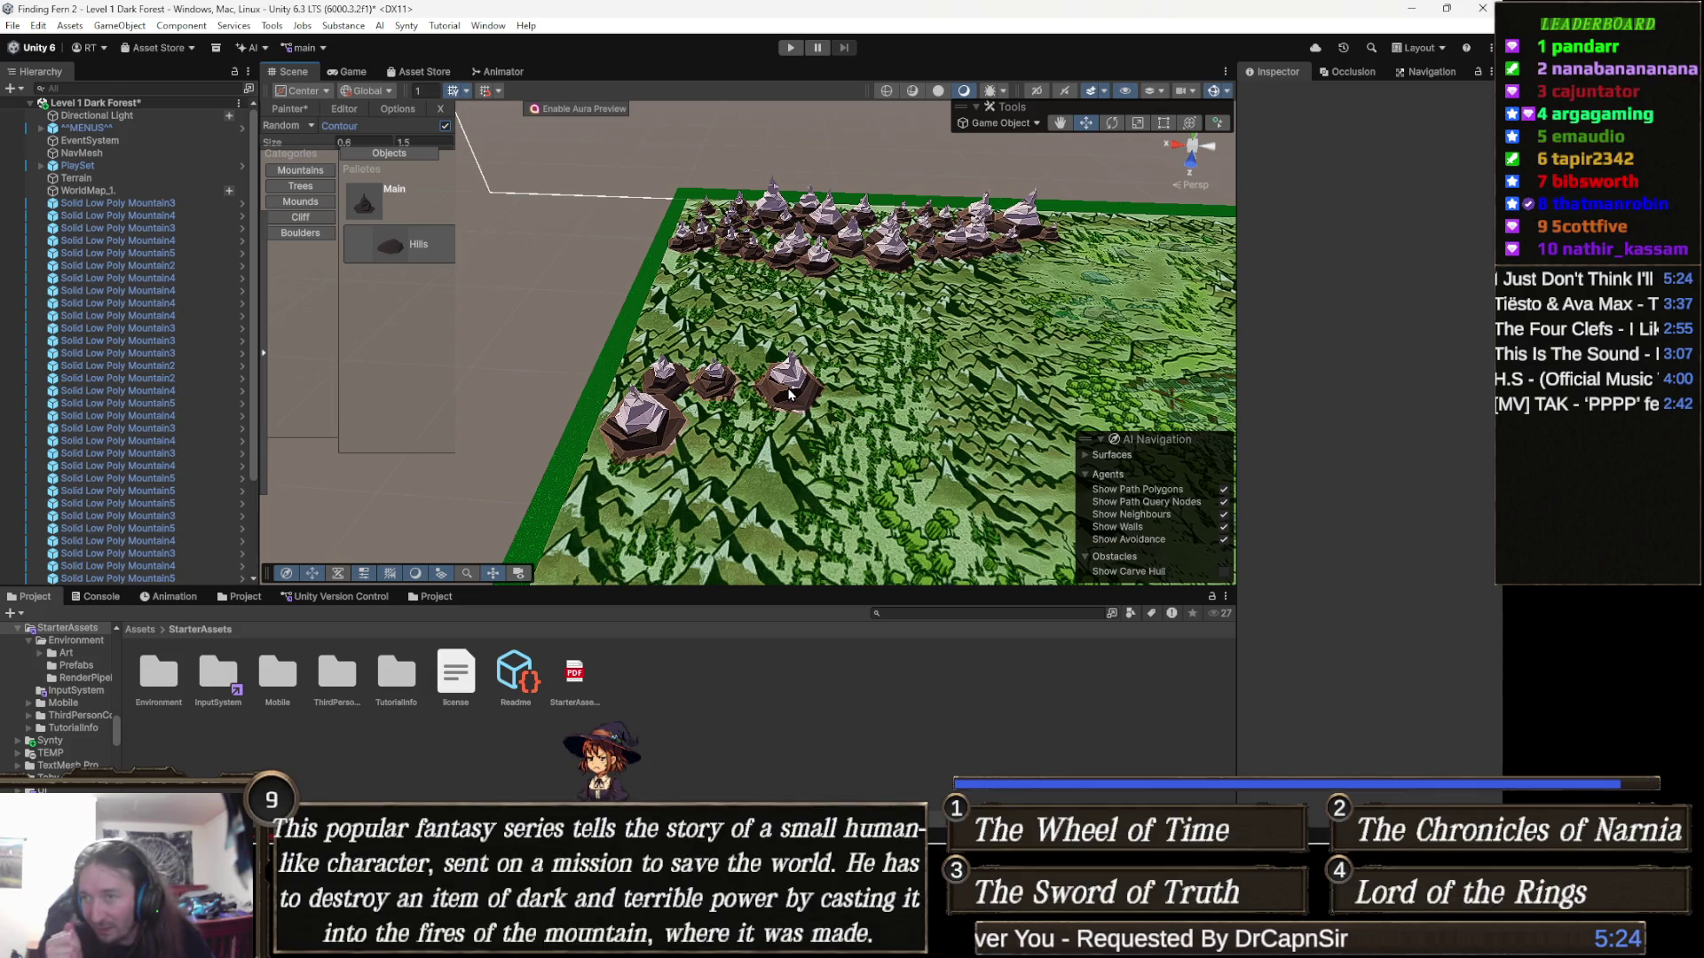
pyautogui.moveTo(791, 394)
pyautogui.mouseDown()
pyautogui.moveTo(830, 383)
pyautogui.moveTo(652, 277)
pyautogui.moveTo(652, 302)
pyautogui.mouseUp()
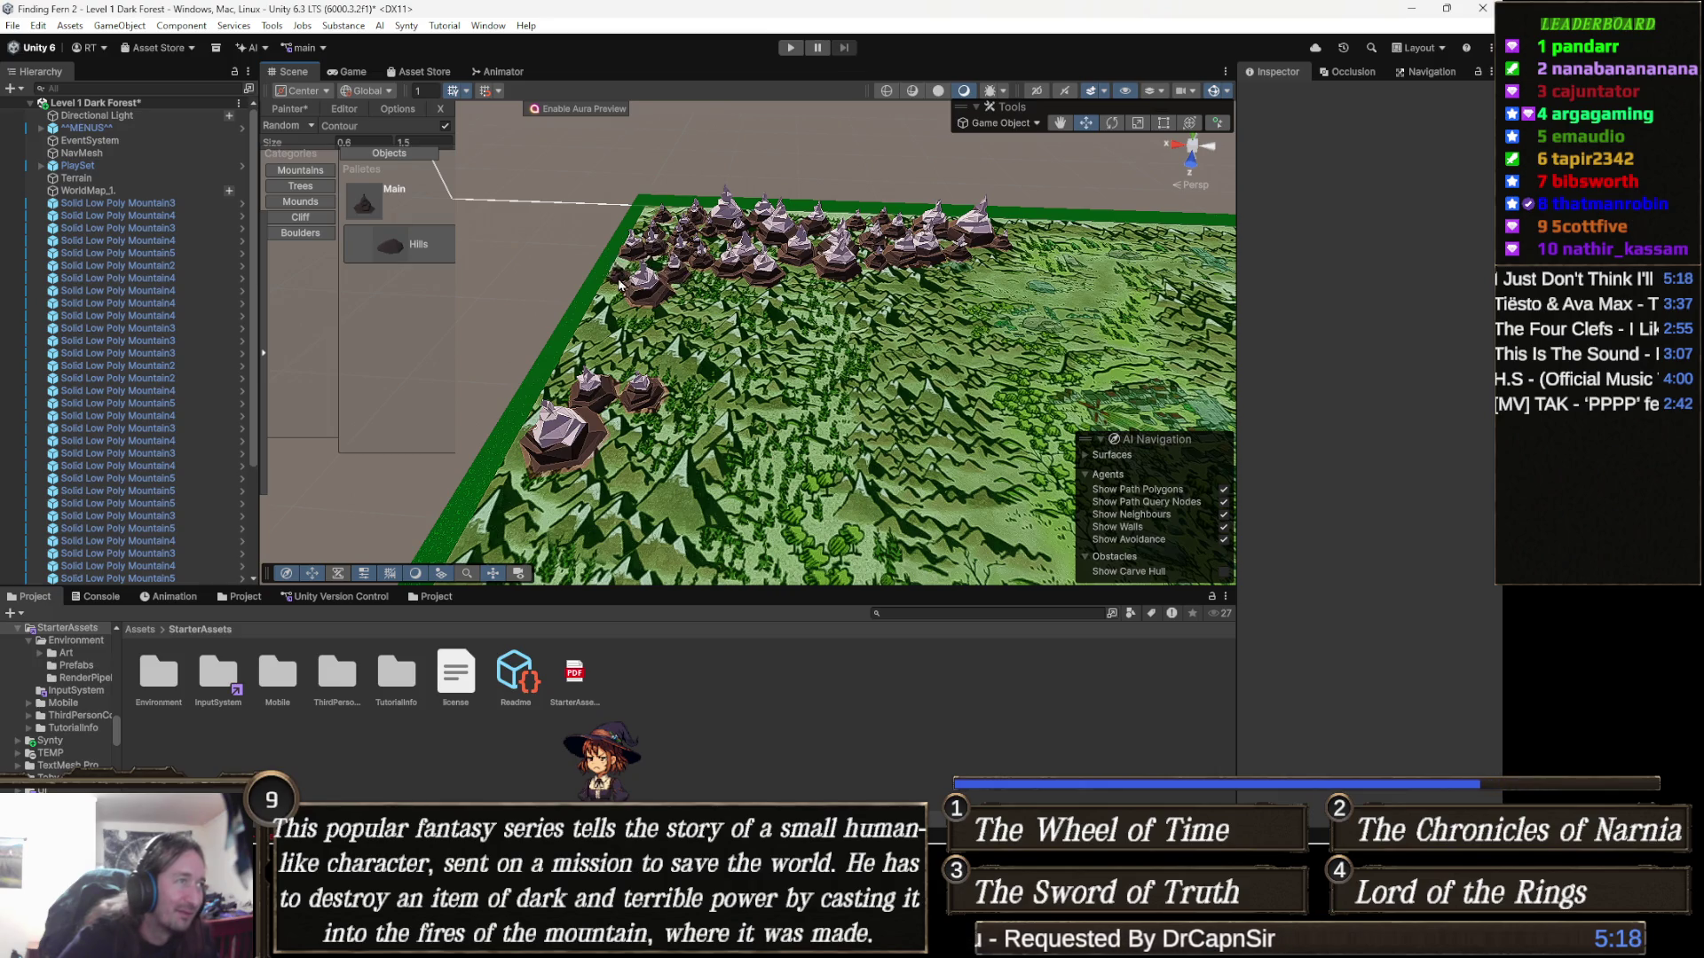
pyautogui.moveTo(623, 285); pyautogui.dragTo(623, 312)
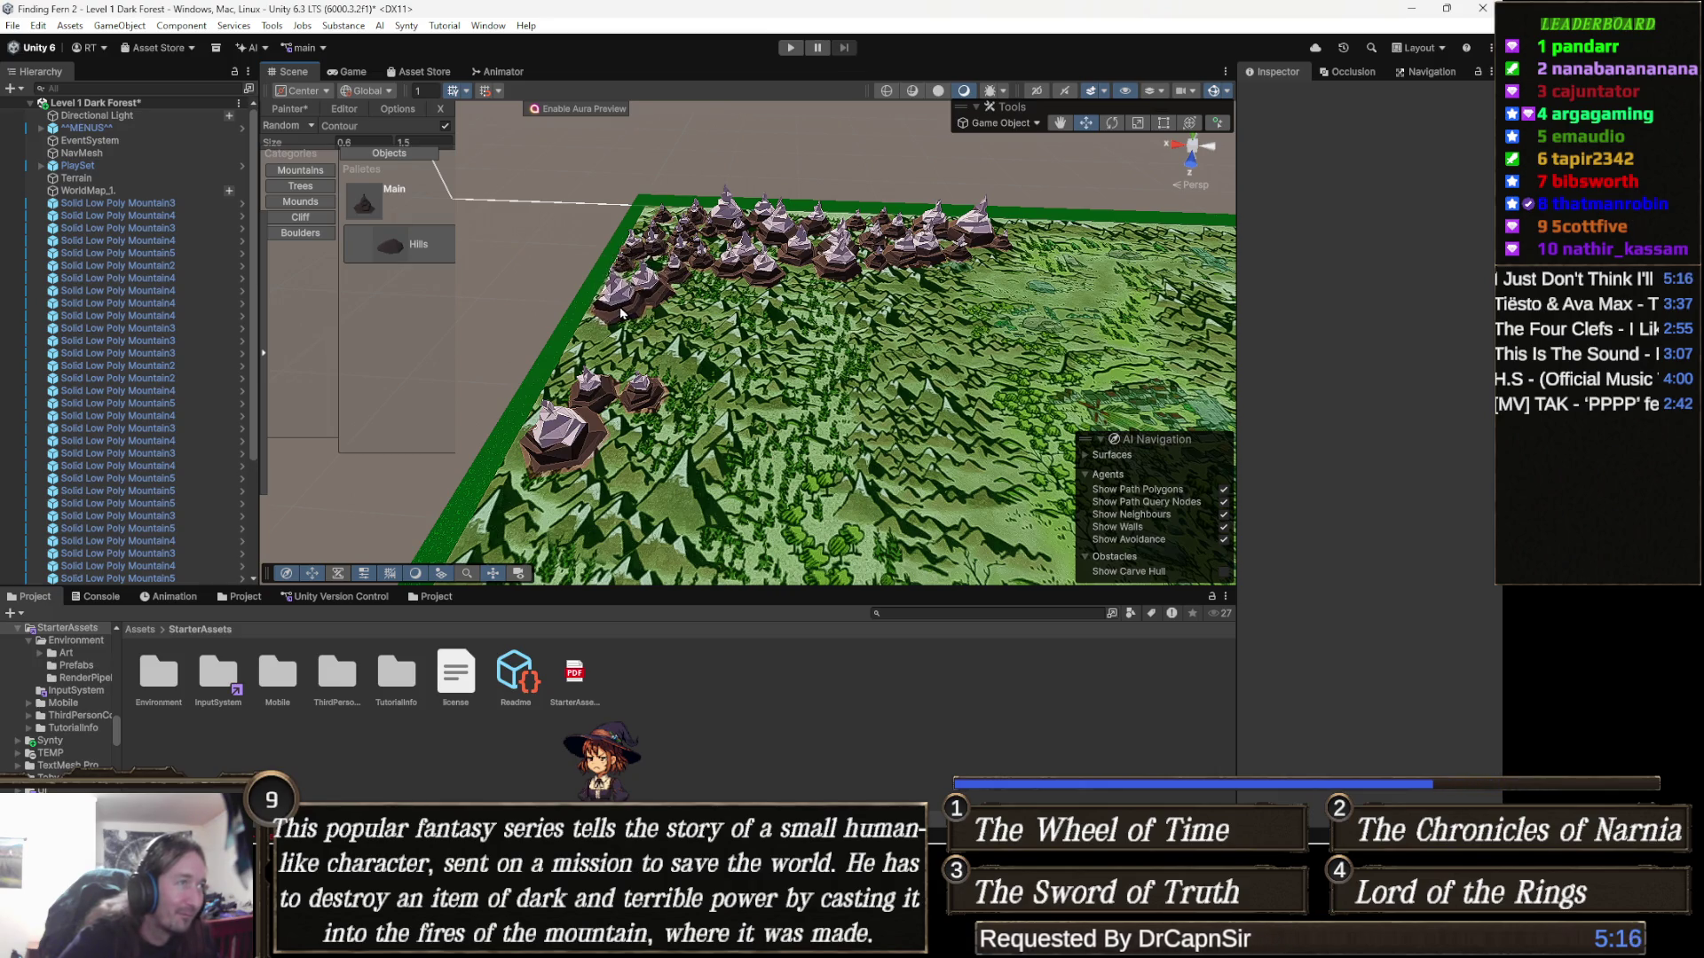
pyautogui.click(710, 286)
pyautogui.moveTo(756, 296)
pyautogui.mouseDown()
pyautogui.moveTo(812, 279)
pyautogui.moveTo(801, 324)
pyautogui.mouseUp()
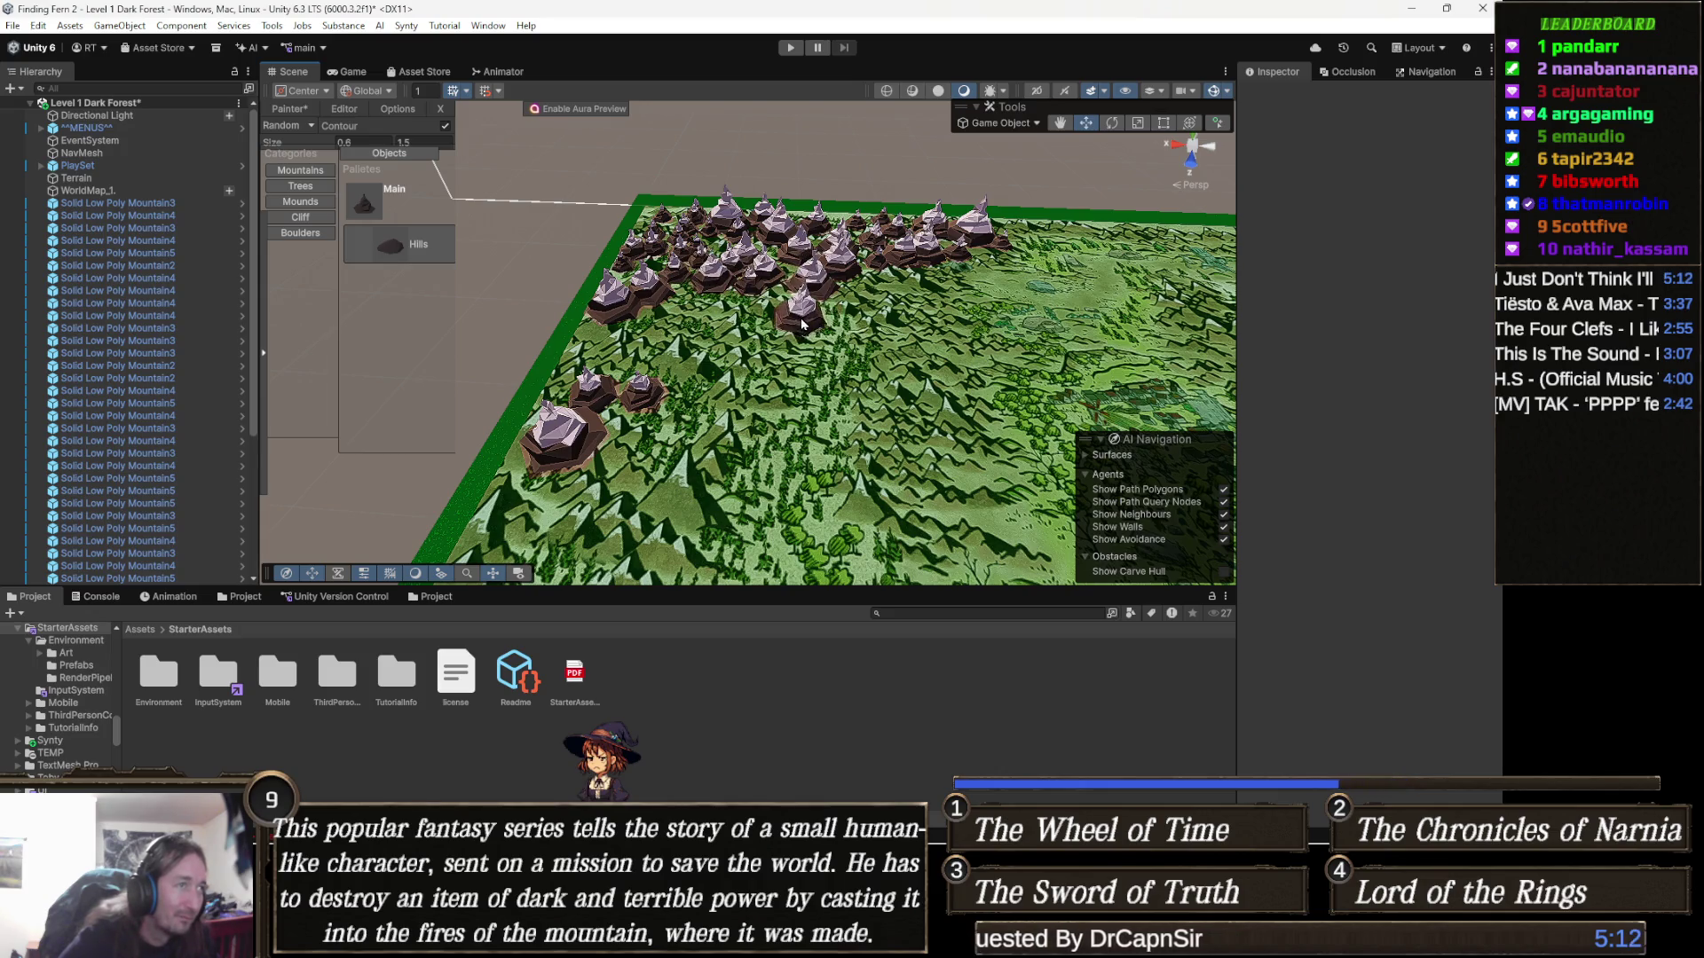
# Fill gaps in the mountain field with two small peaks
pyautogui.scroll(6, 803, 321)
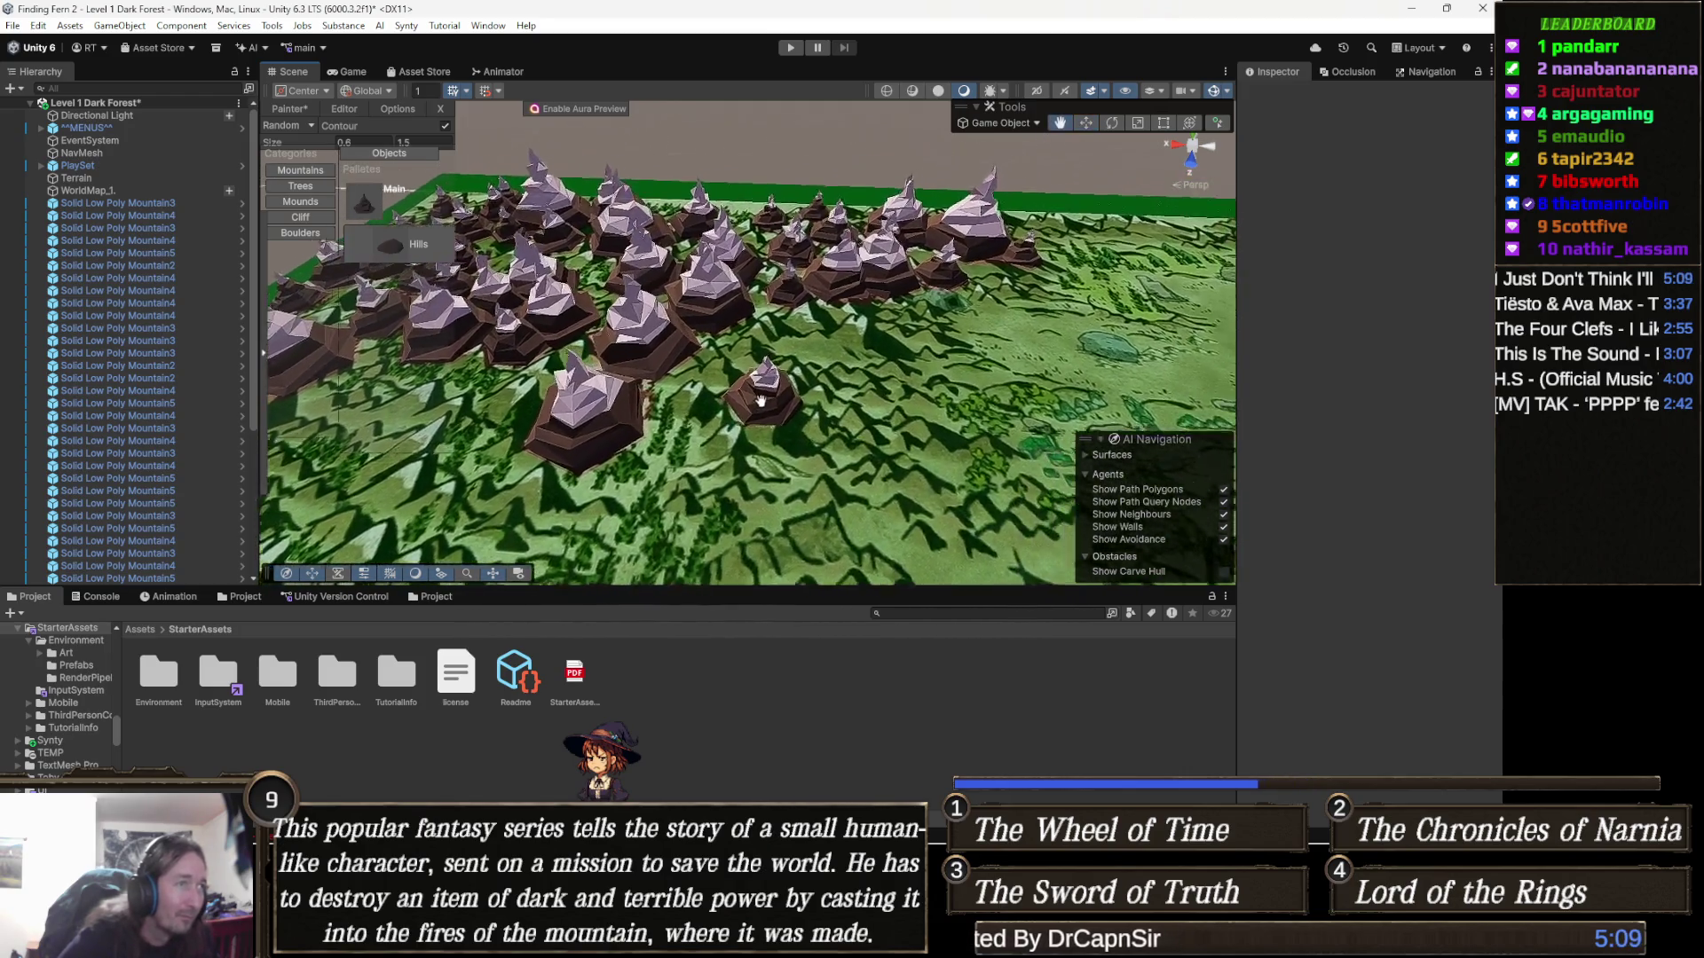
pyautogui.scroll(-3, 761, 401)
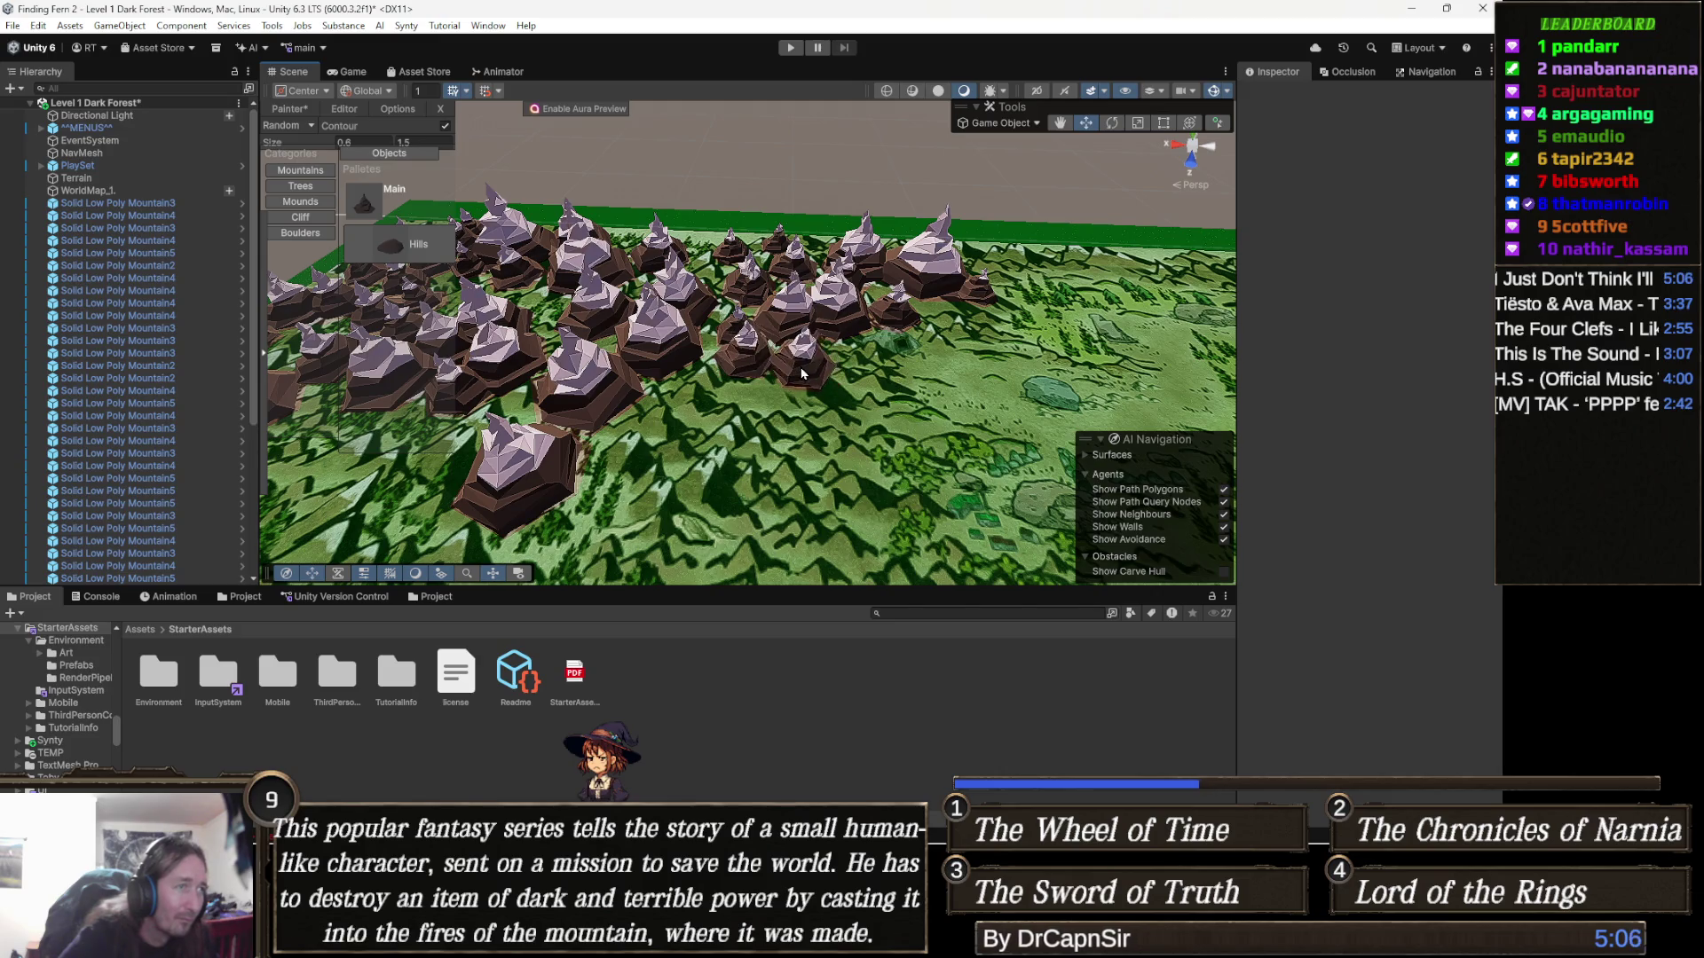
pyautogui.scroll(2, 779, 358)
pyautogui.click(774, 348)
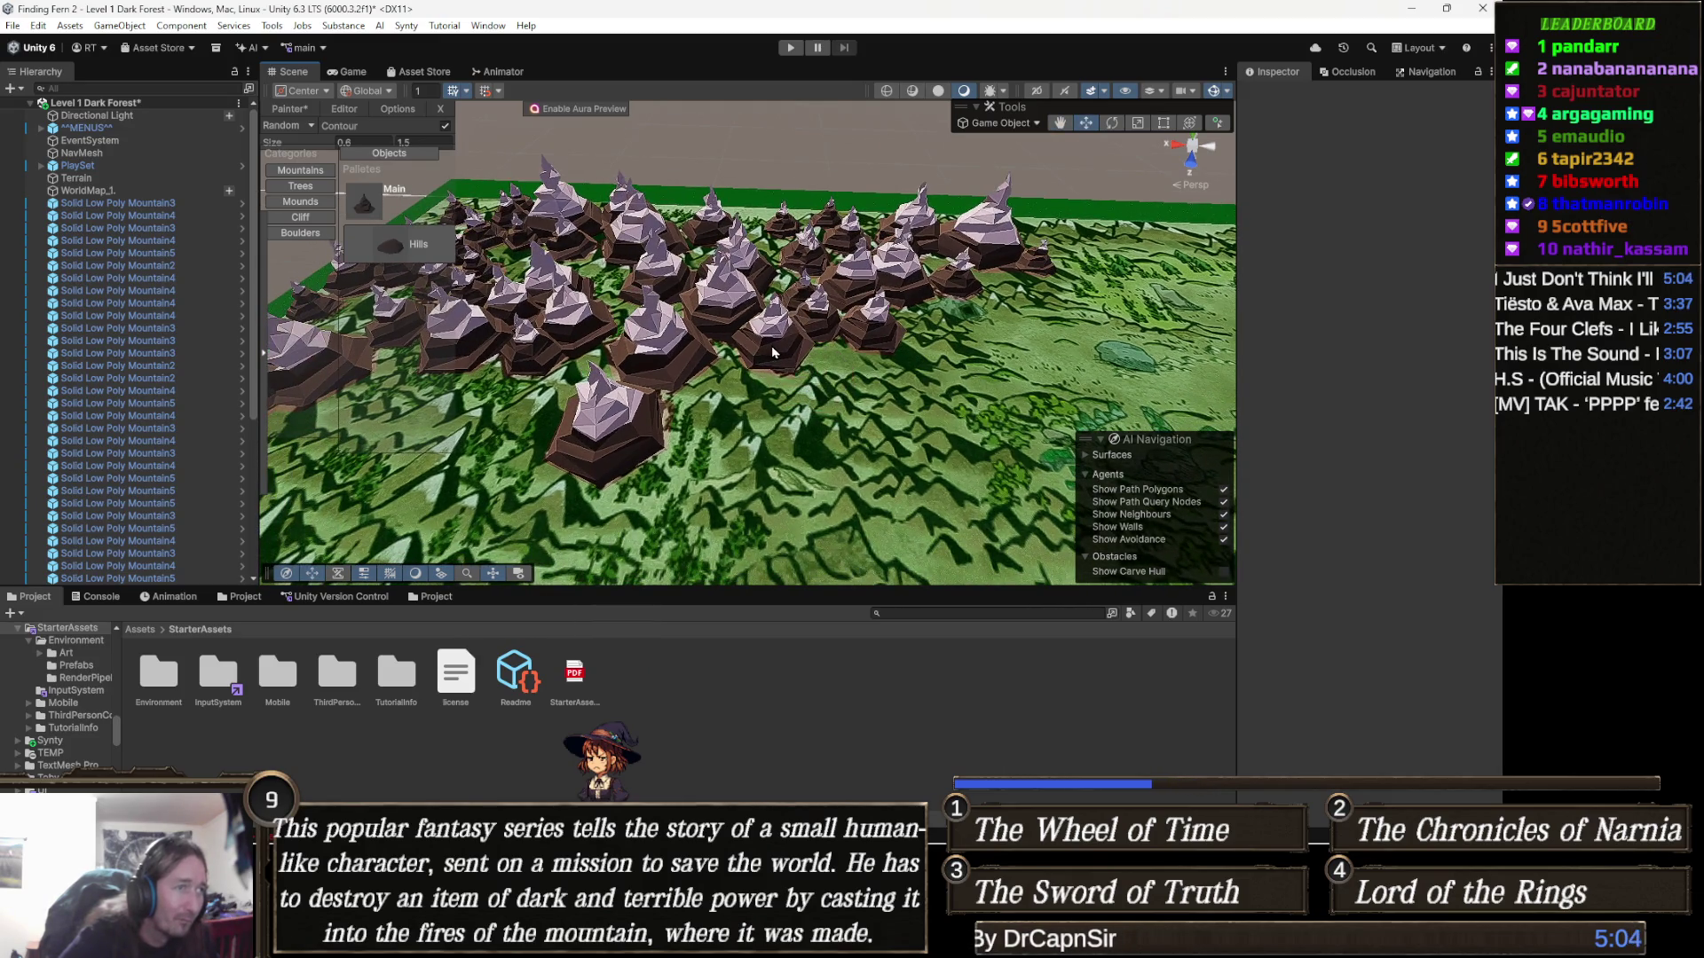
pyautogui.click(738, 387)
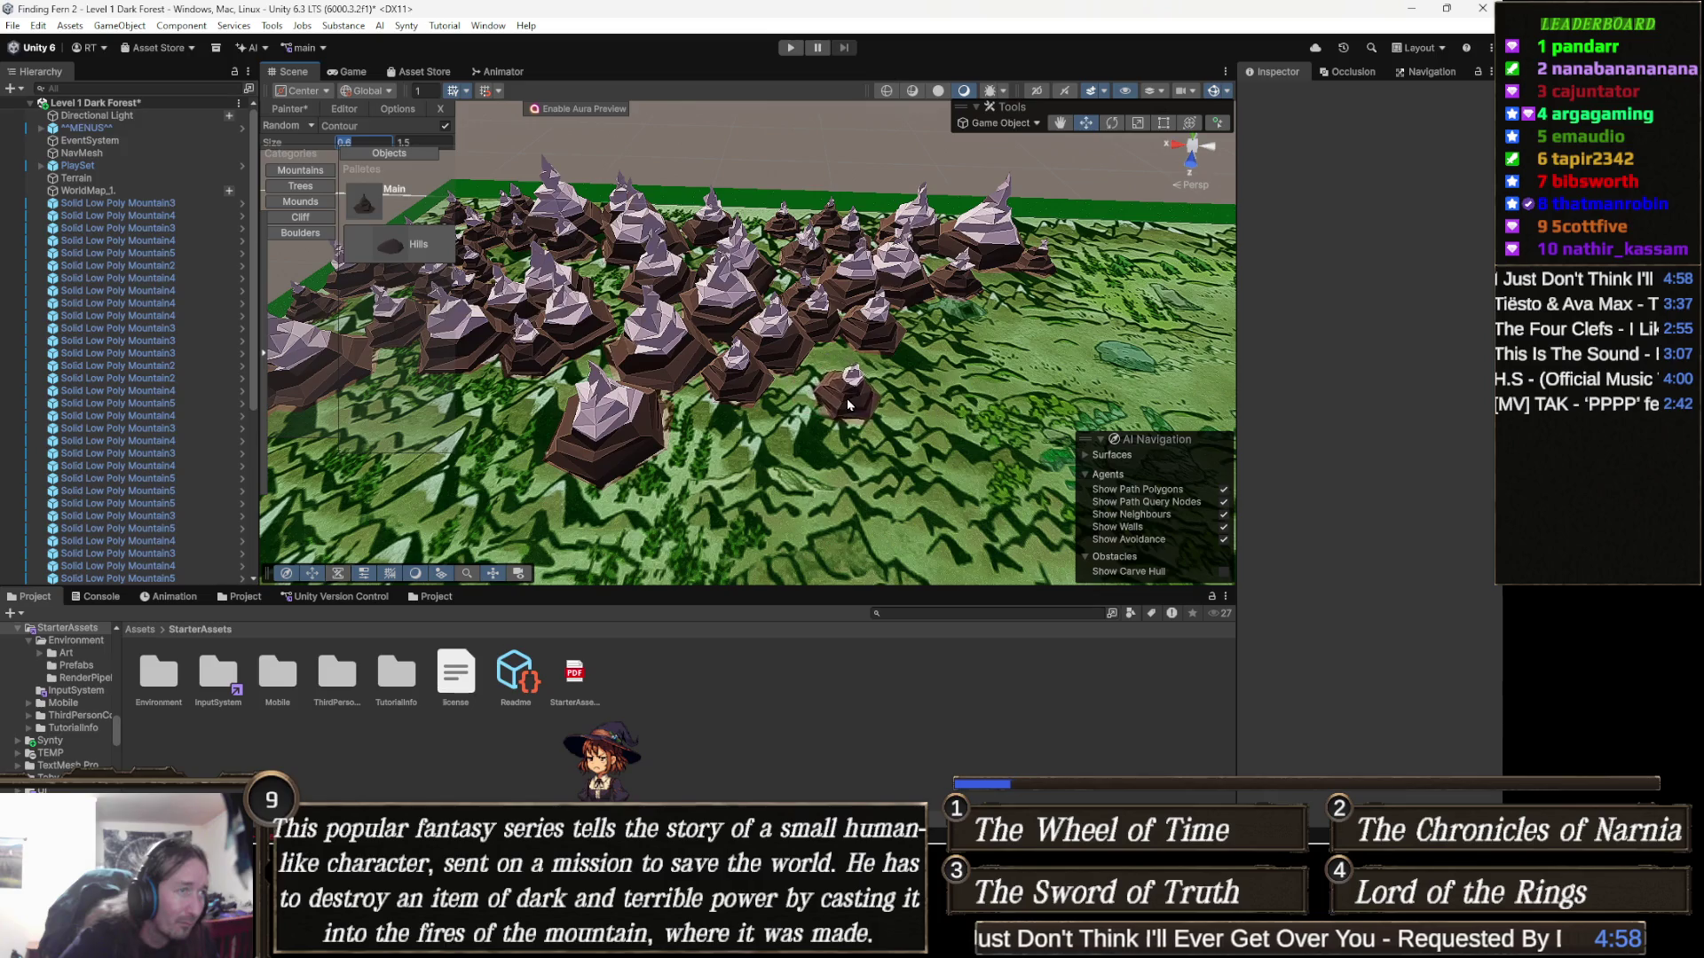
# Place a large foreground mountain, then undo it
pyautogui.click(823, 402)
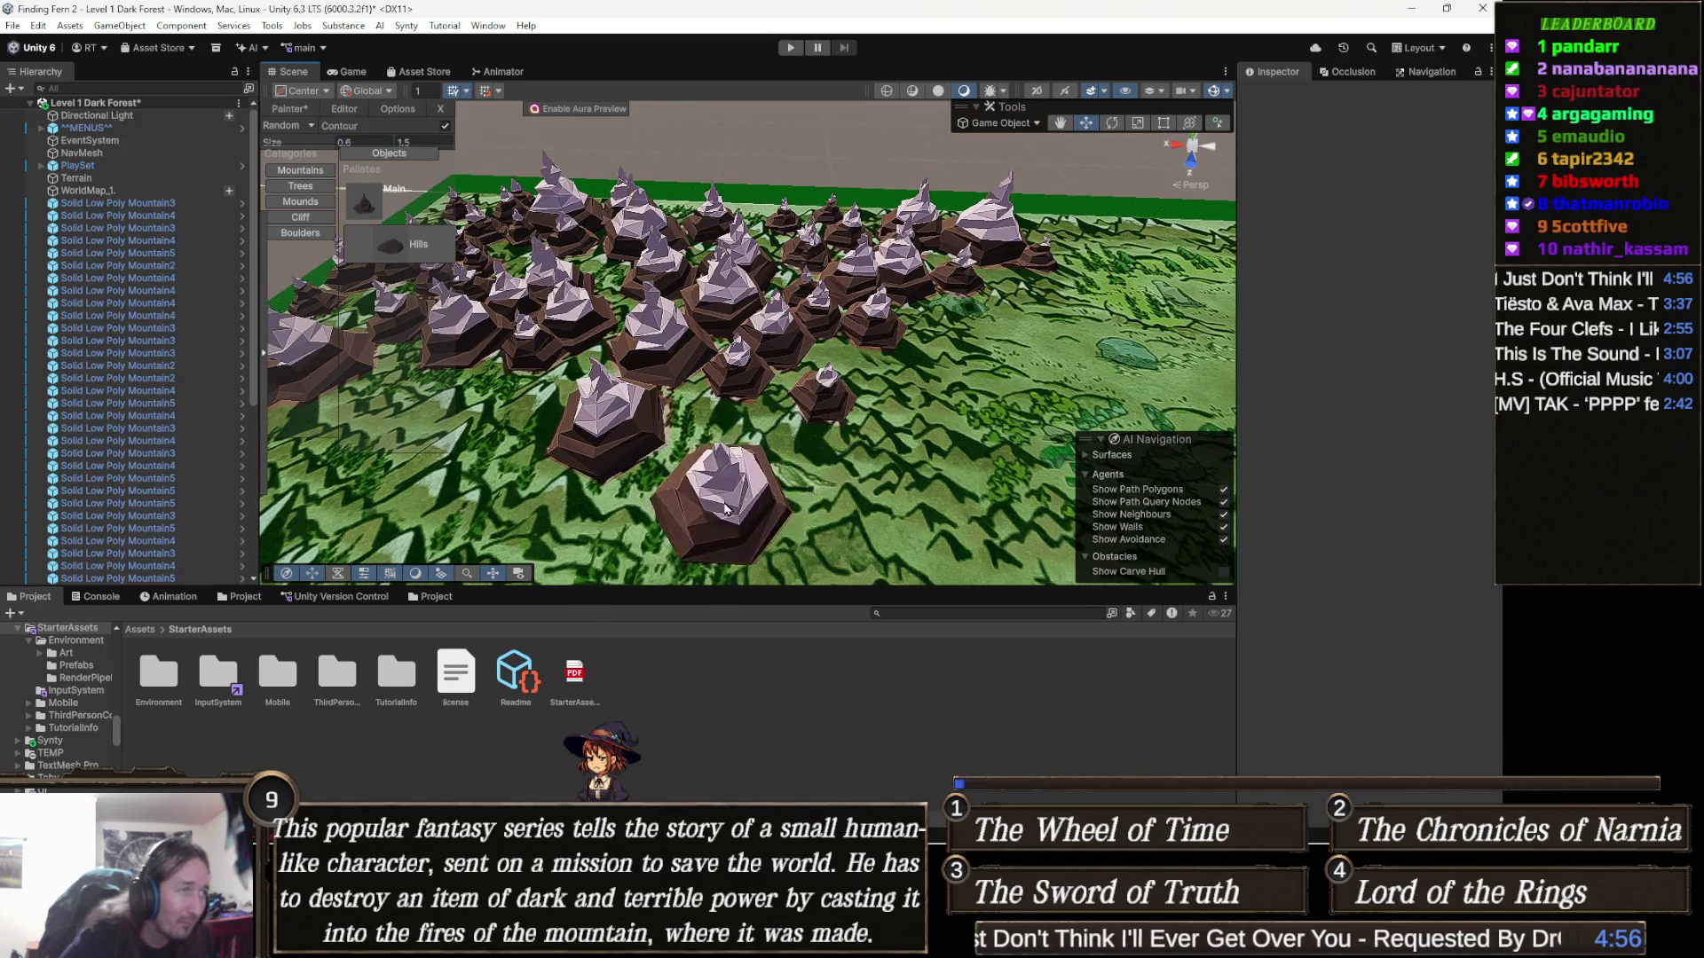
pyautogui.scroll(2, 763, 426)
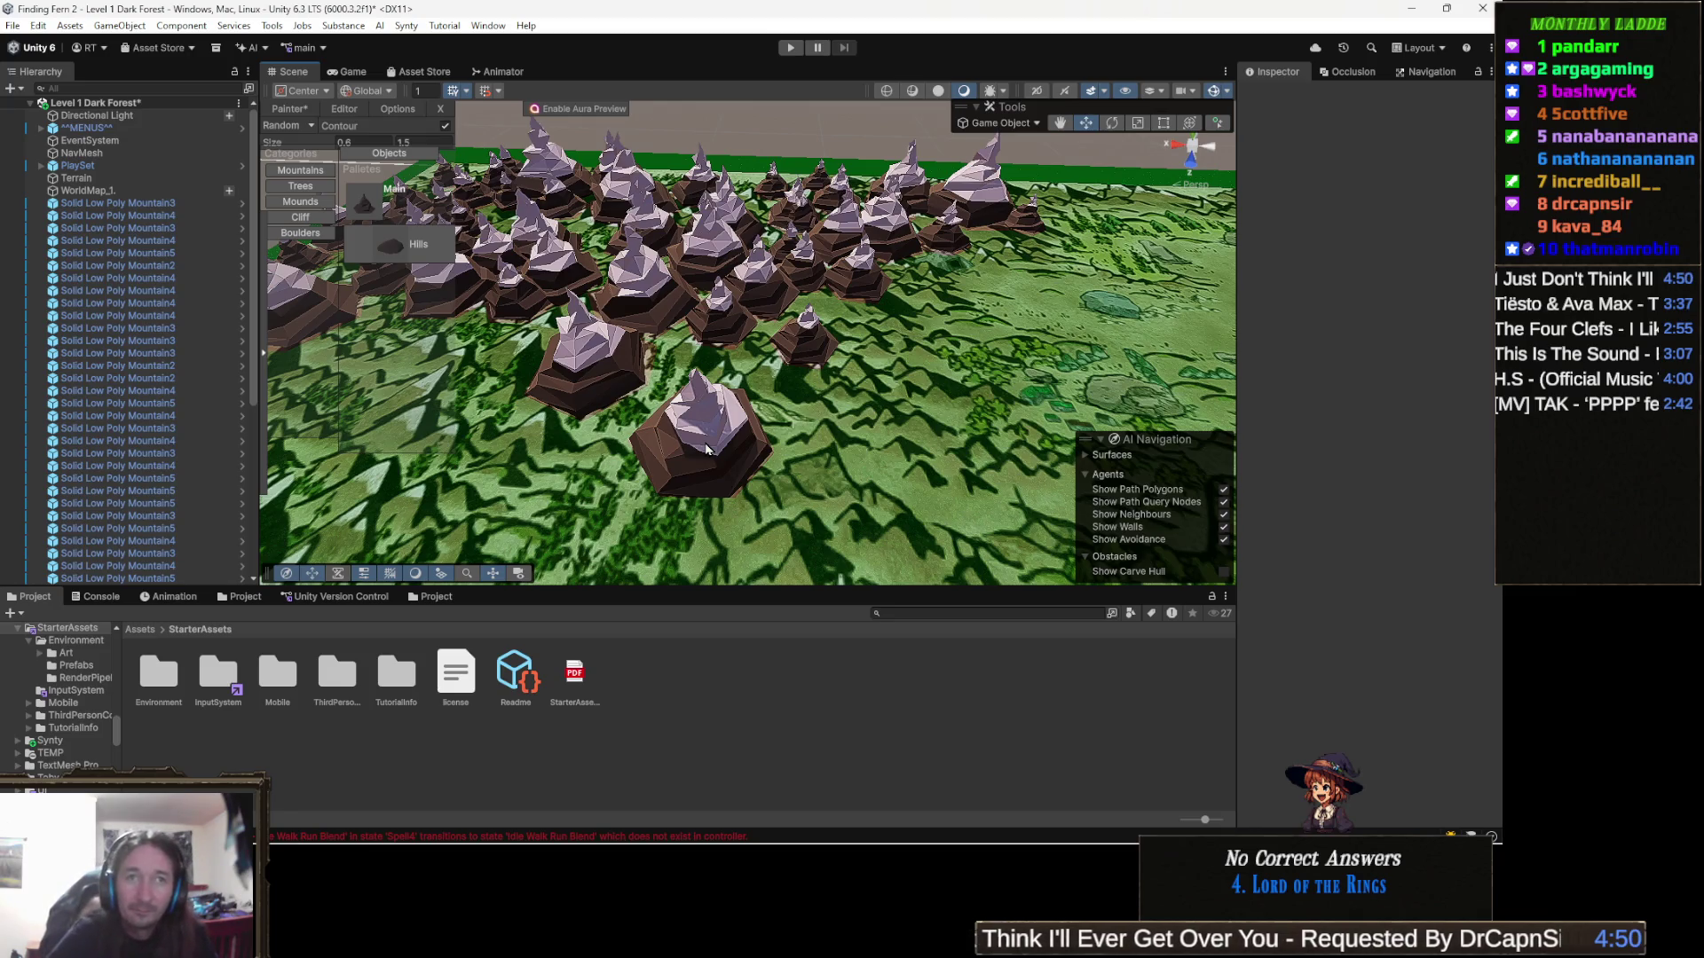
pyautogui.hotkey('ctrl', 'z')
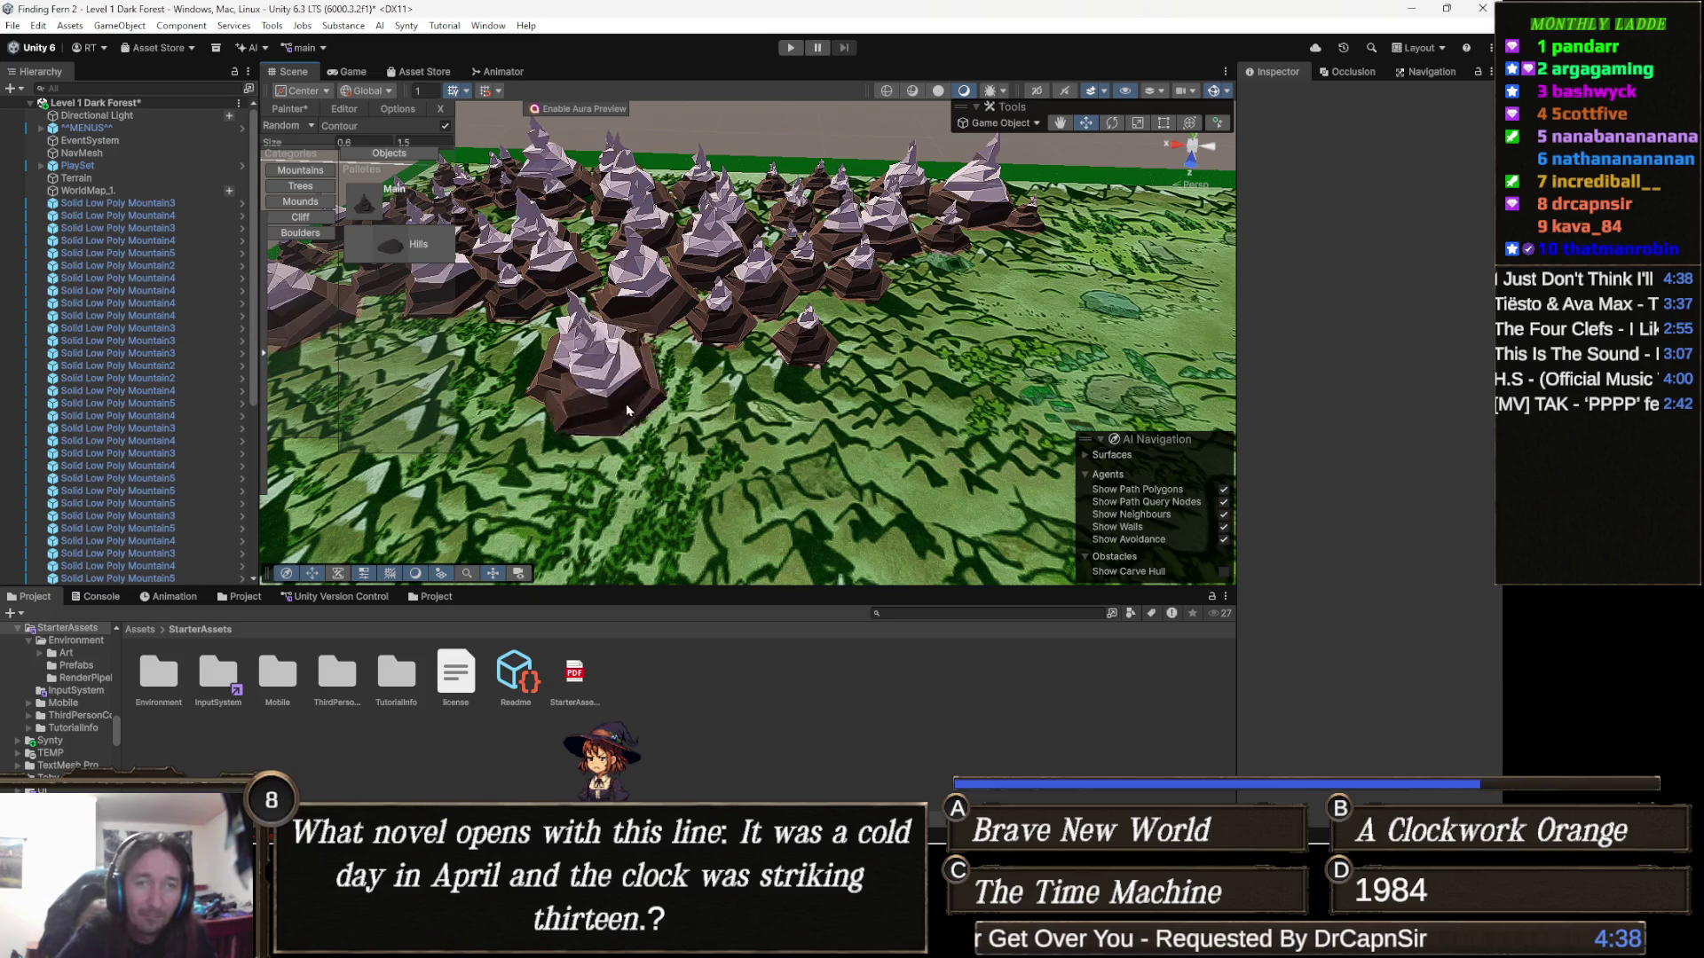
# Switch to the browser showing the Big Walk Steam store page
pyautogui.scroll(2, 962, 318)
pyautogui.scroll(-2, 967, 318)
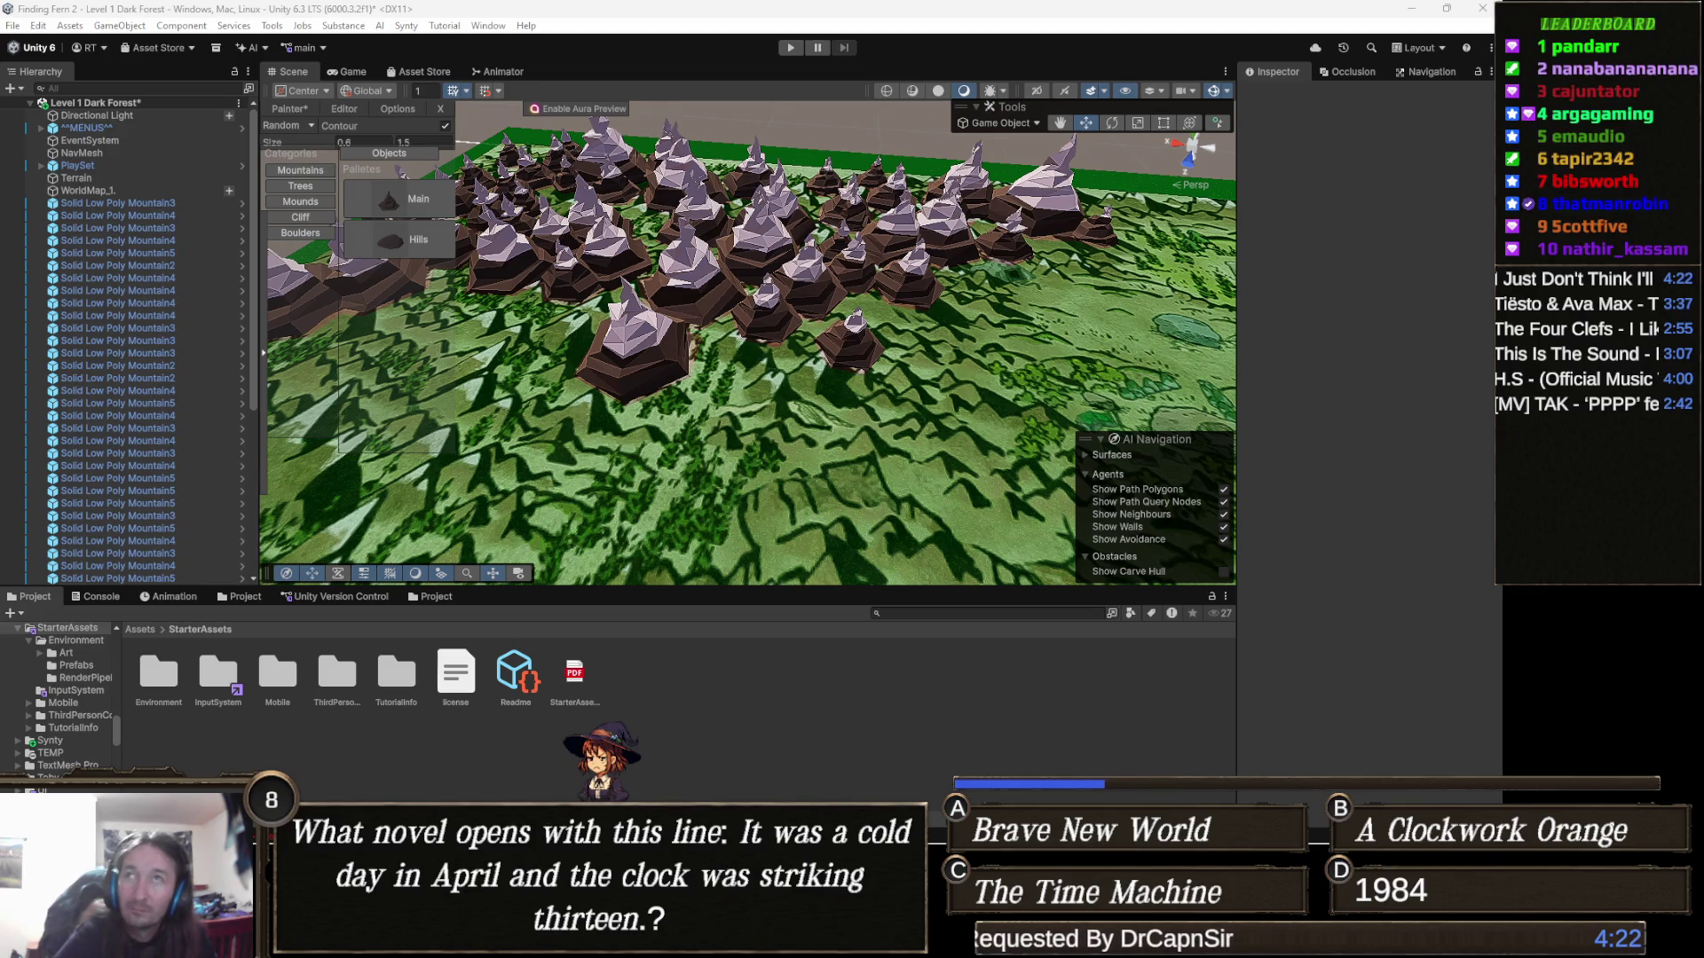
pyautogui.hotkey('alt', 'Tab')
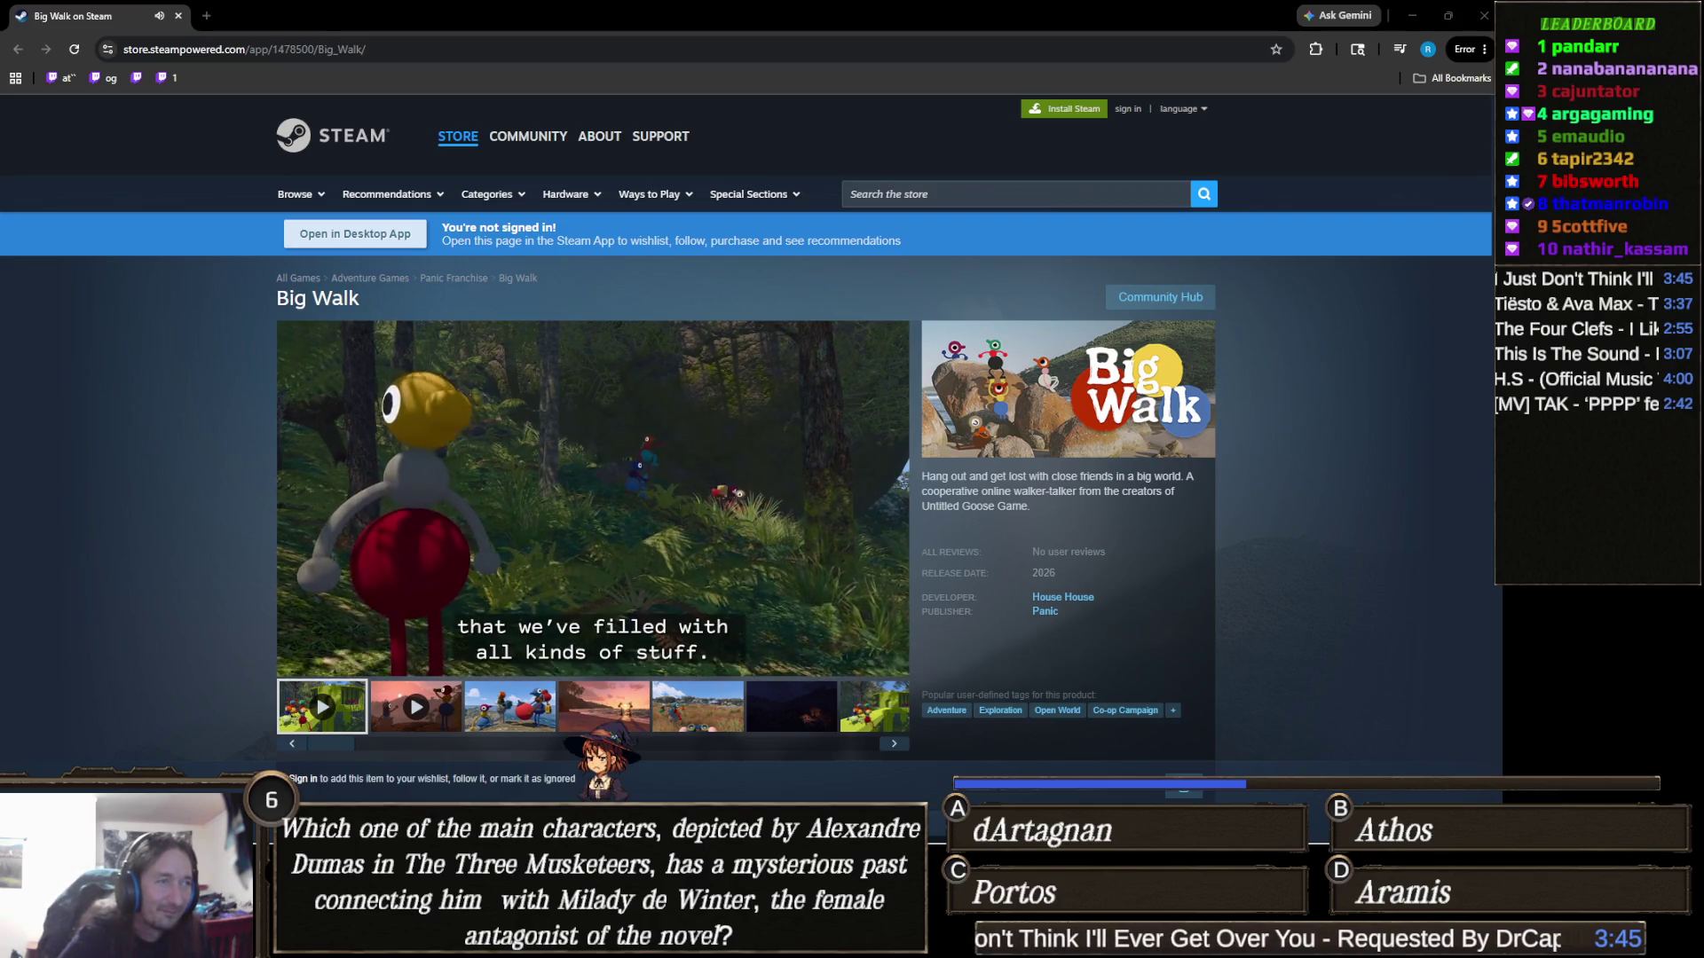
# Watch the Big Walk trailer full screen to its Goodbye scene, then exit full screen
pyautogui.click(897, 669)
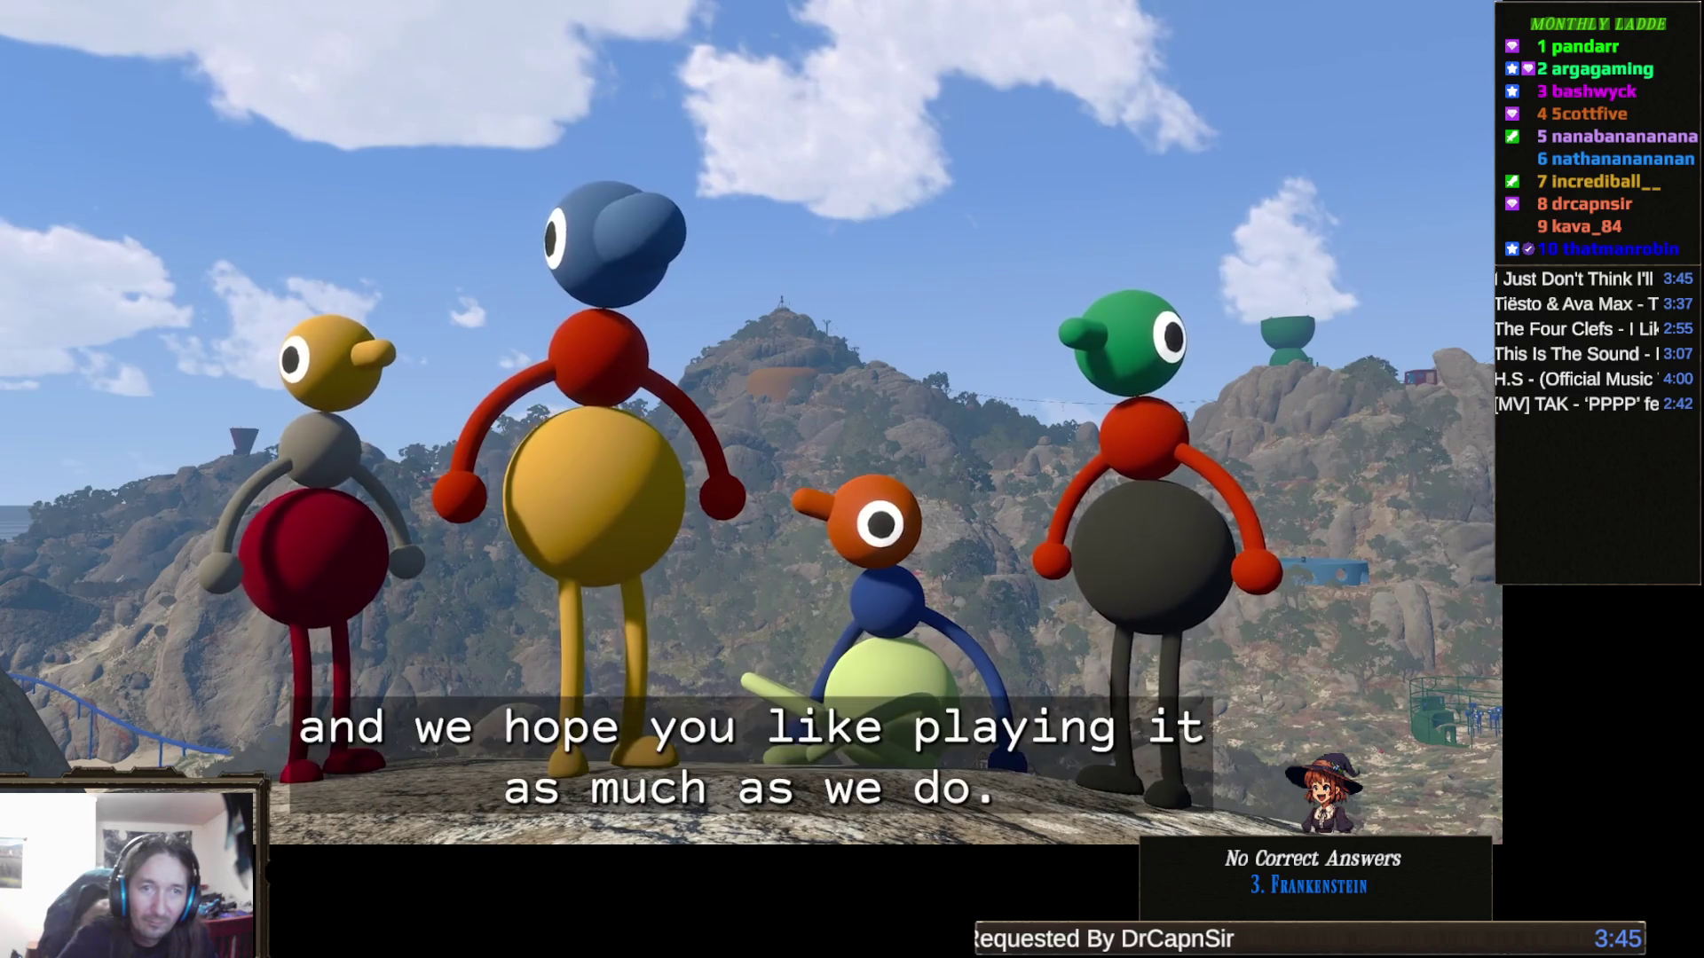
pyautogui.moveTo(619, 593)
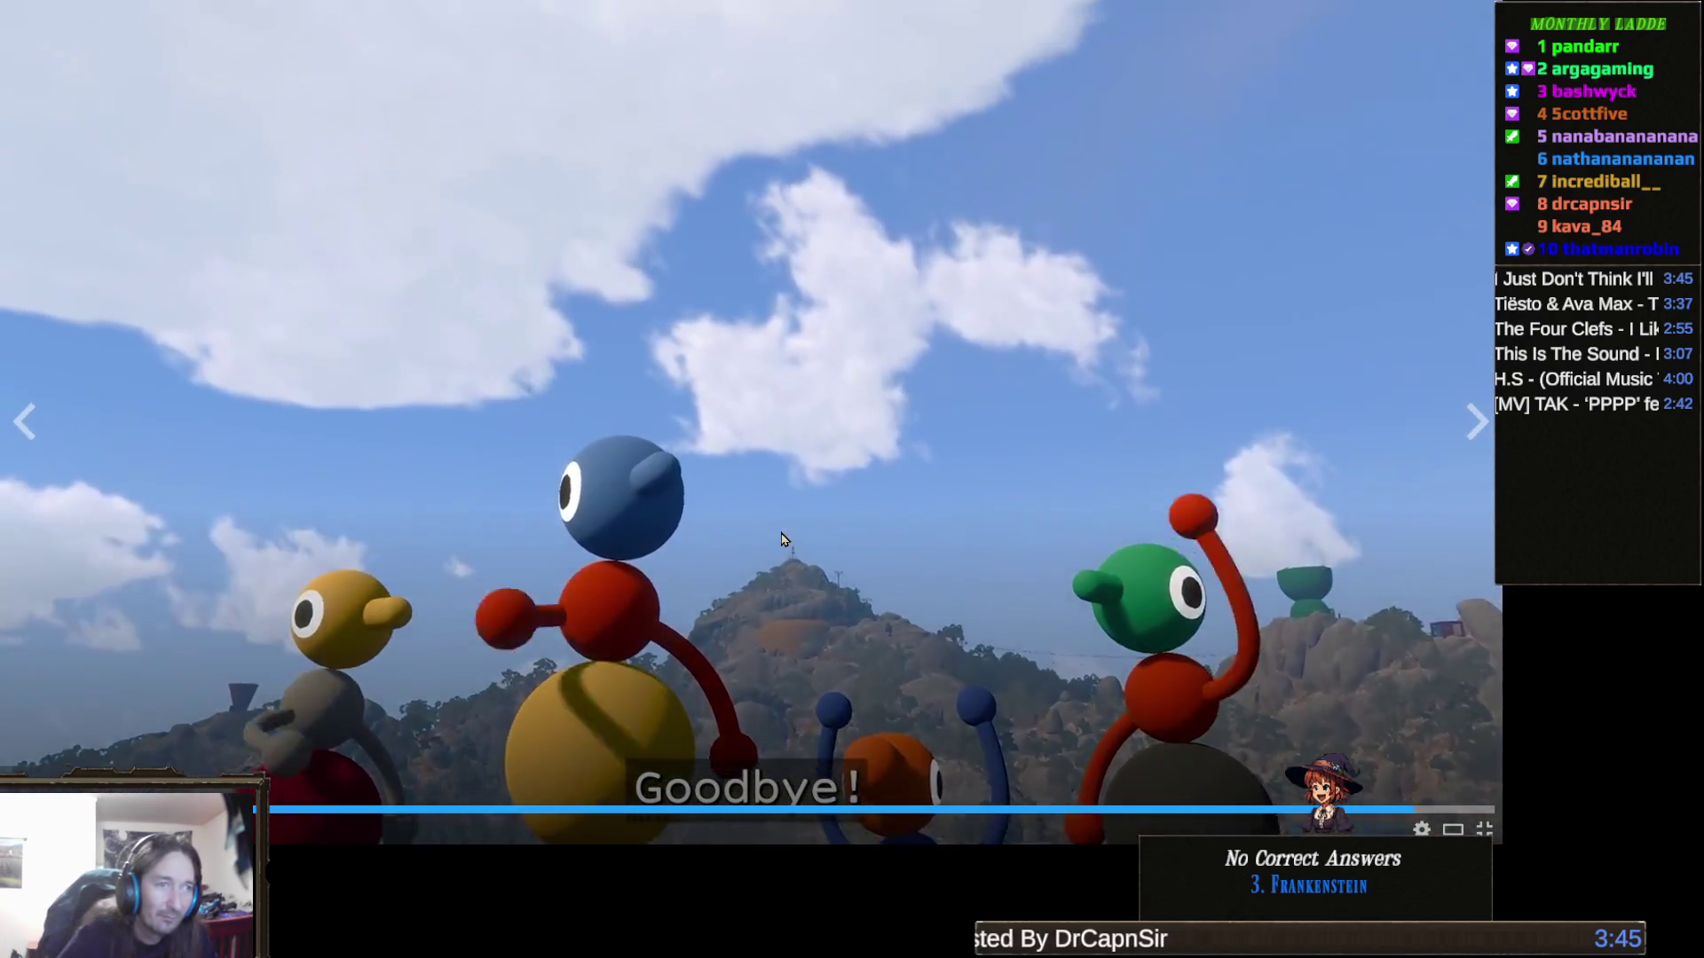
pyautogui.doubleClick(779, 536)
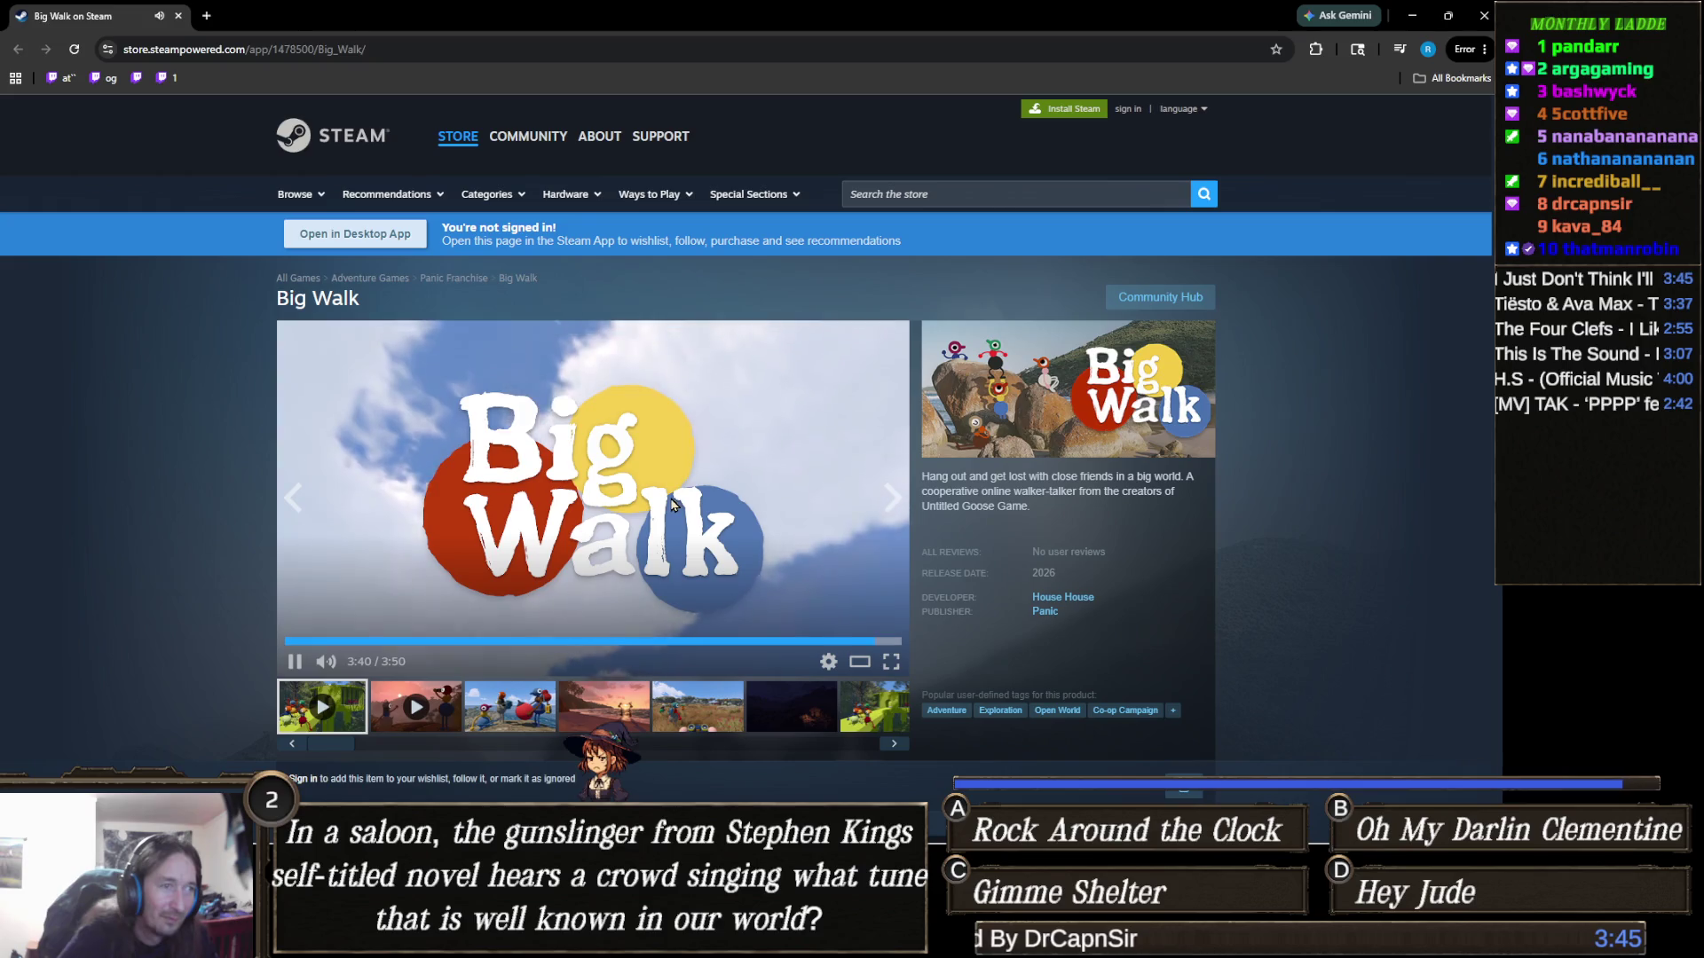
# Pause the Big Walk trailer and minimize Chrome to return to Unity
pyautogui.click(670, 503)
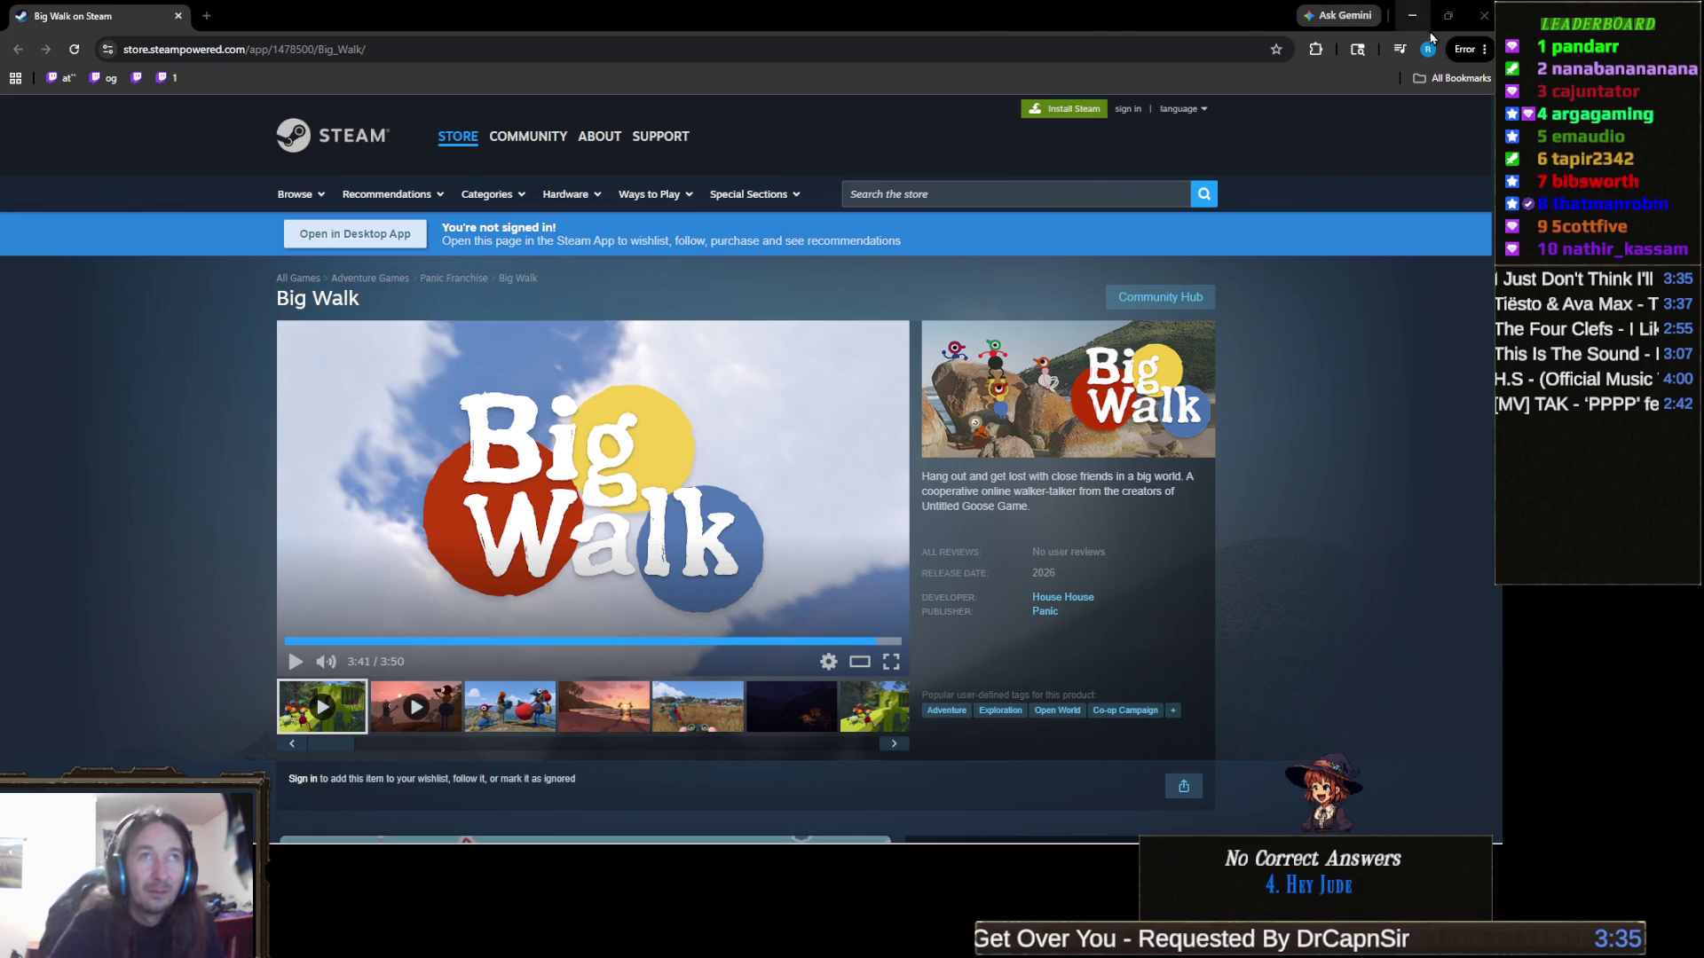
pyautogui.click(1484, 15)
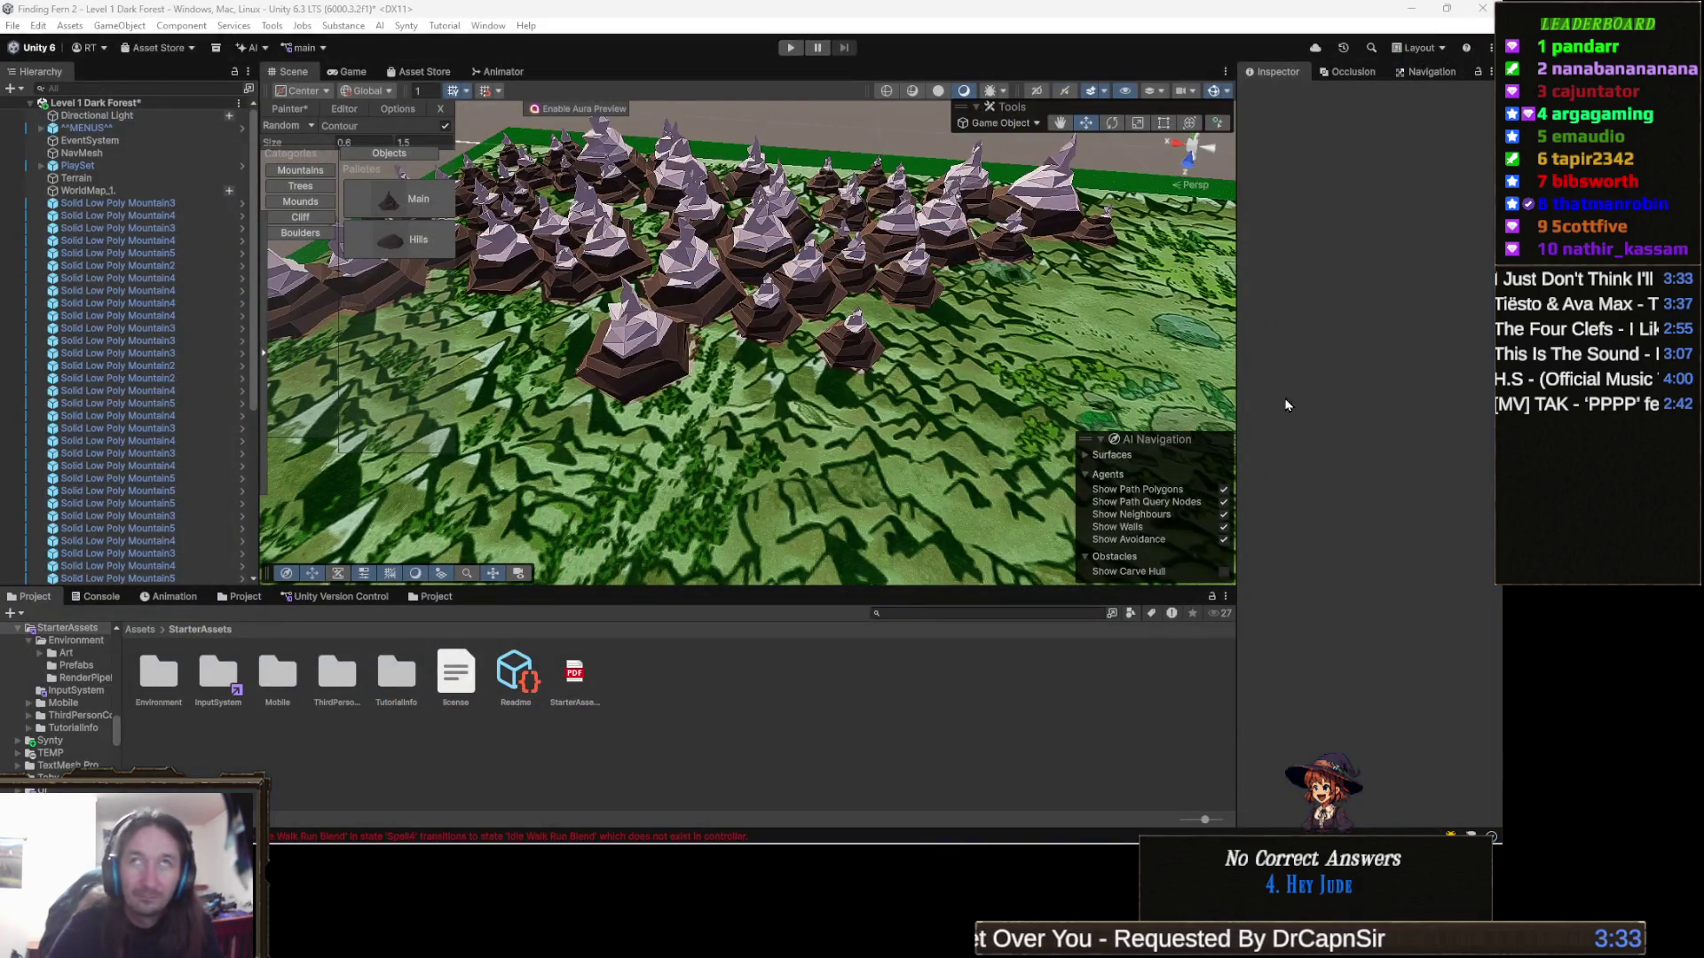